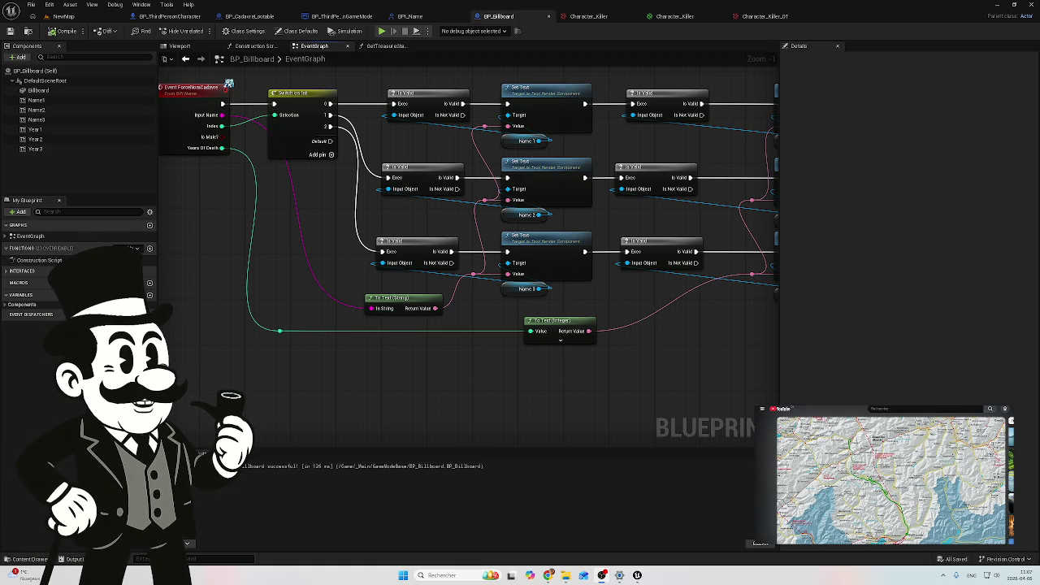
Briefly minimize and restore the editor, then bring up BP_ThirdPersonGameMode's Is Male/Is Female naming graph
key(super+d)
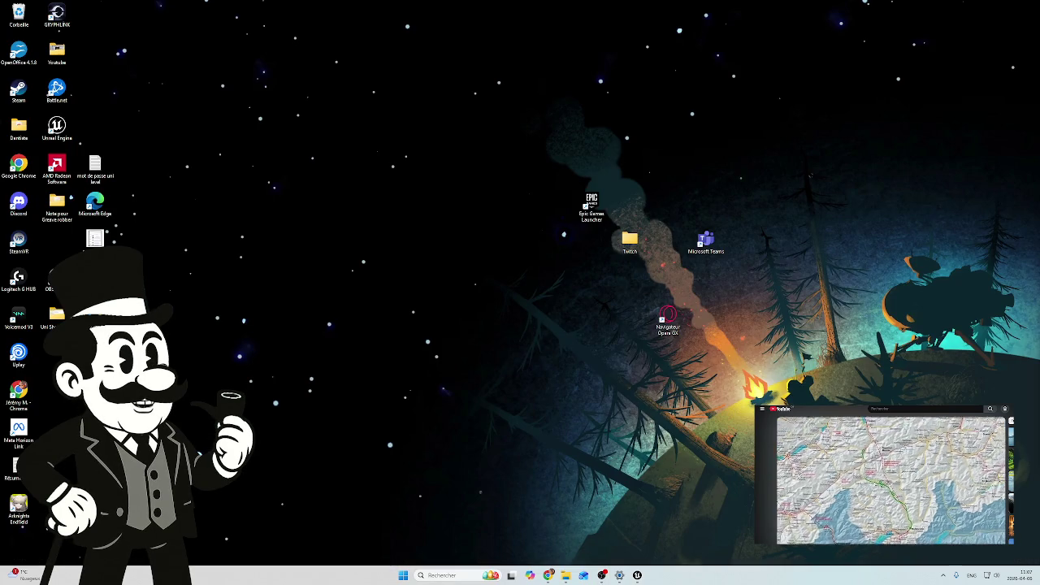
key(super+d)
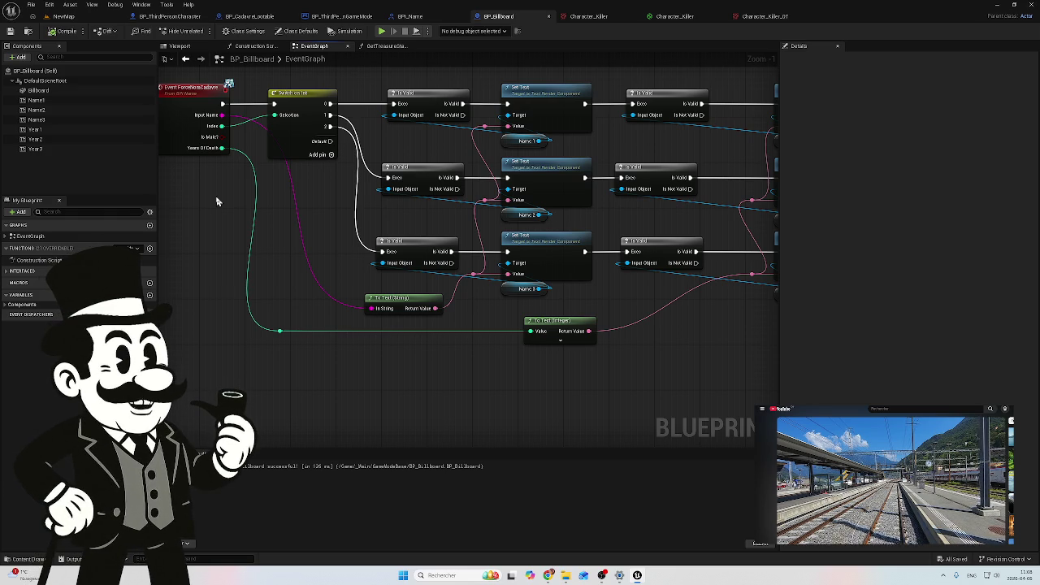
click(340, 16)
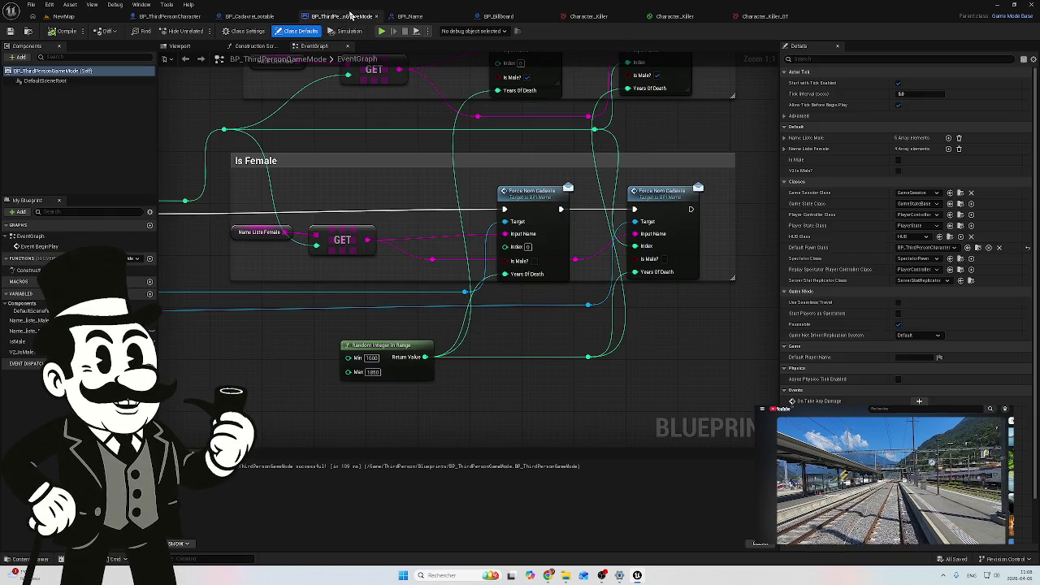
scroll(291, 319, down, 4)
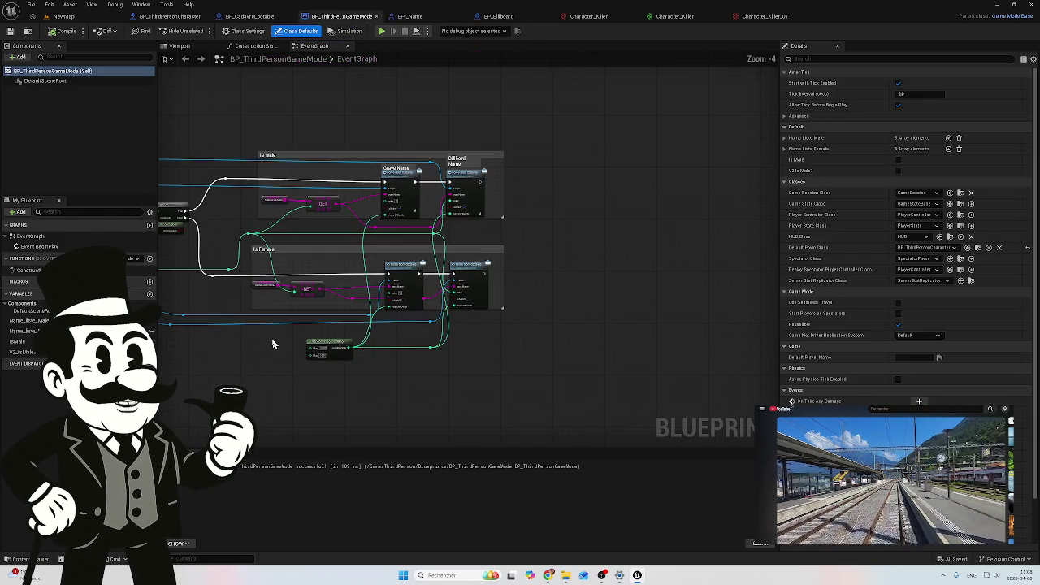
mouse_move(231, 382)
mouse_down()
mouse_move(441, 348)
mouse_move(604, 306)
mouse_move(403, 367)
mouse_up()
scroll(441, 349, down, 2)
scroll(464, 353, up, 2)
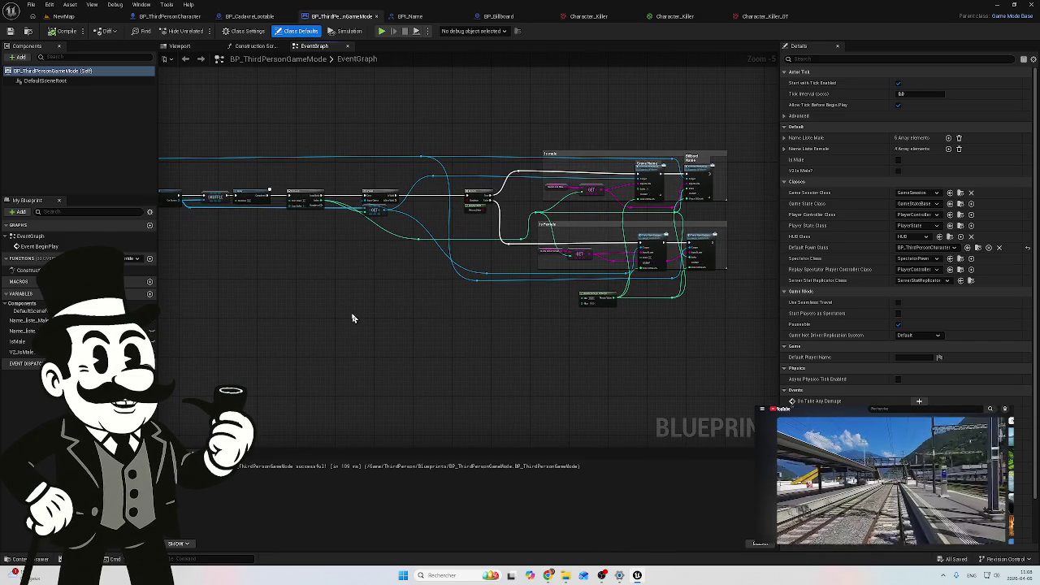
drag(474, 313, 442, 335)
scroll(443, 325, up, 4)
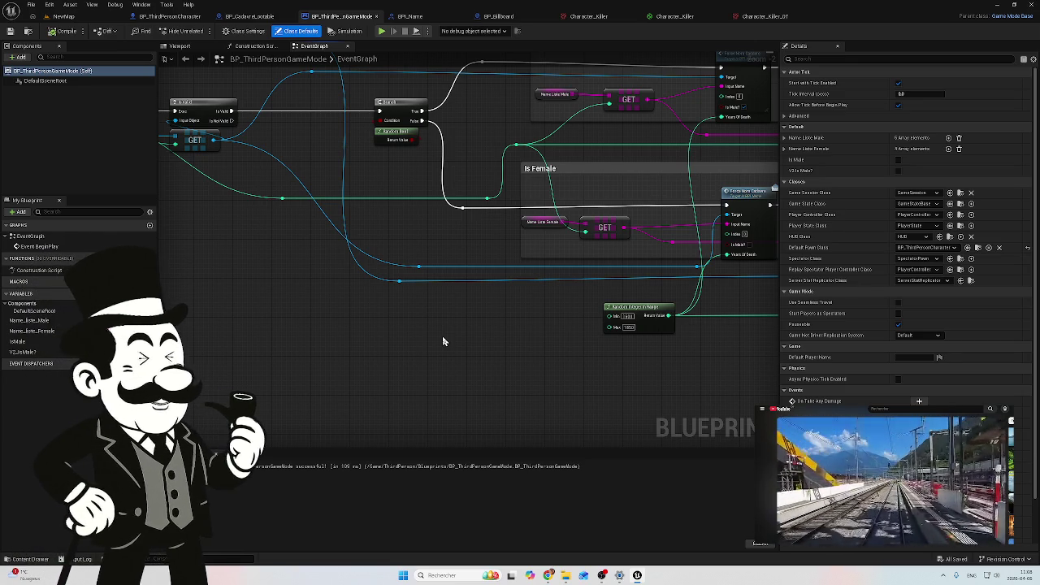
mouse_move(528, 334)
mouse_down()
mouse_move(426, 386)
mouse_move(393, 377)
mouse_move(624, 365)
mouse_move(525, 383)
mouse_move(374, 379)
mouse_up()
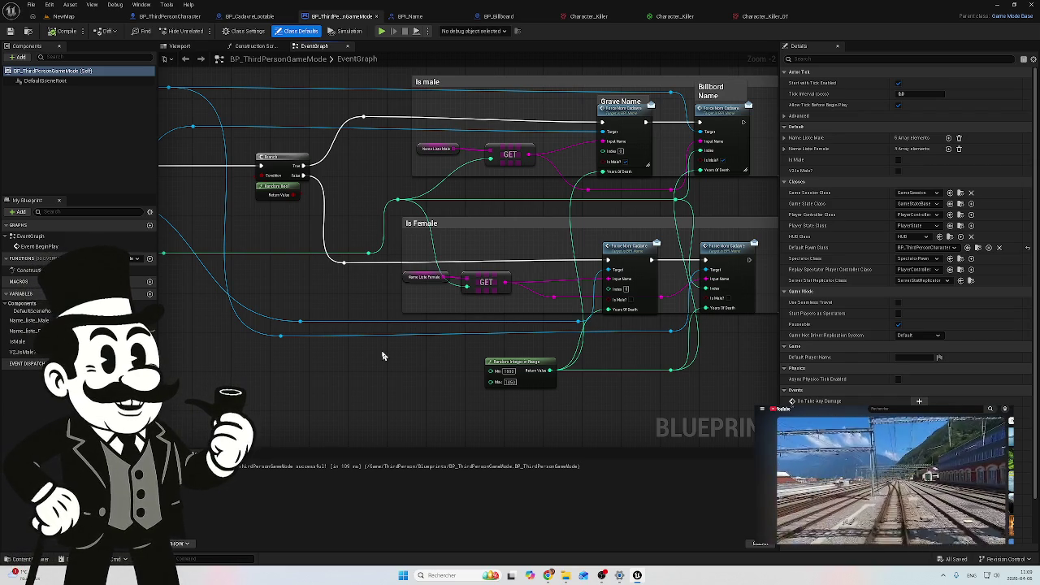
Inspect the row of gravestones in NewMap, selecting the BP_CadavreLootable5 actor
click(248, 16)
click(69, 17)
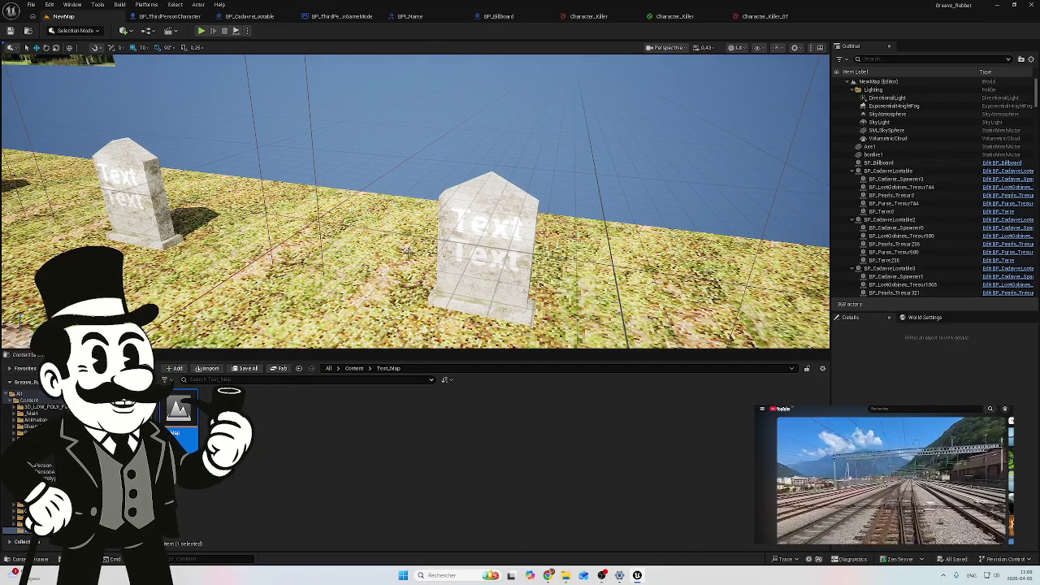
click(479, 265)
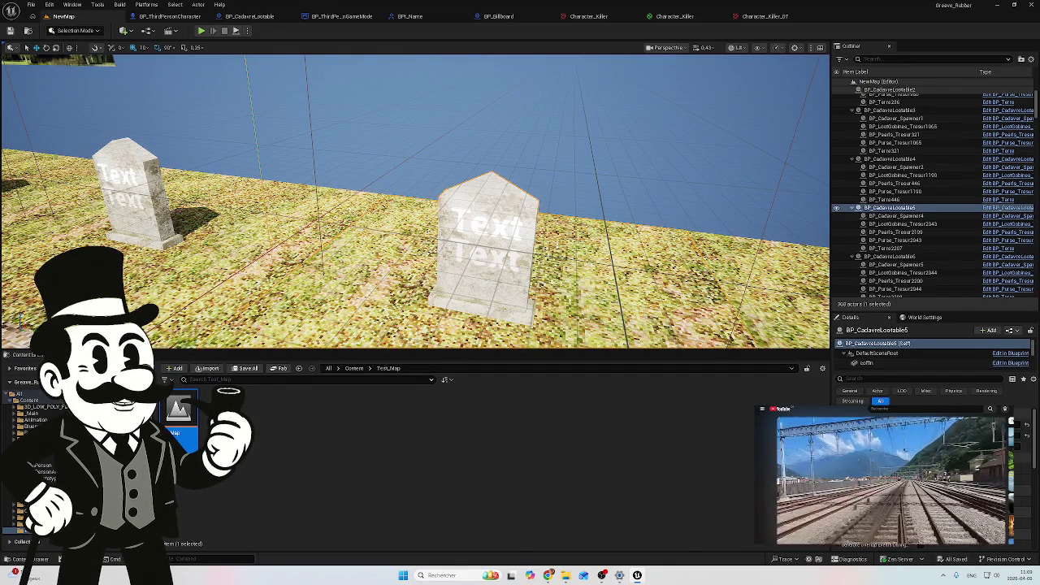
drag(410, 234, 221, 140)
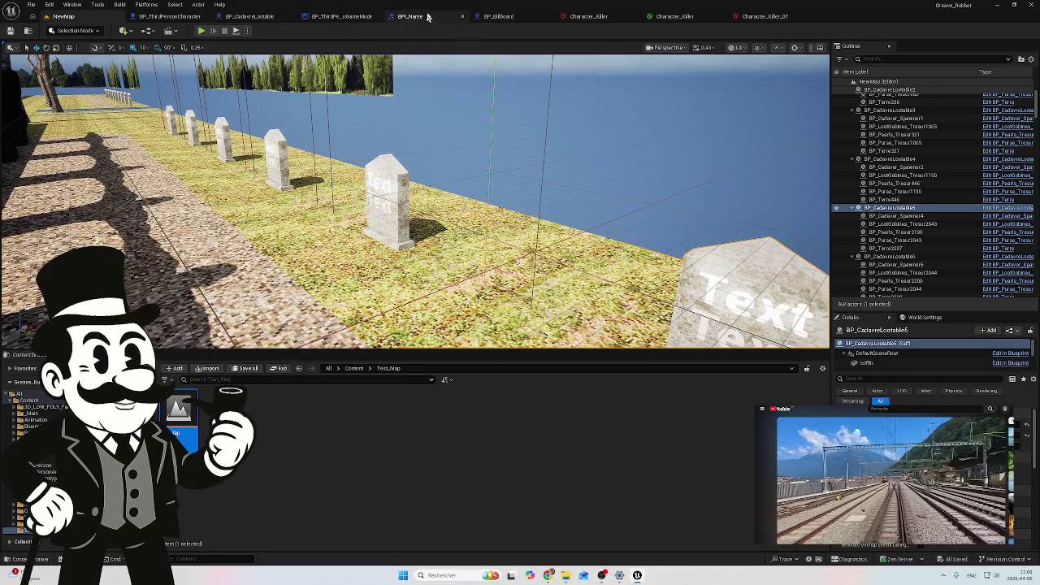
Check the gravestone's lower Years text in BP_CadavreLootable's Viewport and return to its event graph
click(244, 16)
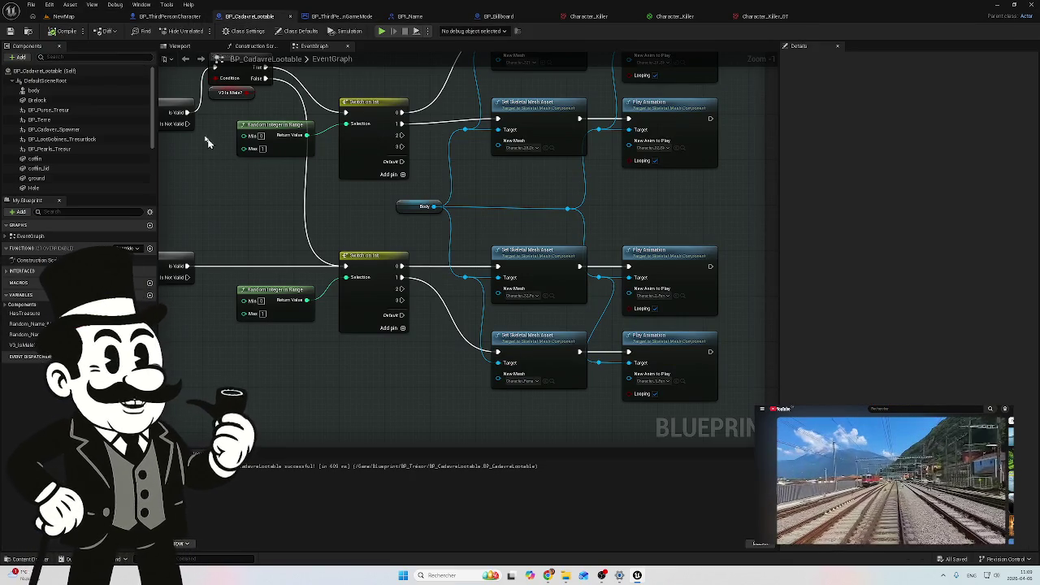
drag(217, 202, 321, 233)
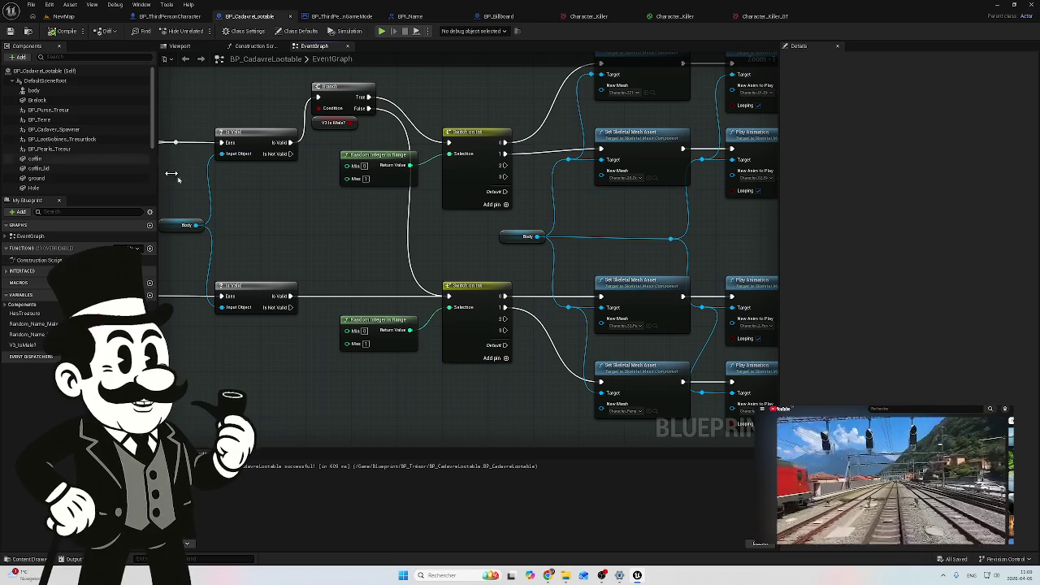
scroll(73, 162, down, 3)
click(174, 47)
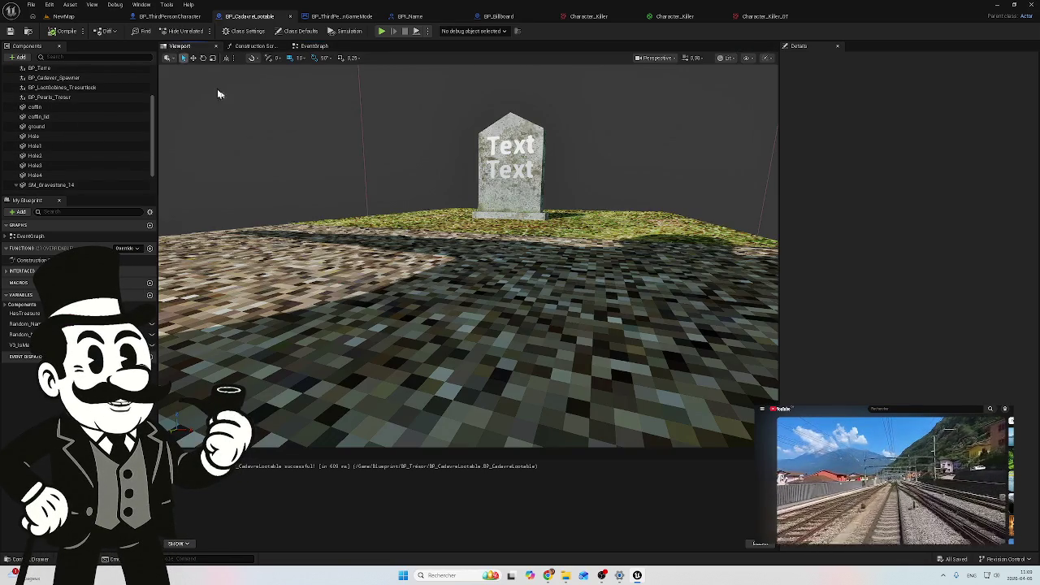
click(517, 167)
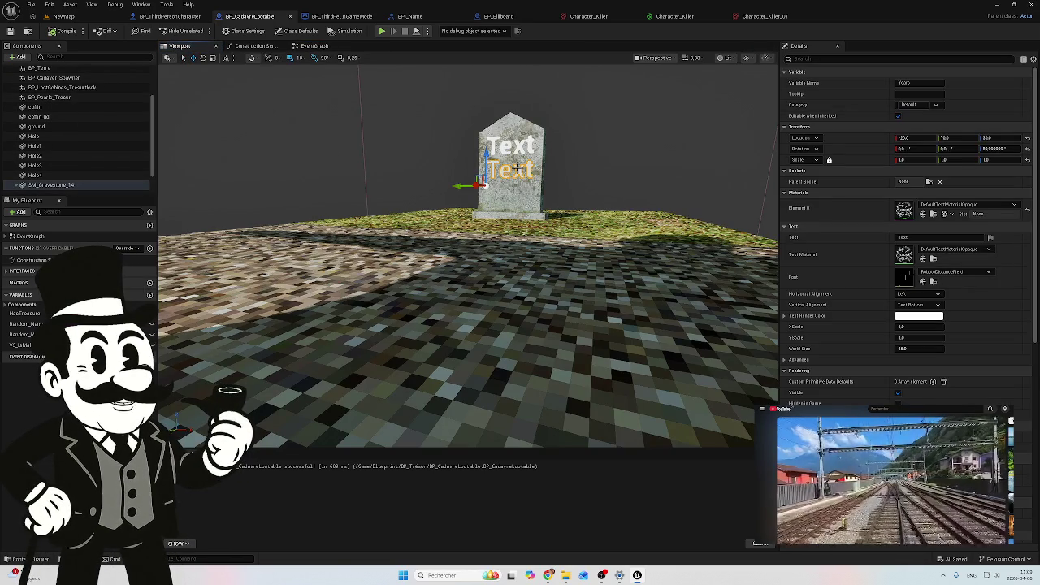
scroll(73, 166, down, 2)
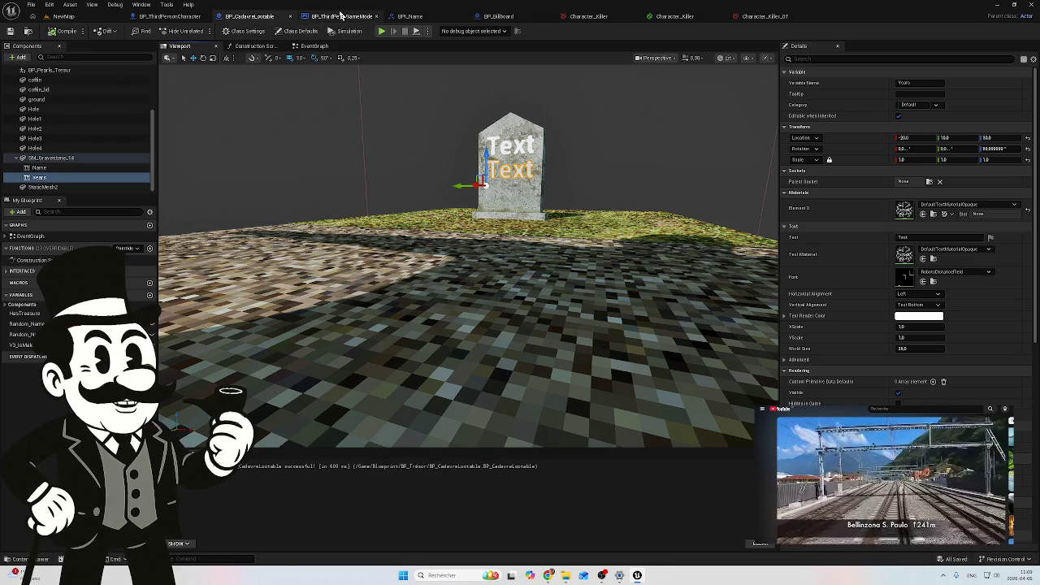
scroll(65, 104, up, 3)
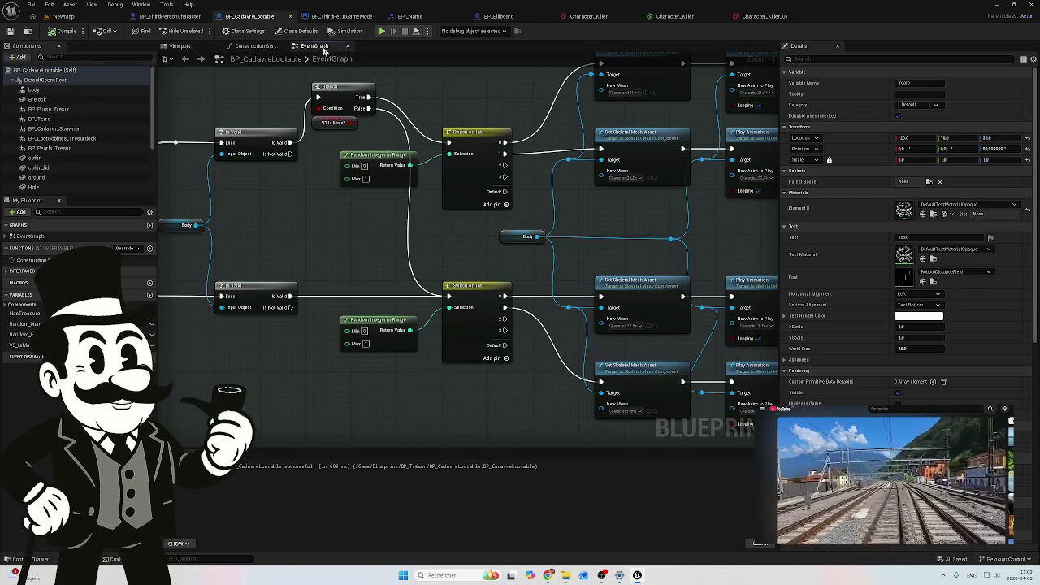
click(314, 45)
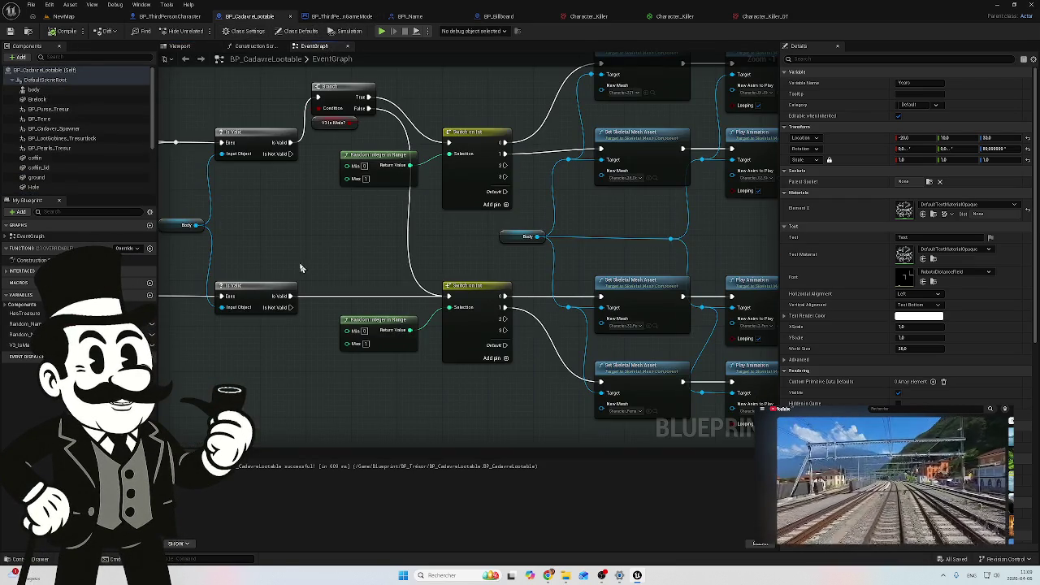
scroll(527, 277, up, 1)
scroll(528, 277, down, 4)
scroll(499, 215, up, 3)
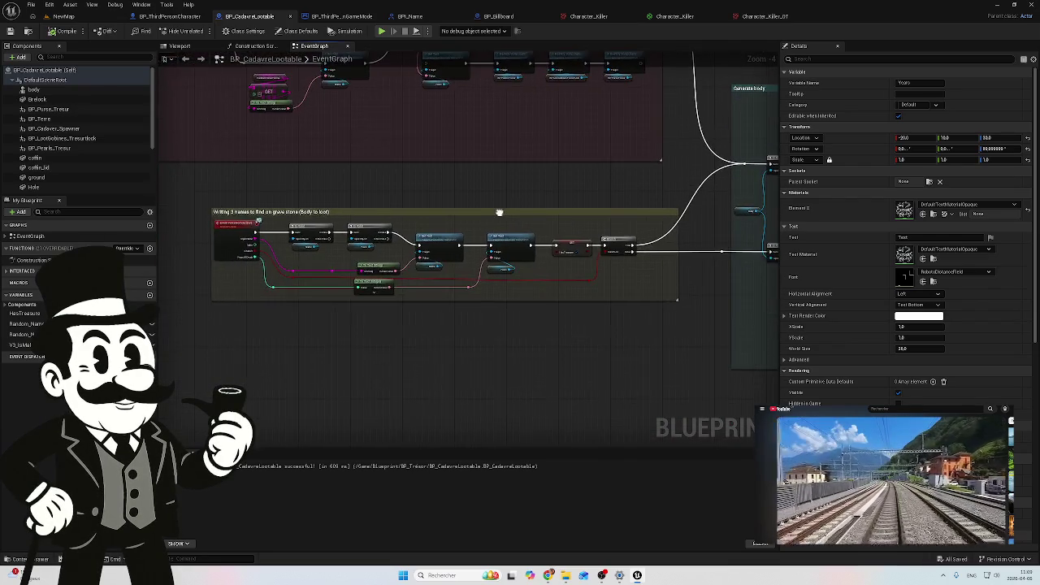
scroll(437, 239, up, 2)
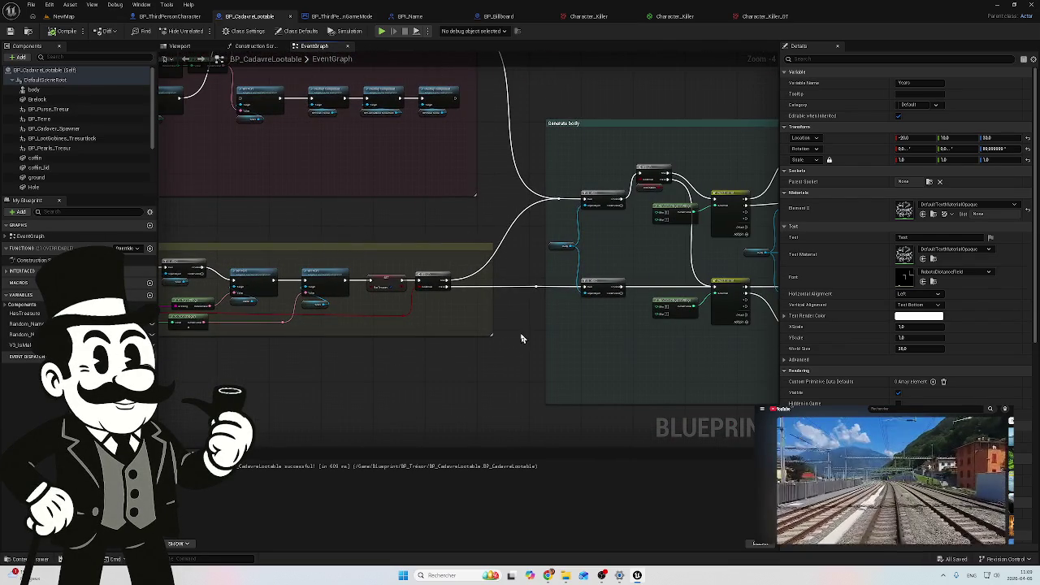
scroll(510, 346, up, 2)
scroll(472, 329, down, 1)
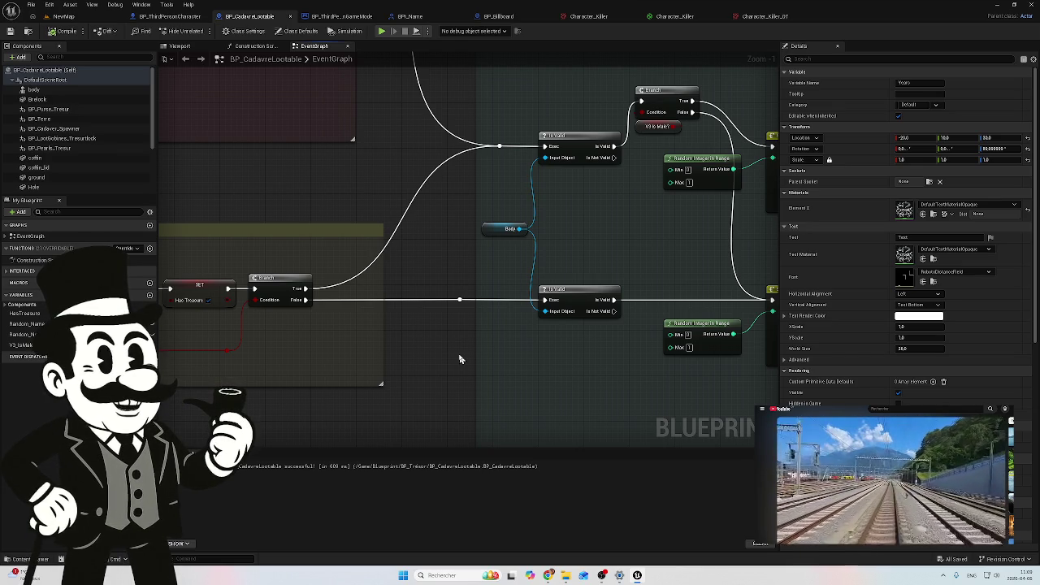
mouse_move(338, 363)
mouse_down()
mouse_move(488, 352)
mouse_move(310, 365)
mouse_move(662, 336)
mouse_move(240, 316)
mouse_move(487, 297)
mouse_move(582, 307)
mouse_move(324, 310)
mouse_move(629, 337)
mouse_move(637, 230)
mouse_move(627, 336)
mouse_up()
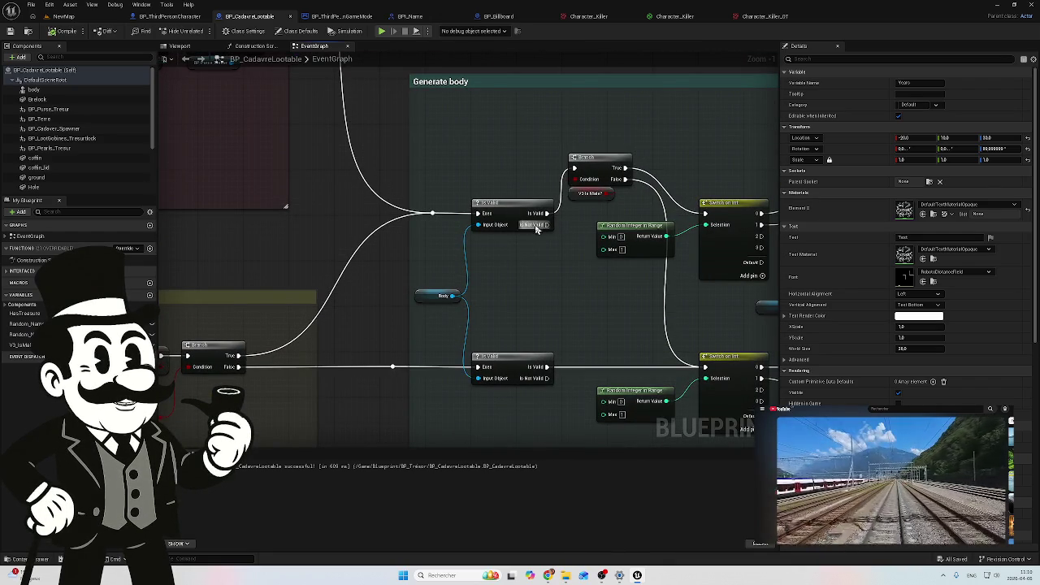
mouse_move(399, 266)
mouse_down()
mouse_move(499, 237)
mouse_move(493, 244)
mouse_move(734, 232)
mouse_move(249, 245)
mouse_up()
scroll(704, 225, down, 2)
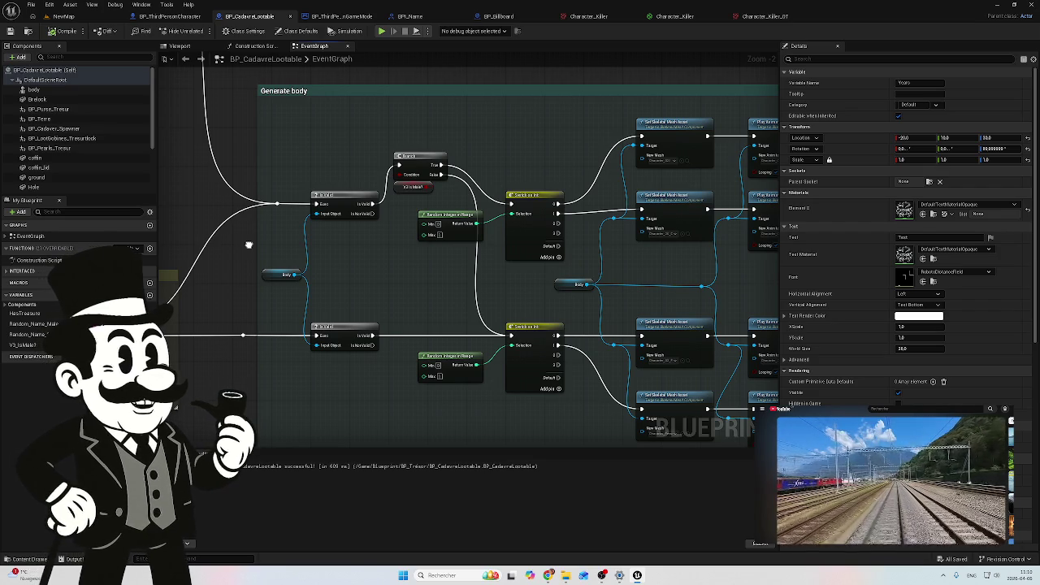
drag(249, 244, 237, 247)
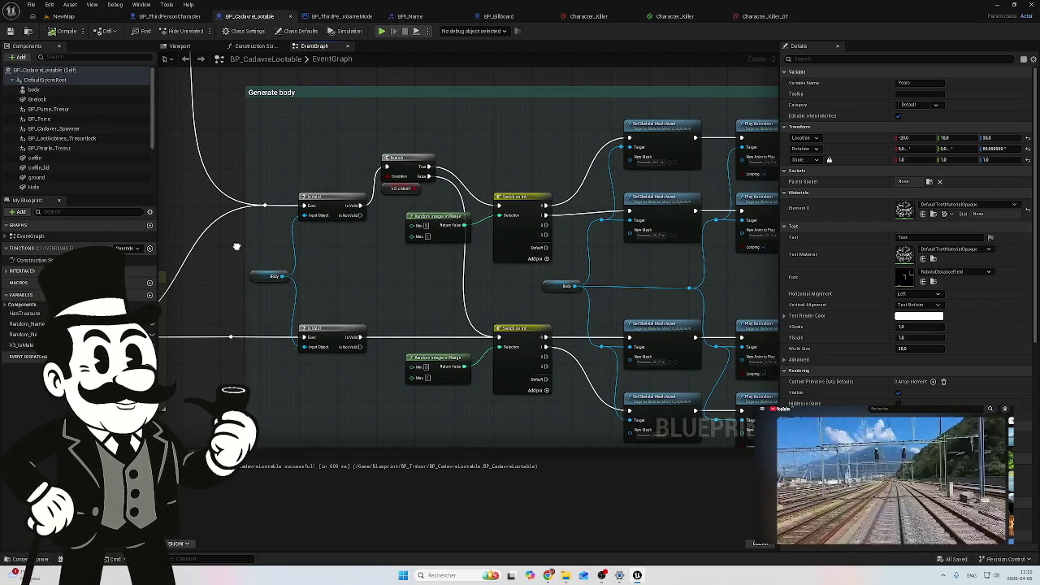
mouse_move(237, 247)
mouse_down()
mouse_move(252, 290)
mouse_move(123, 214)
mouse_move(422, 225)
mouse_up()
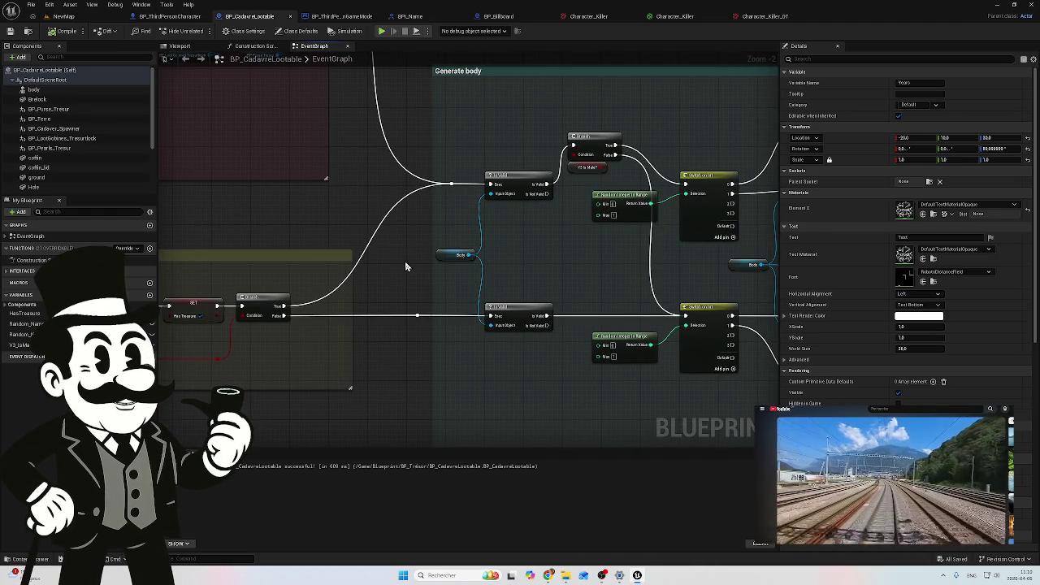
scroll(407, 265, down, 1)
mouse_move(302, 235)
mouse_down()
mouse_move(582, 295)
mouse_move(260, 349)
mouse_move(342, 269)
mouse_move(607, 296)
mouse_move(596, 305)
mouse_up()
scroll(390, 283, down, 5)
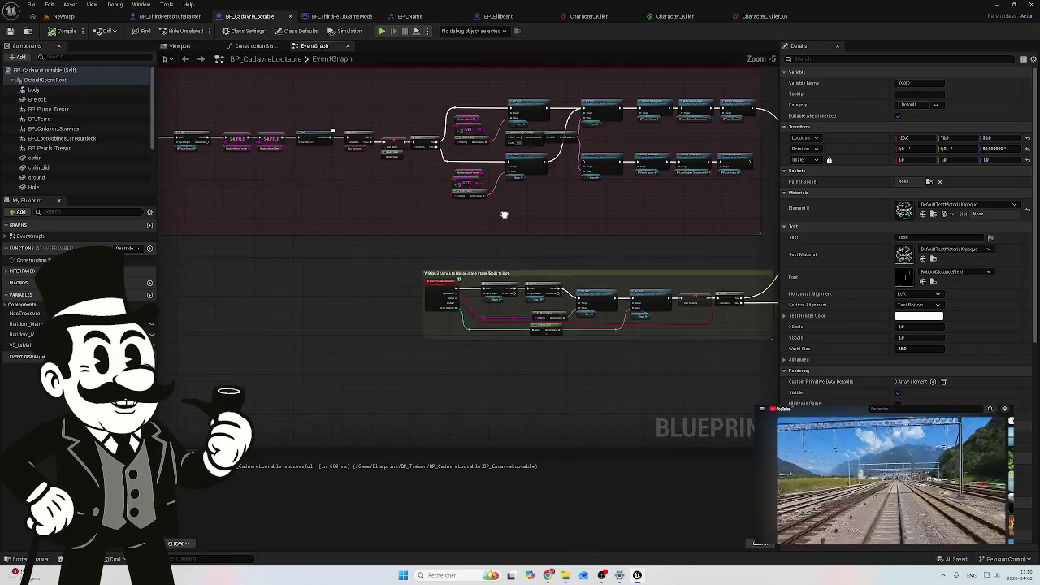
Pan and zoom the BP_CadavreLootable graph to review its Branch, Set Text and GET nodes
scroll(546, 255, down, 1)
scroll(395, 263, up, 1)
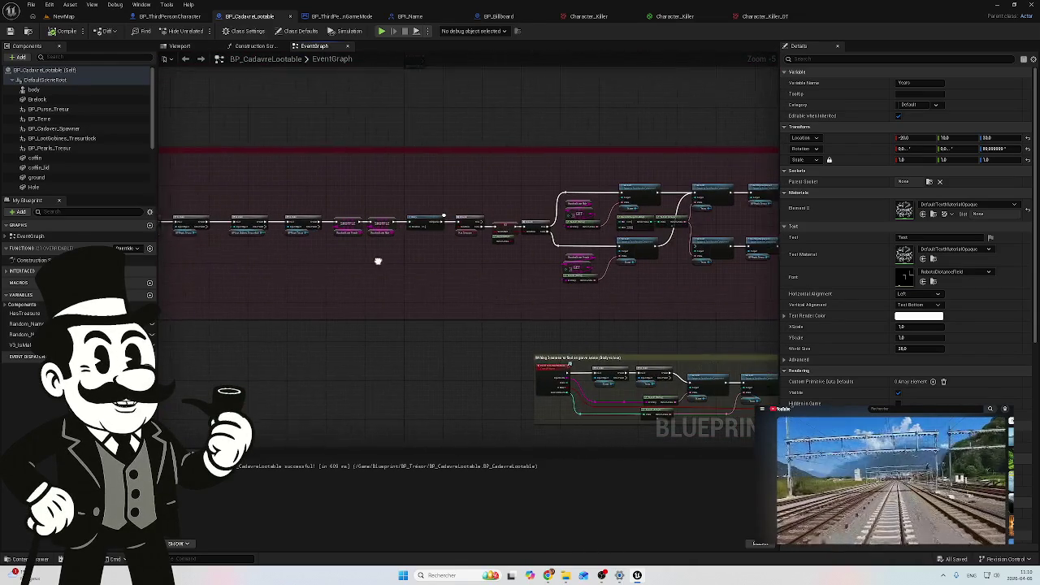
scroll(436, 257, up, 2)
drag(534, 268, 278, 263)
drag(550, 291, 537, 286)
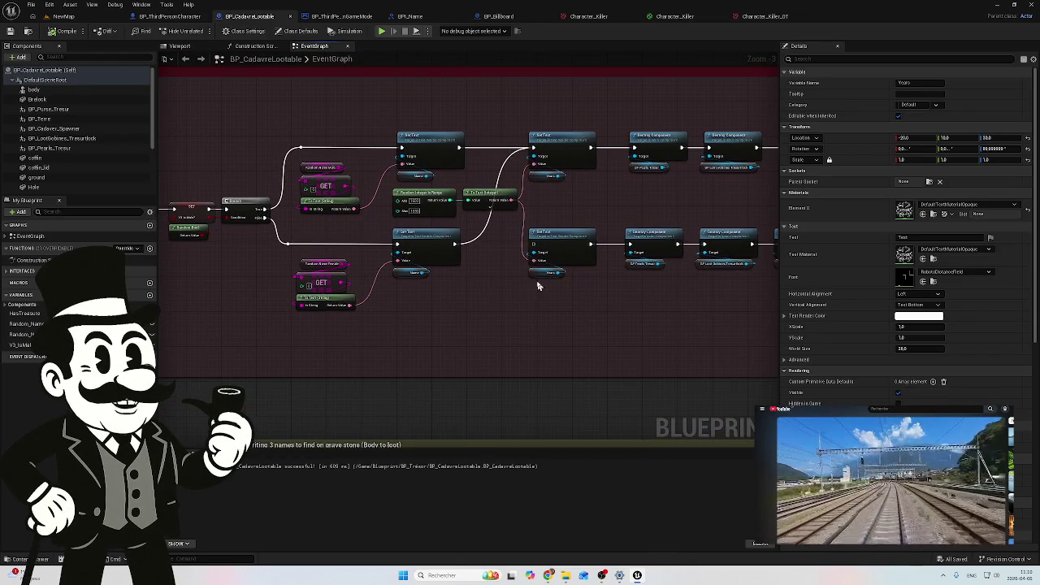
scroll(512, 281, up, 1)
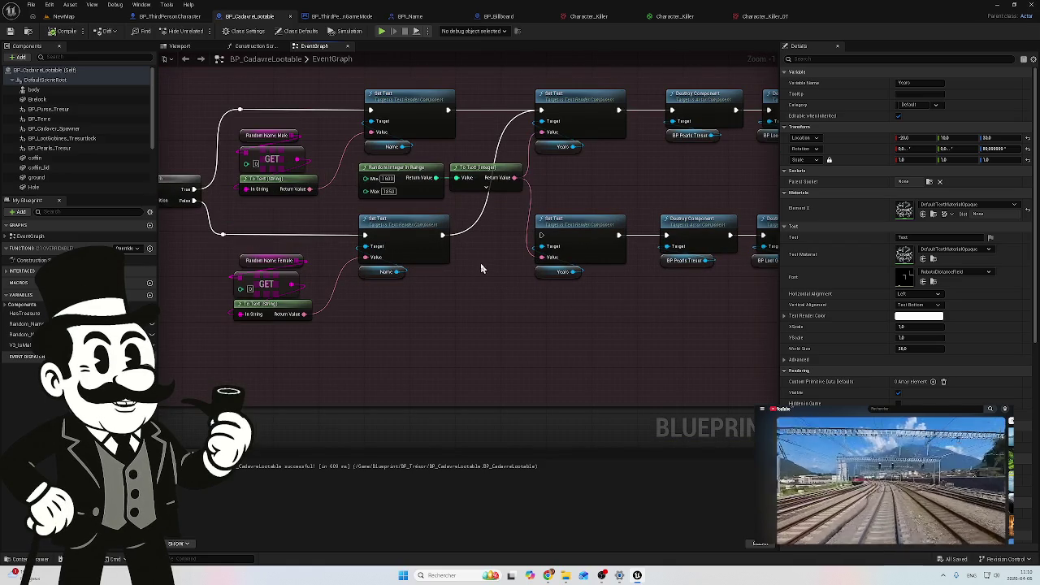
scroll(302, 227, down, 5)
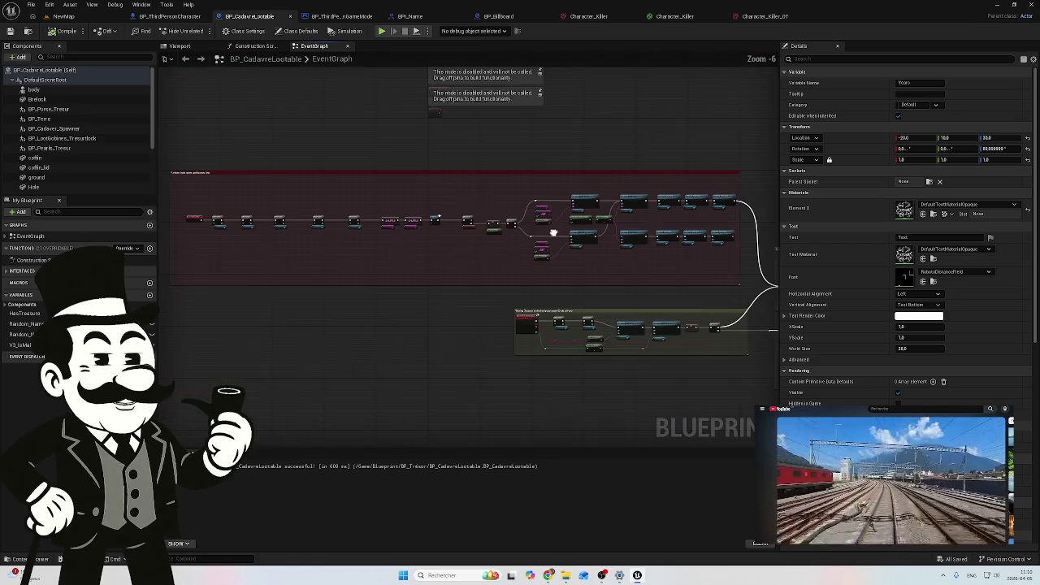
scroll(525, 265, up, 4)
drag(510, 299, 407, 302)
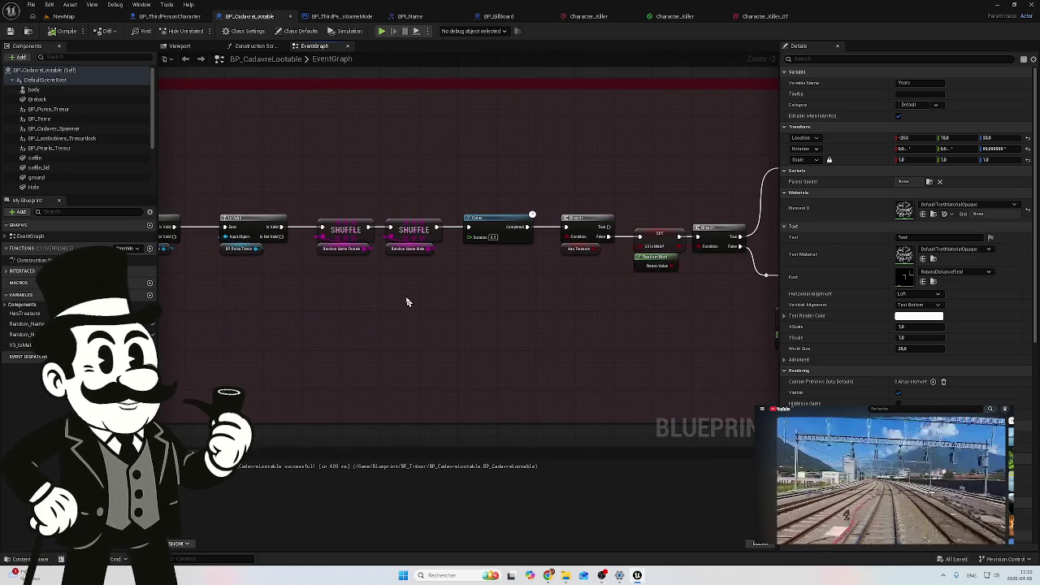
drag(493, 288, 270, 257)
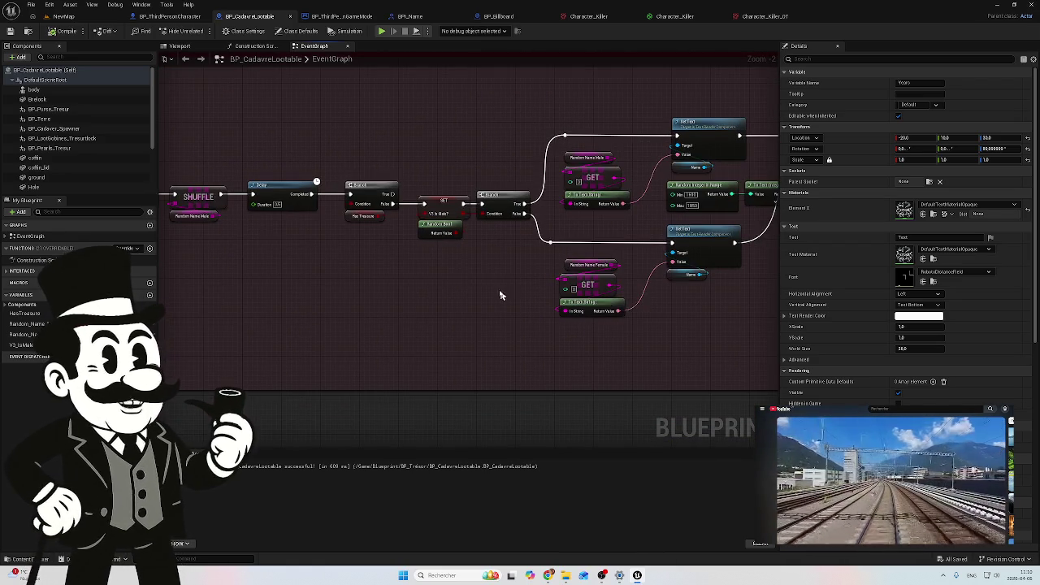
drag(502, 293, 441, 291)
Locate the Writing 3 names comment and its starting event node, then view BP_ThirdPersonGameMode's graph
click(313, 216)
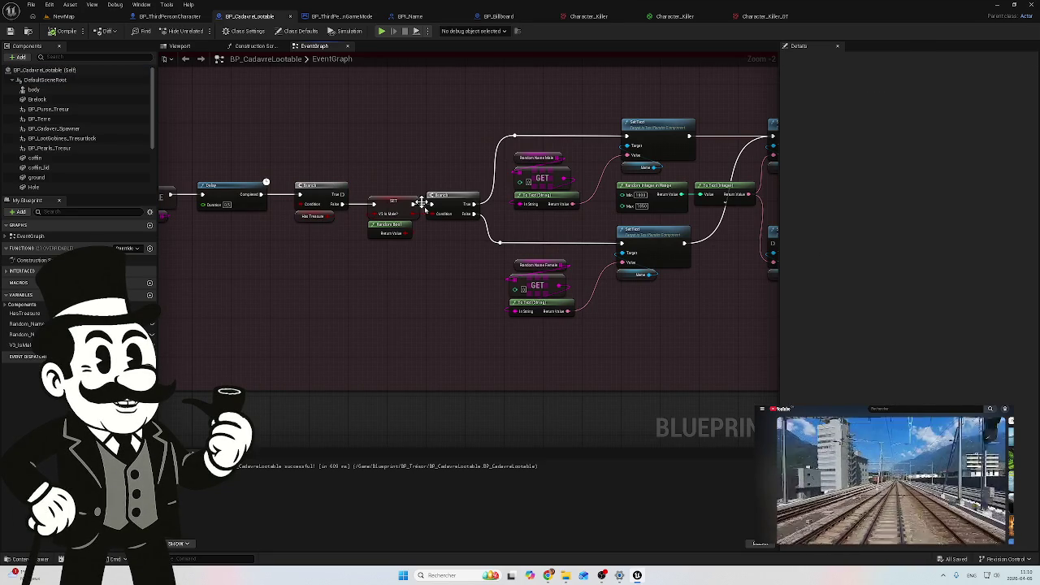
mouse_move(449, 273)
mouse_down()
mouse_move(448, 252)
mouse_move(308, 248)
mouse_up()
drag(495, 285, 376, 289)
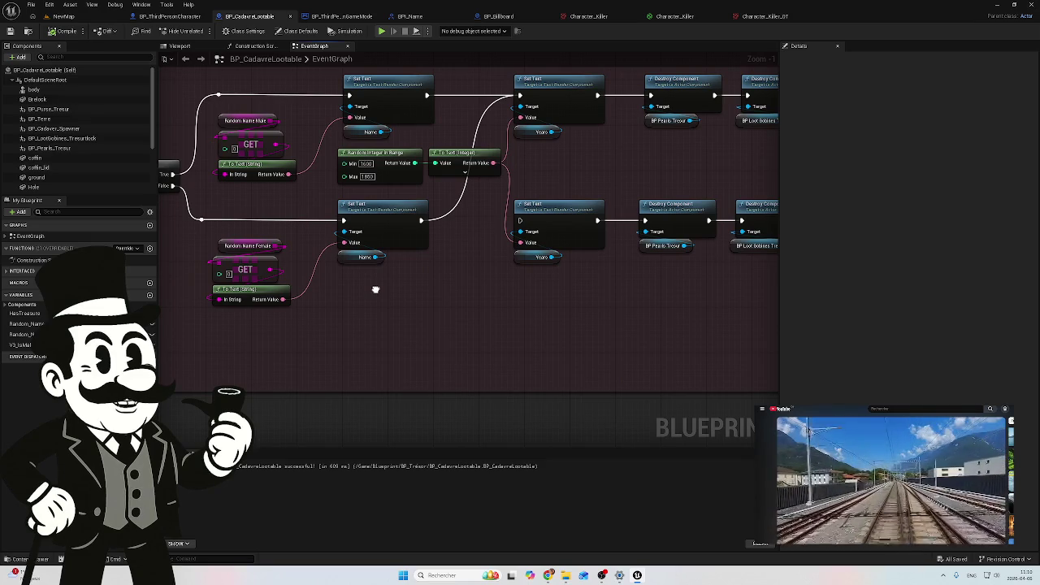
scroll(463, 291, down, 4)
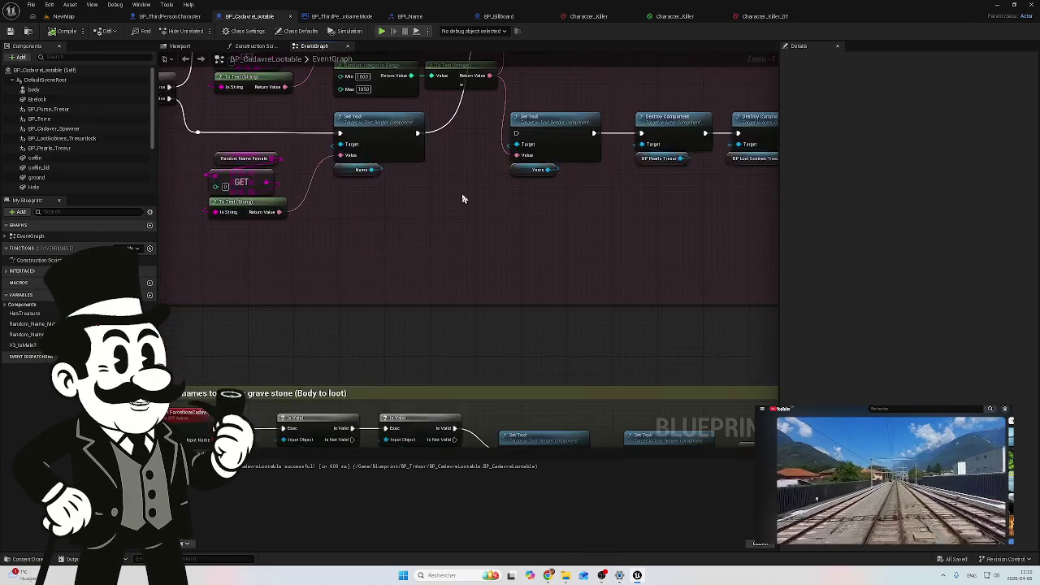
mouse_move(463, 277)
mouse_down()
mouse_move(463, 251)
mouse_move(492, 208)
mouse_up()
drag(381, 262, 302, 262)
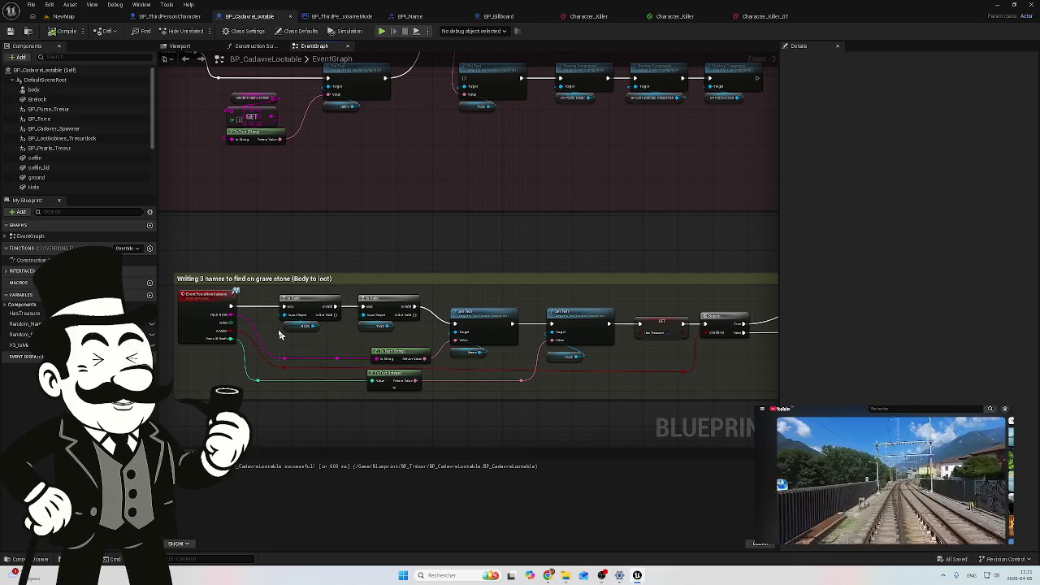
click(213, 302)
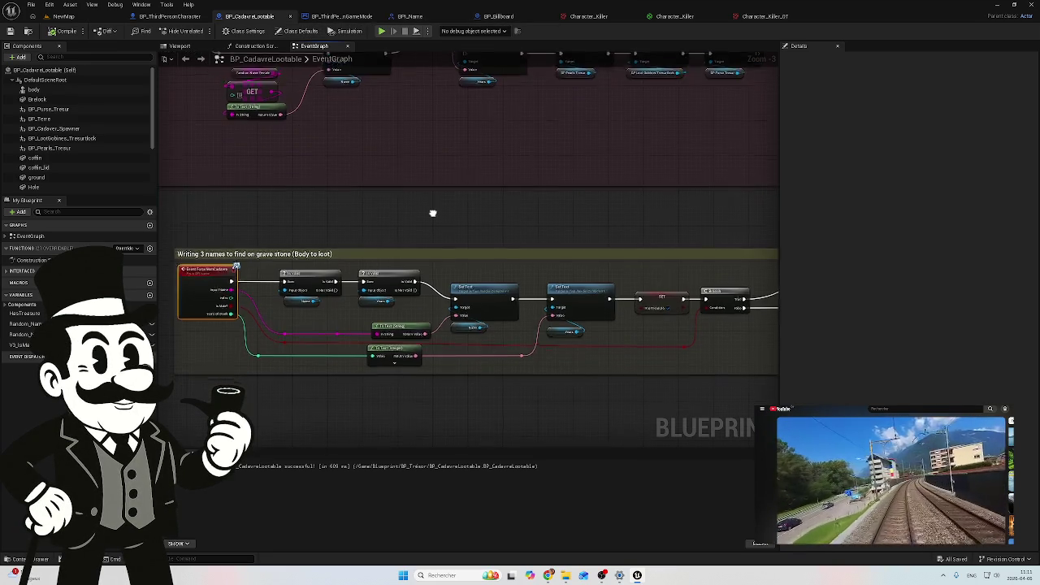
click(345, 17)
mouse_move(385, 356)
mouse_down()
mouse_move(478, 354)
mouse_move(296, 317)
mouse_up()
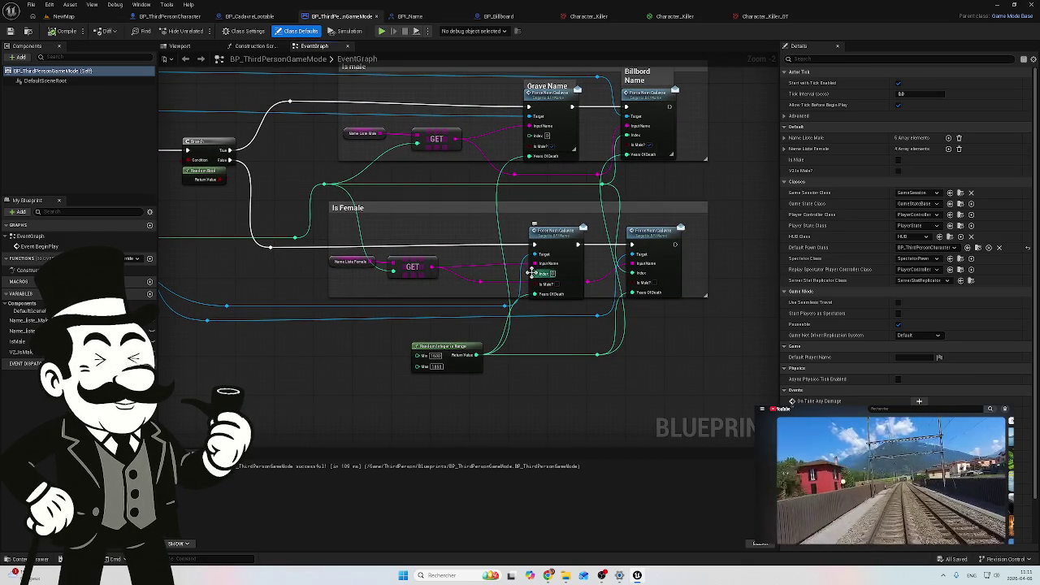
drag(496, 327, 697, 350)
mouse_move(363, 313)
mouse_down()
mouse_move(621, 353)
mouse_move(225, 327)
mouse_up()
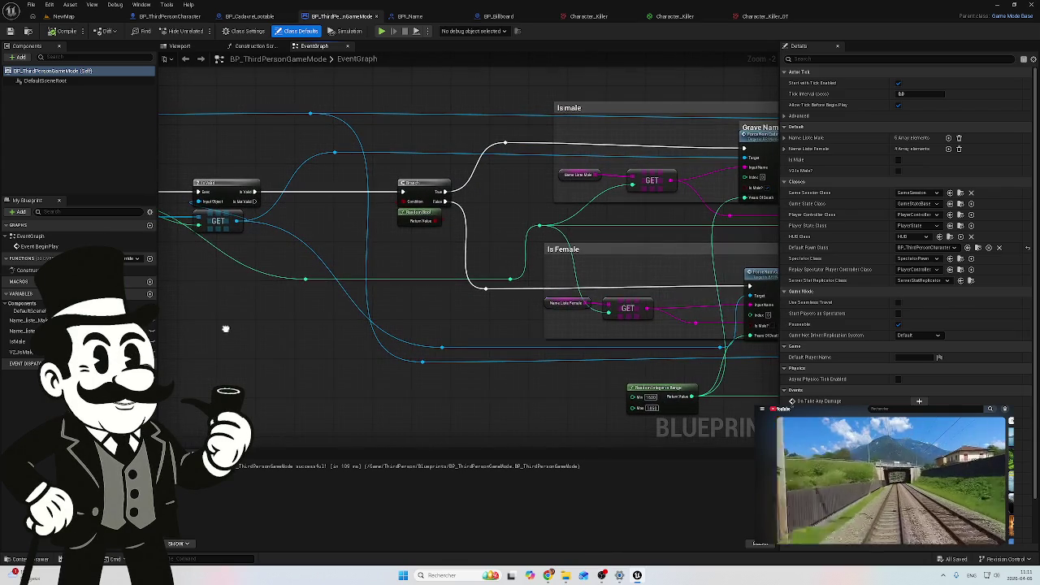
drag(463, 321, 302, 316)
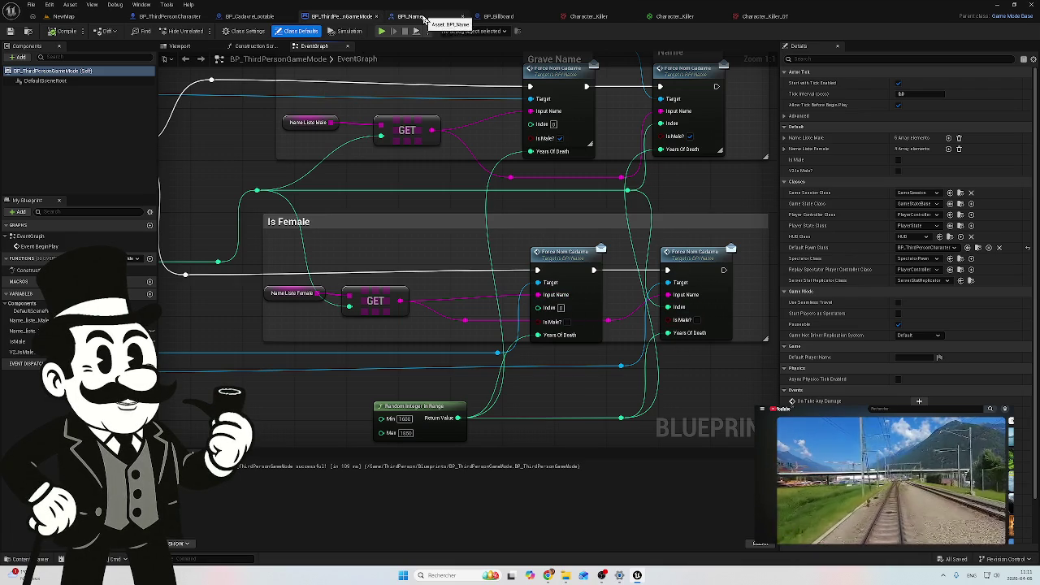
click(511, 17)
Pan the BP_Billboard graph across its switch branches to the Name and Year text nodes
scroll(309, 292, up, 1)
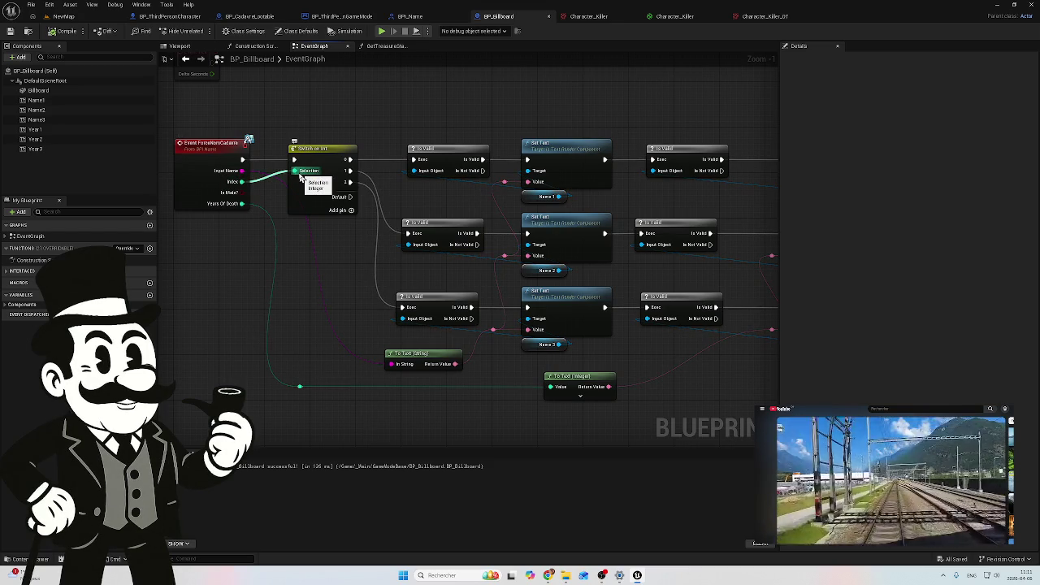
drag(390, 187, 334, 169)
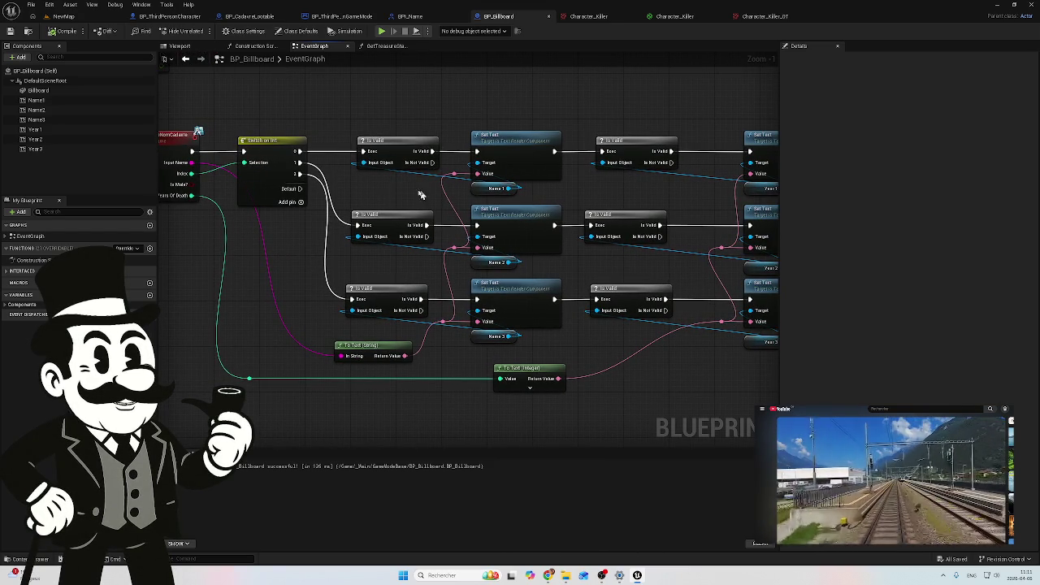
drag(559, 201, 474, 205)
drag(224, 280, 280, 257)
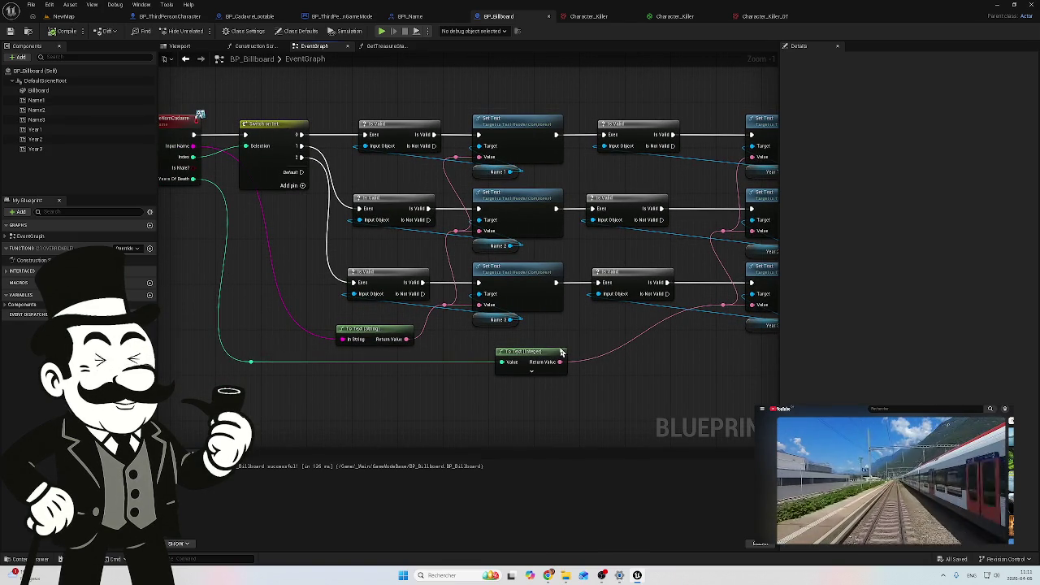
drag(573, 341, 520, 329)
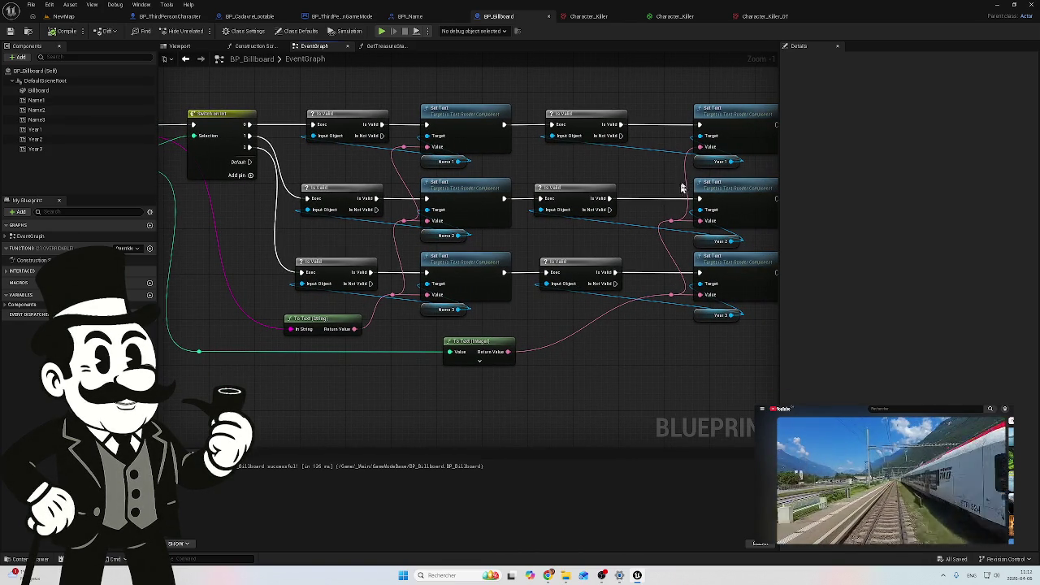
drag(745, 169, 616, 213)
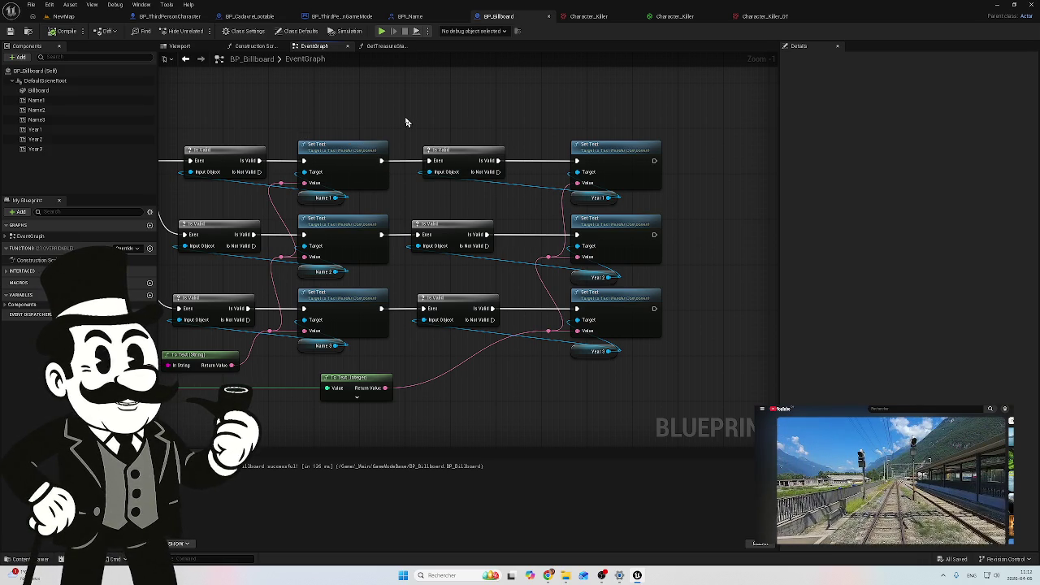
scroll(406, 122, up, 1)
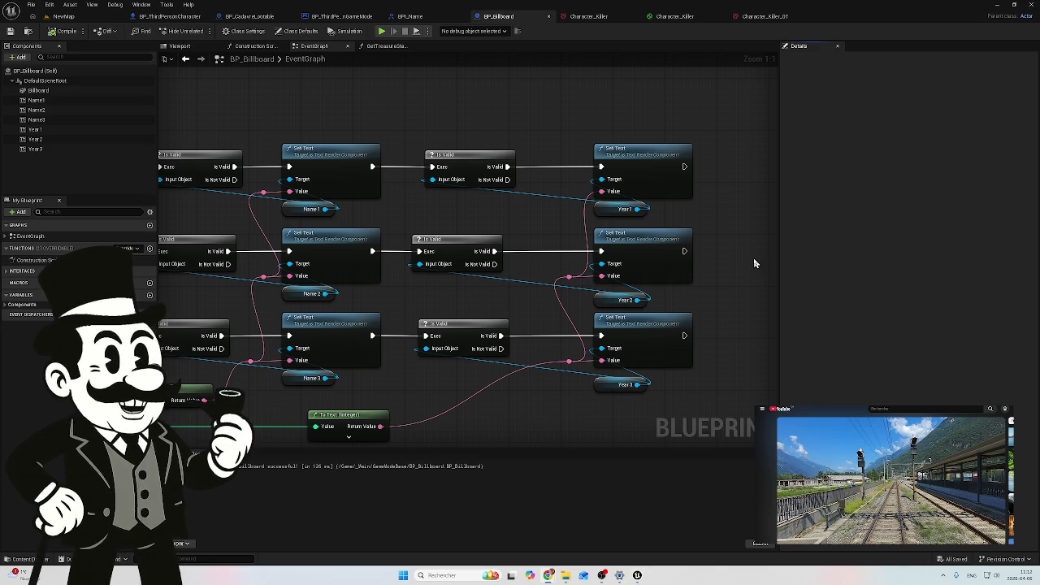
Expand and collapse the To Text (Integer) formatting options, then return to the NewMap level
mouse_move(483, 193)
mouse_down()
mouse_move(645, 186)
mouse_move(620, 196)
mouse_move(567, 147)
mouse_up()
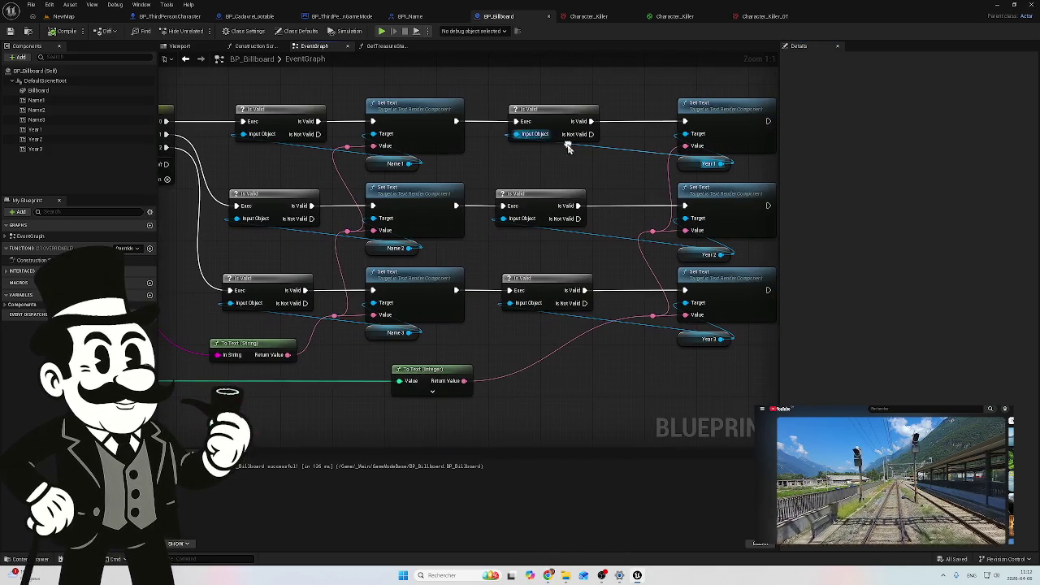
click(432, 391)
drag(525, 406, 532, 331)
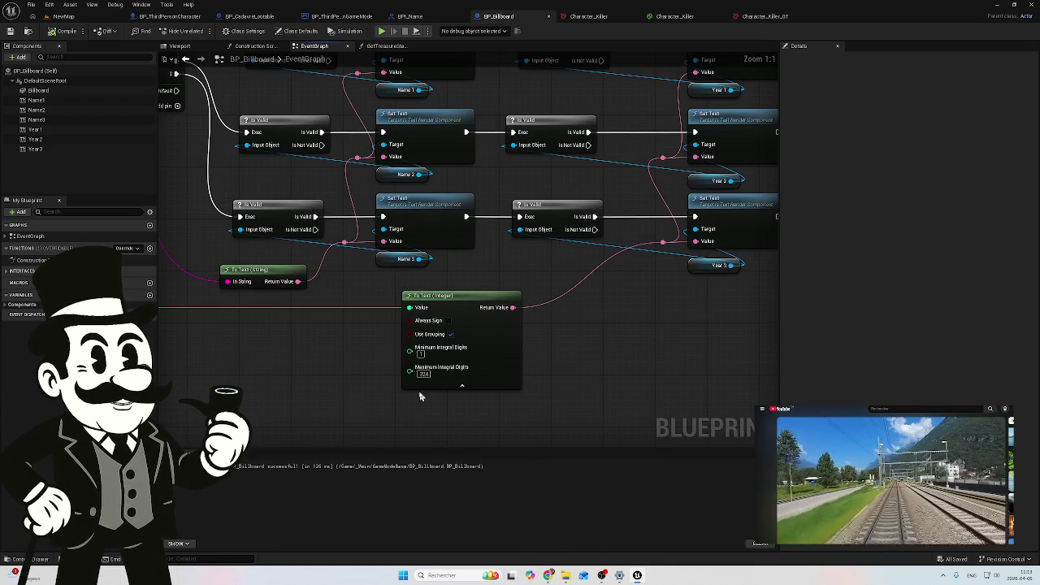
click(471, 383)
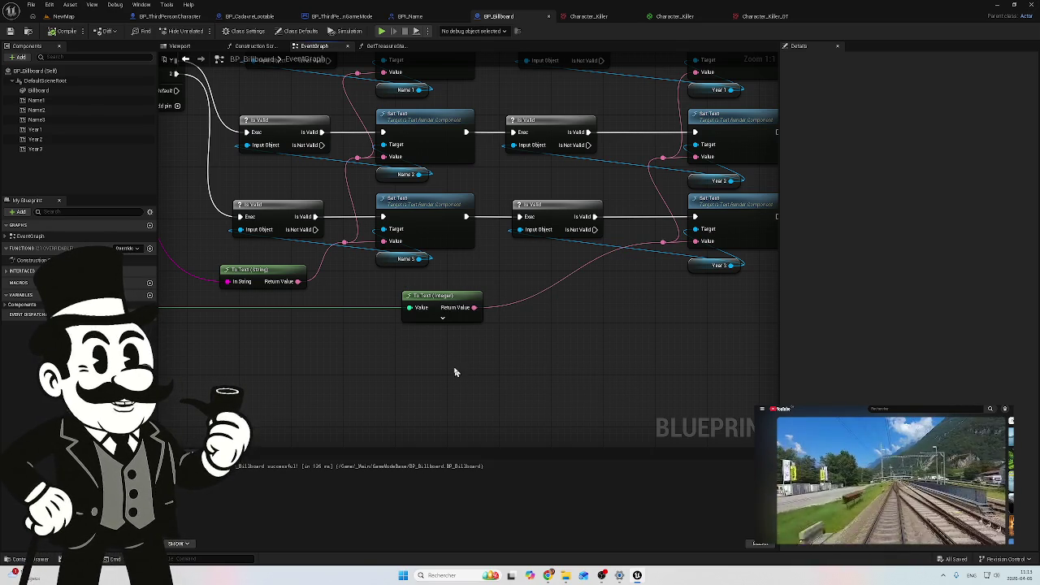
mouse_move(454, 367)
mouse_down()
mouse_move(507, 370)
mouse_move(380, 386)
mouse_up()
drag(303, 354, 478, 378)
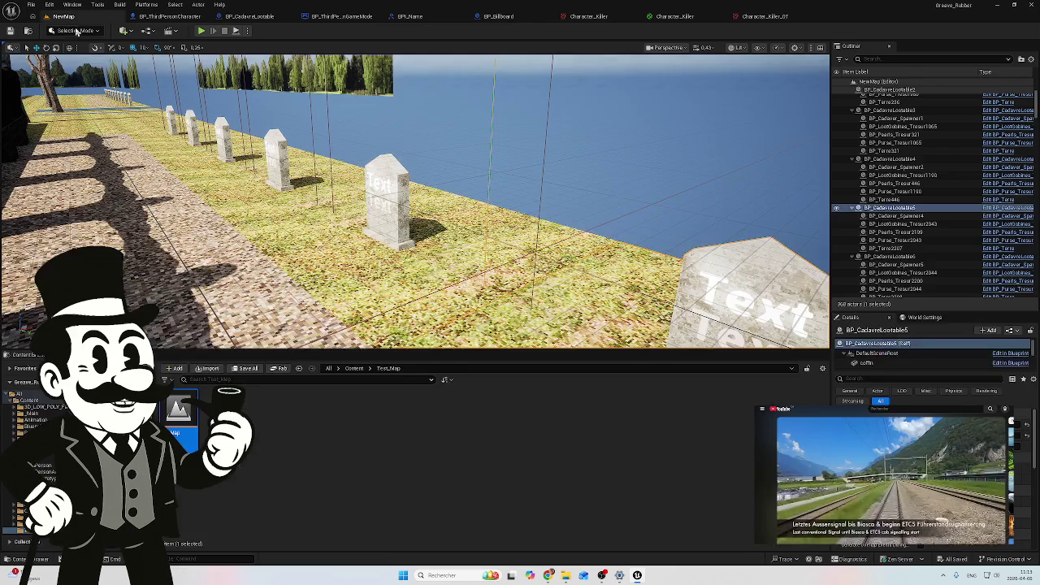
click(64, 16)
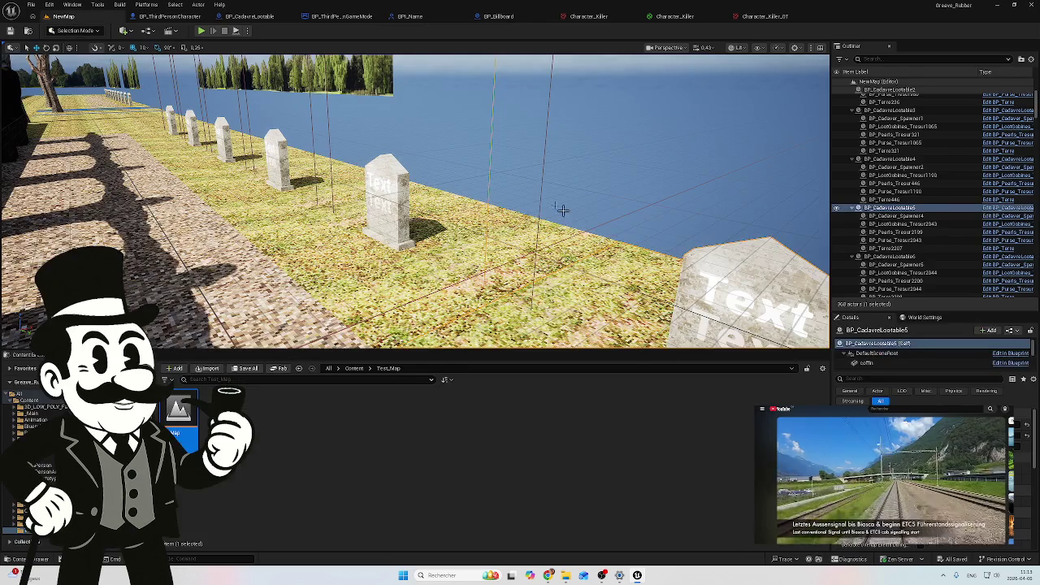
Play the level and walk past the name billboard and statues to view the gravestones
click(202, 31)
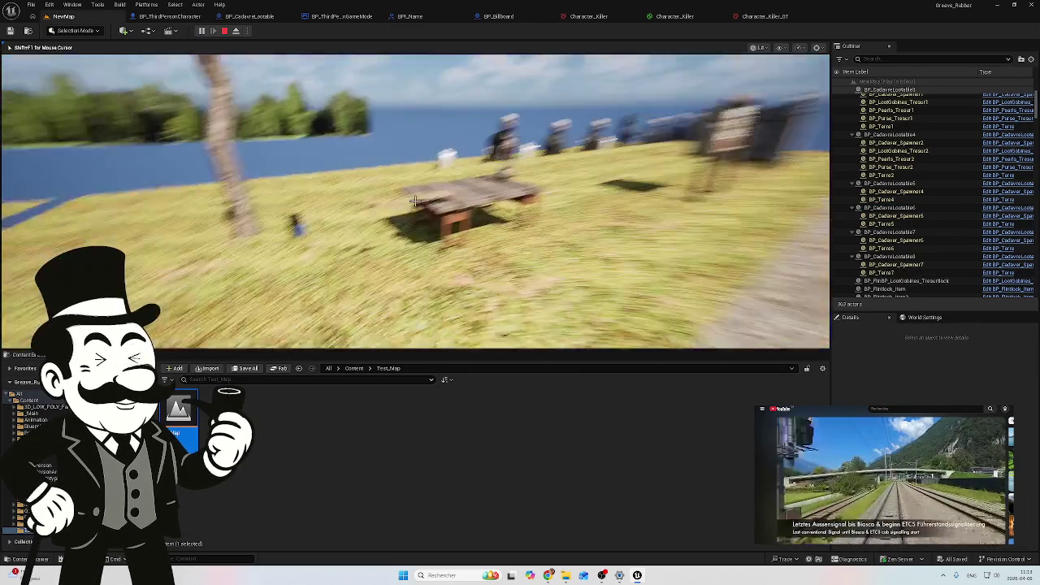
key(w)
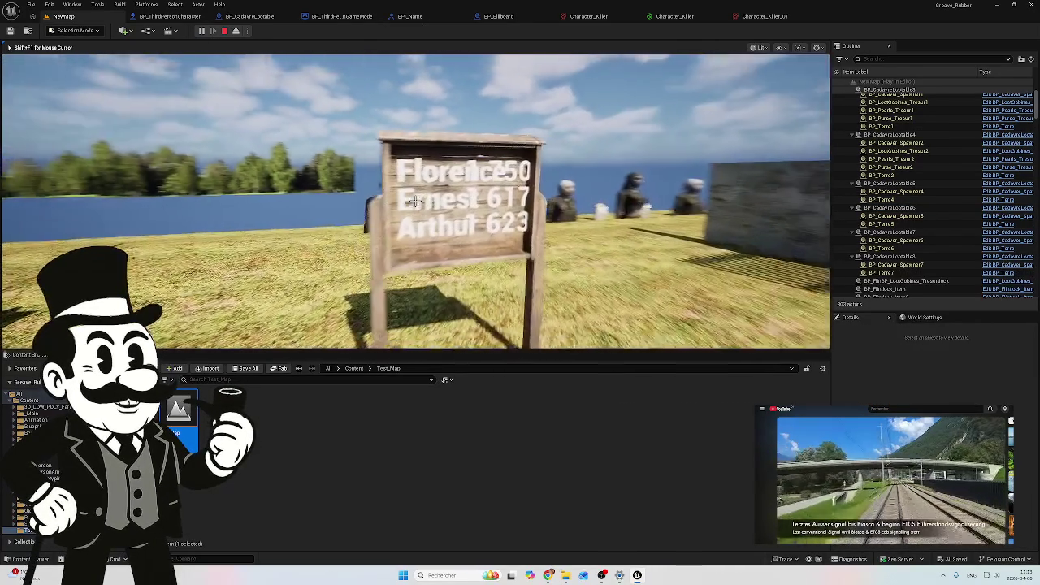
key(d)
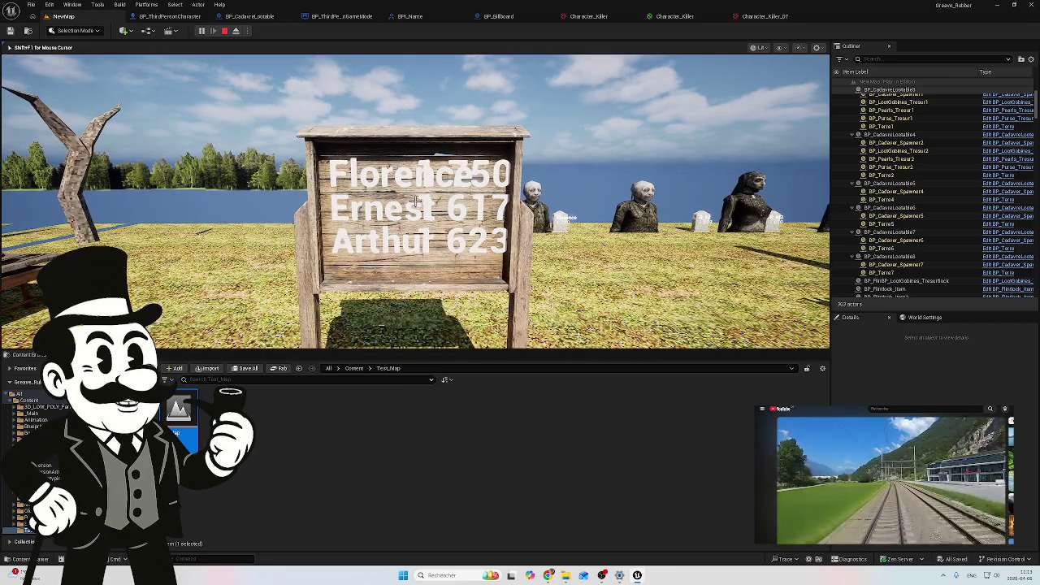
key(d)
key(w)
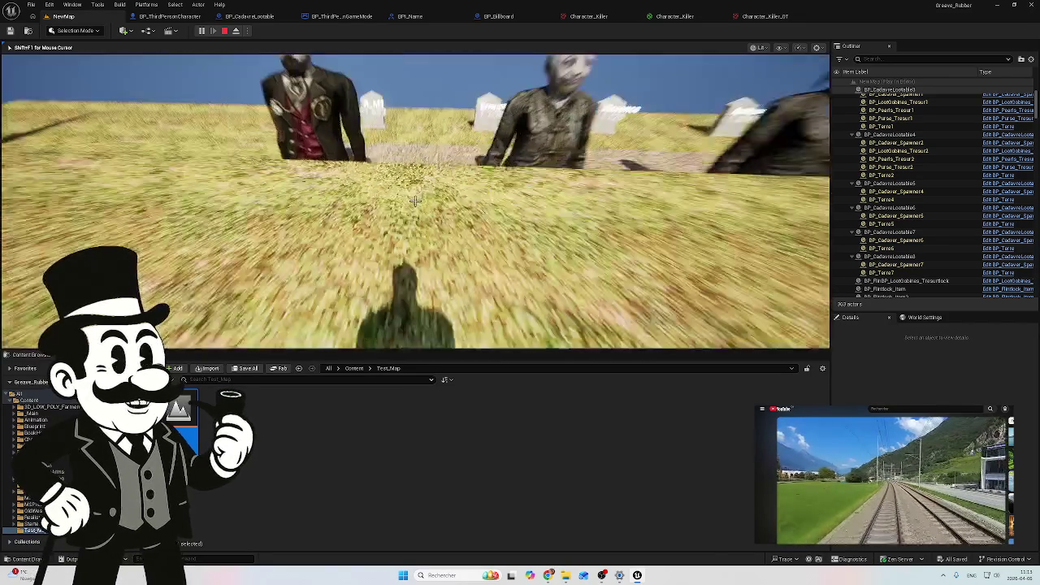
key(w)
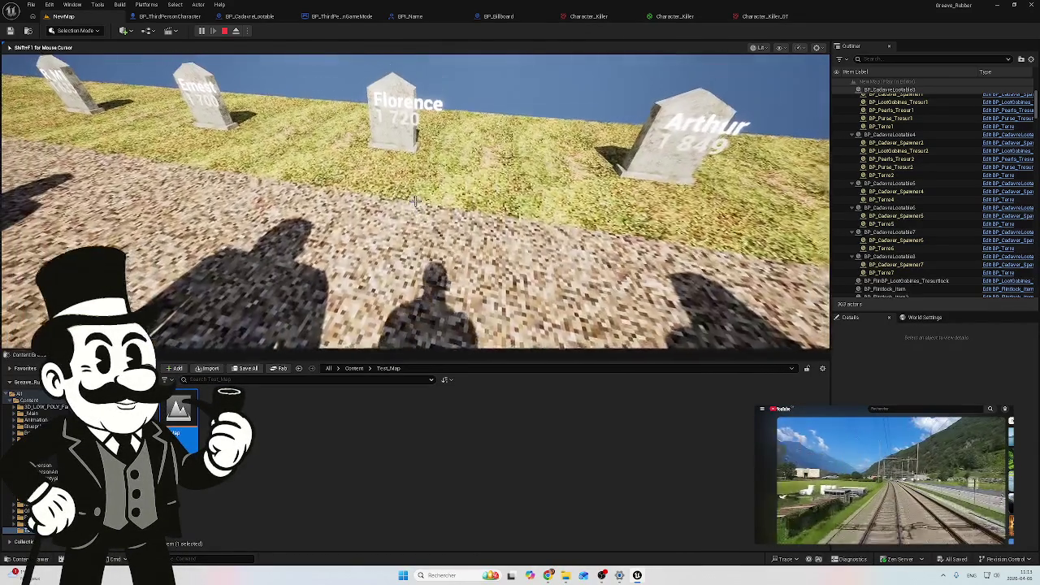
key(w)
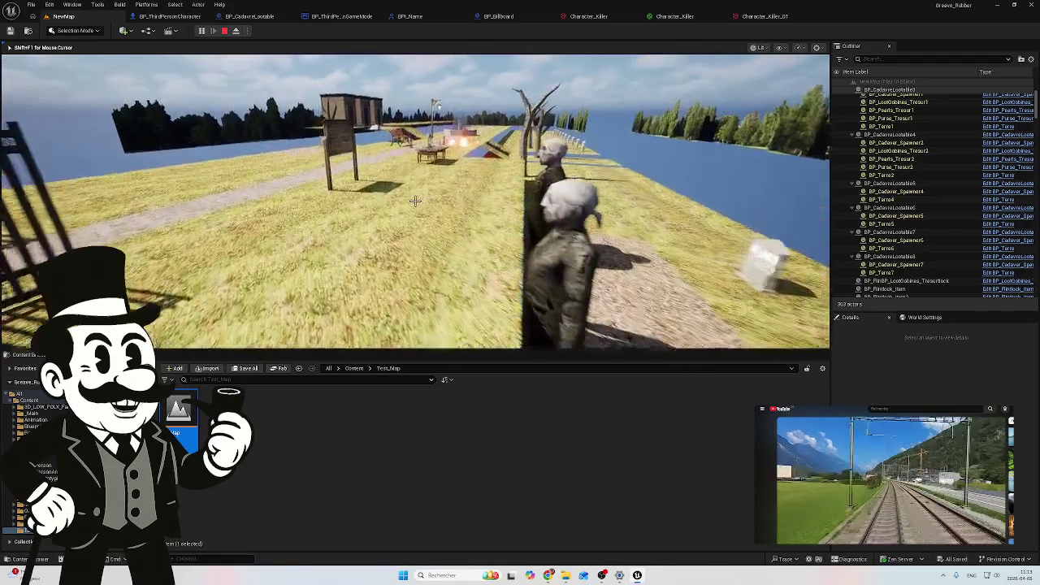
key(w)
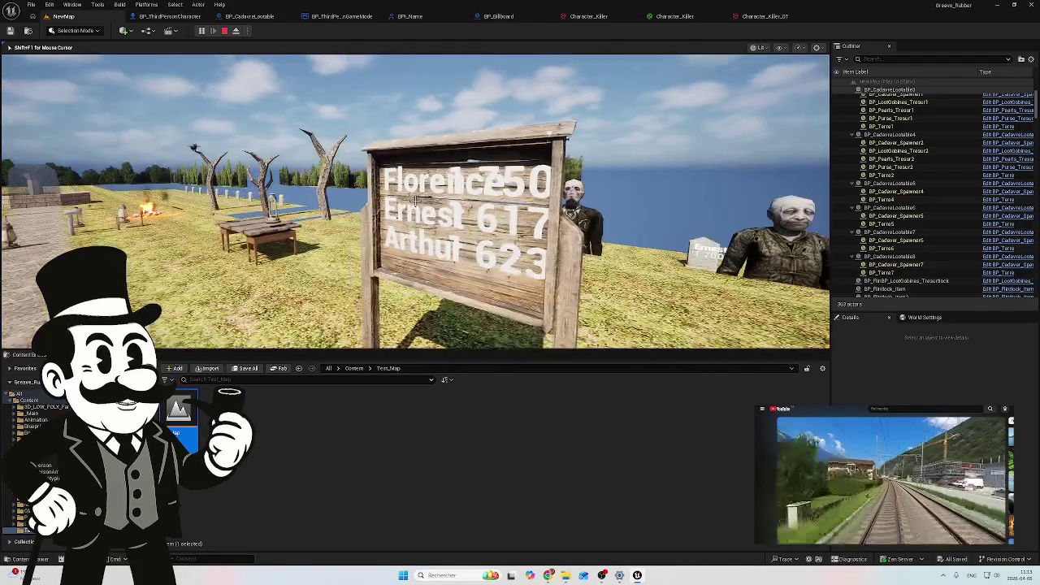
key(w)
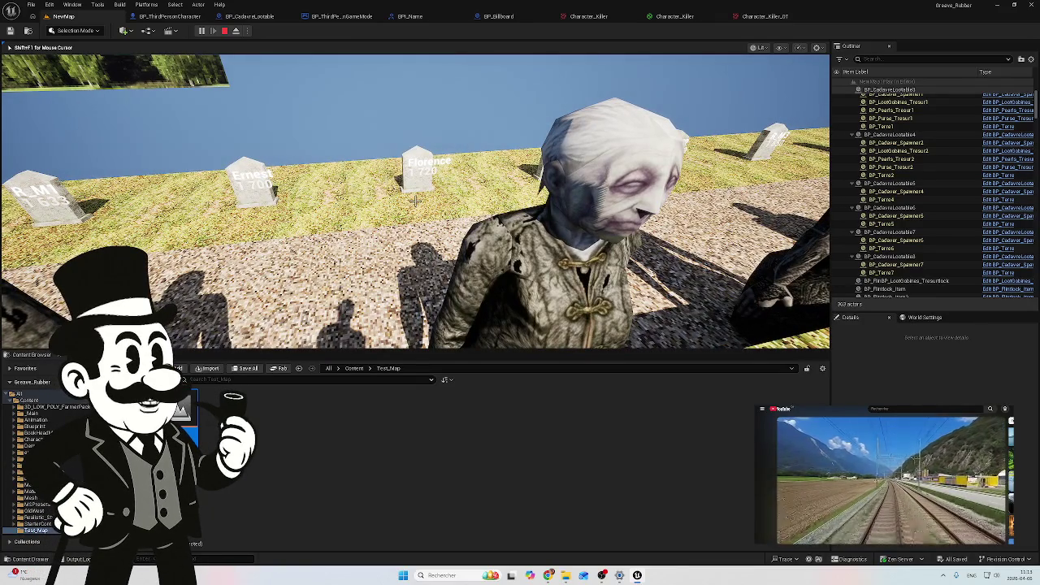
key(w)
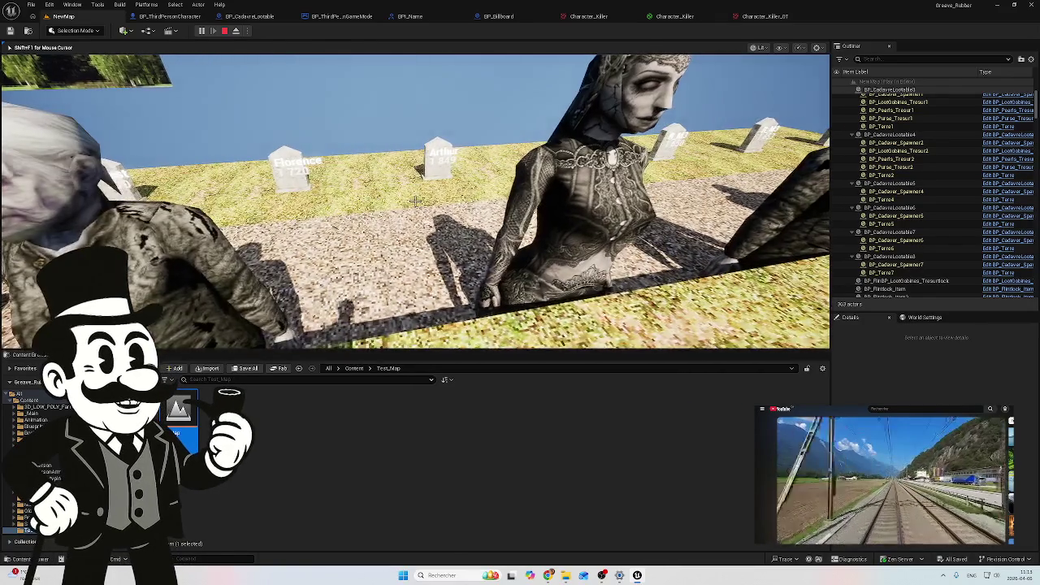
key(w)
key(w)
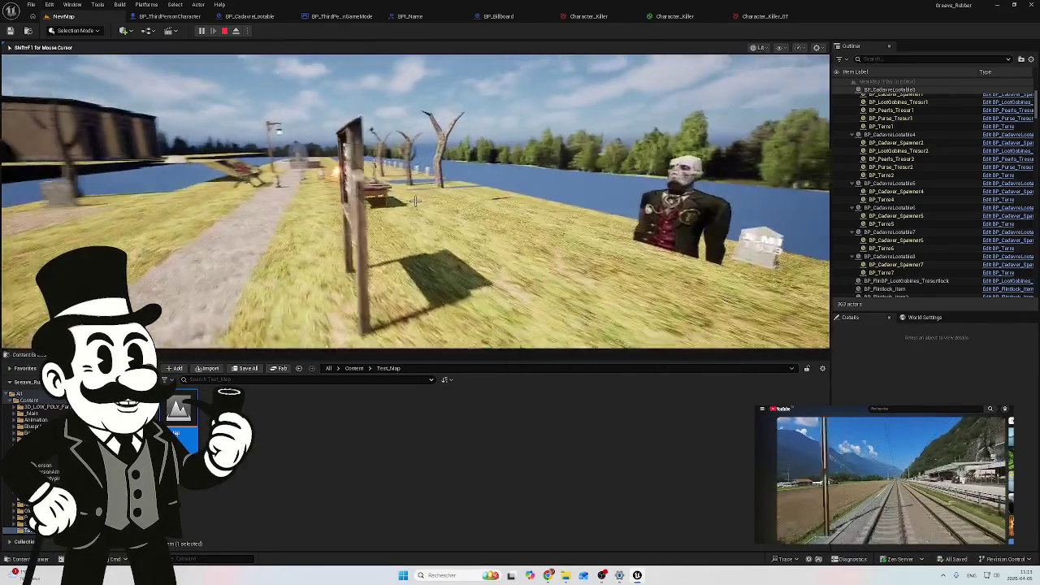
Walk back past the billboard to face the gravestone row's generated names and years, then open BP_Billboard
key(w)
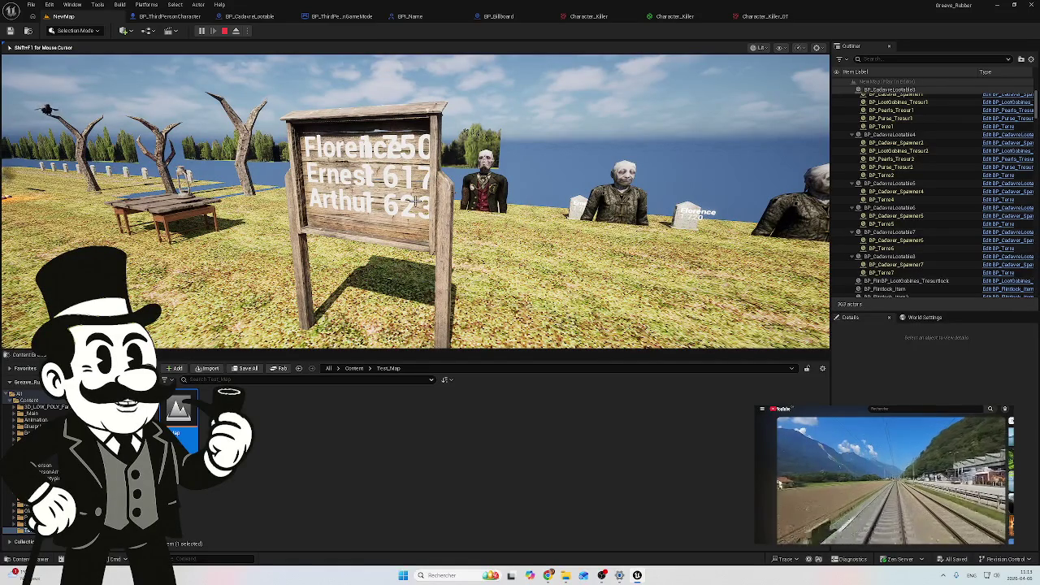
key(w)
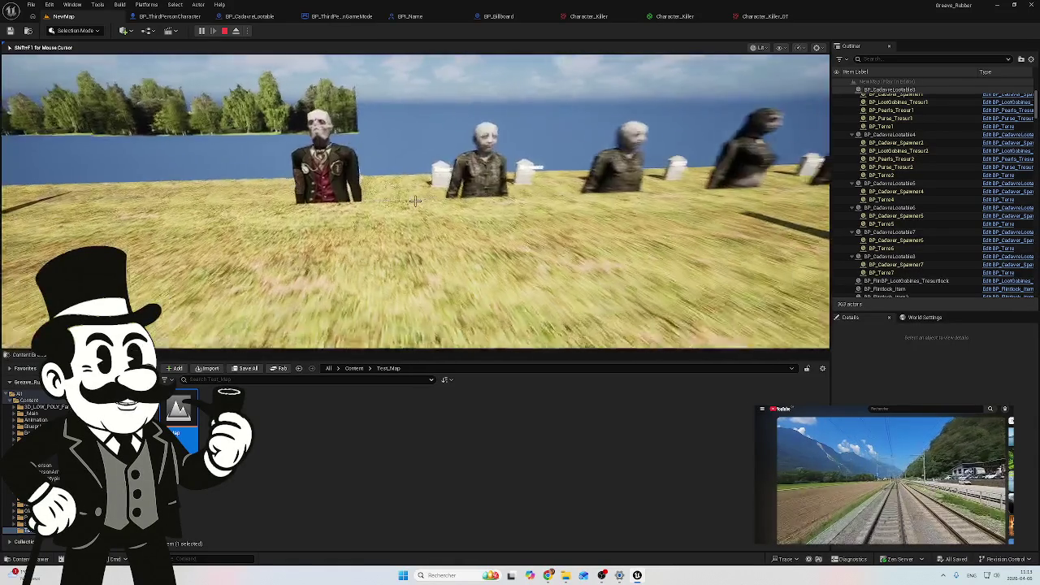
key(w)
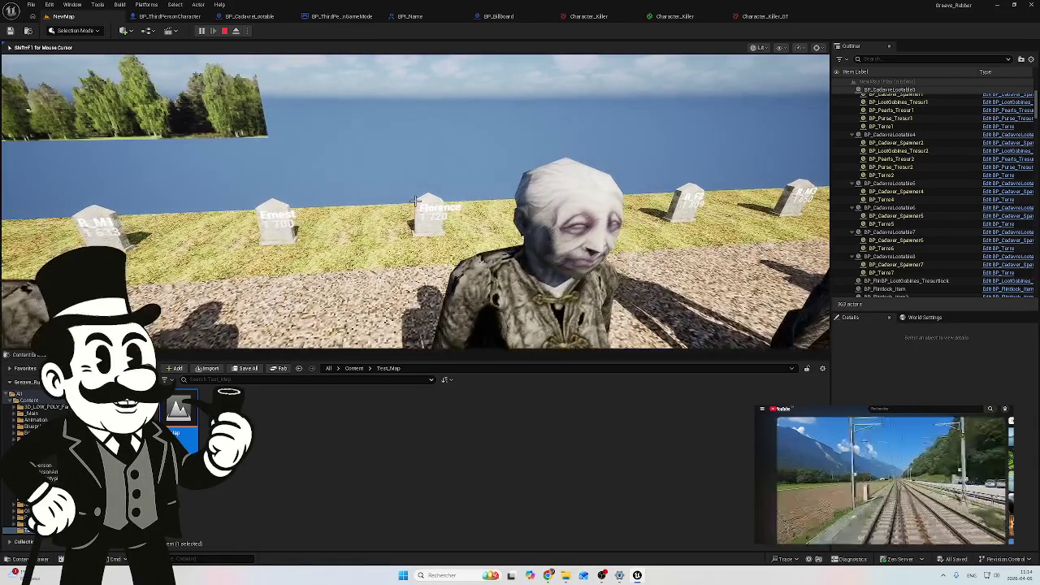
mouse_move(415, 201)
key(a)
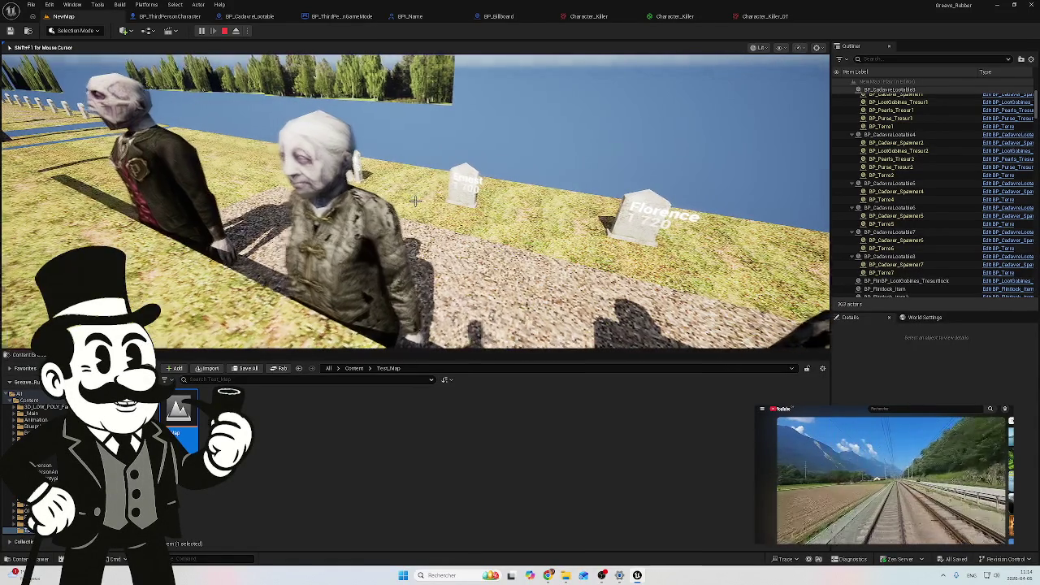
key(s)
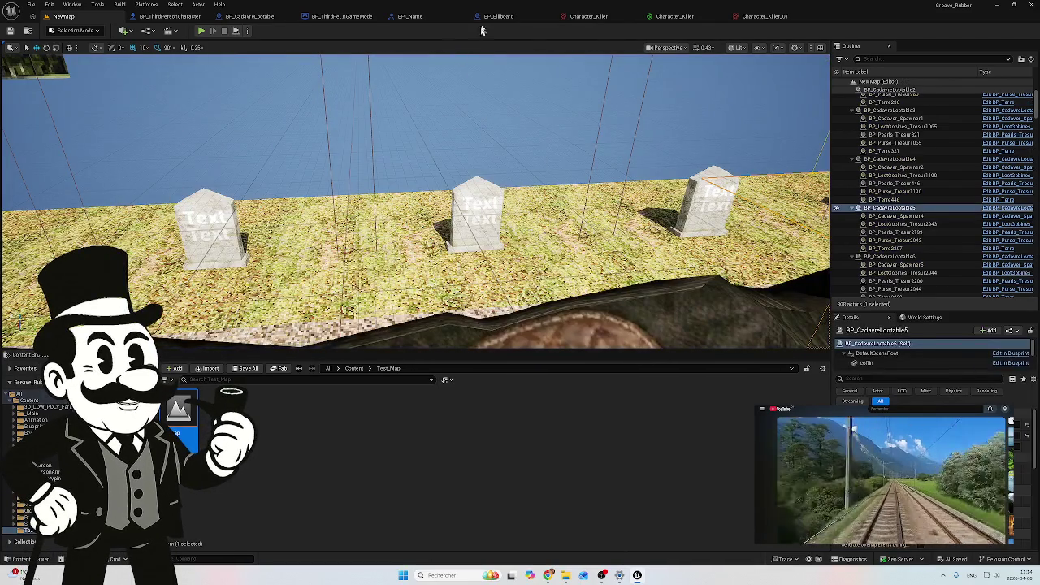
click(492, 17)
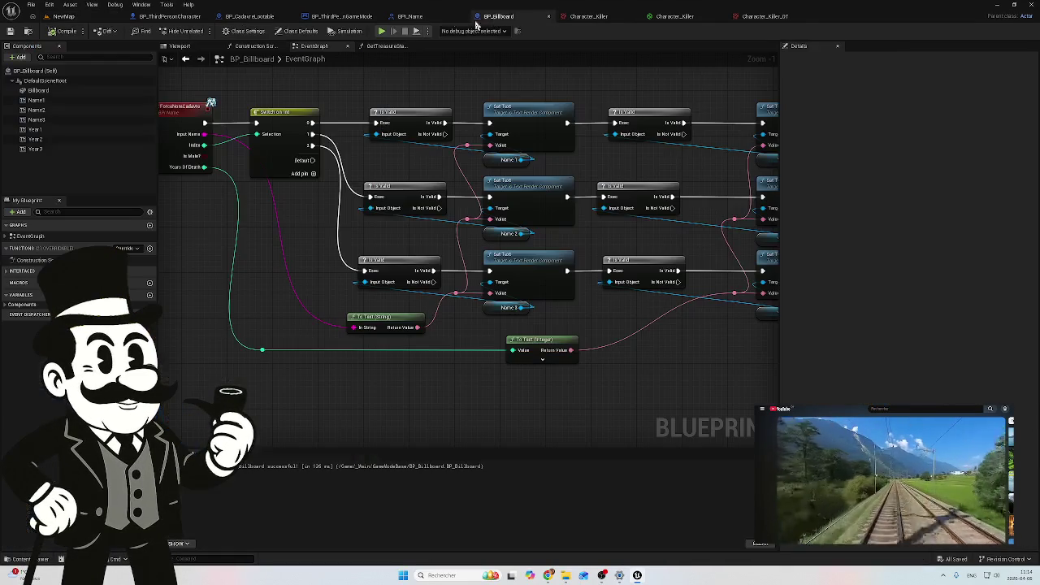
Review the BPI_Name interface and the game mode's male and female name logic
click(395, 18)
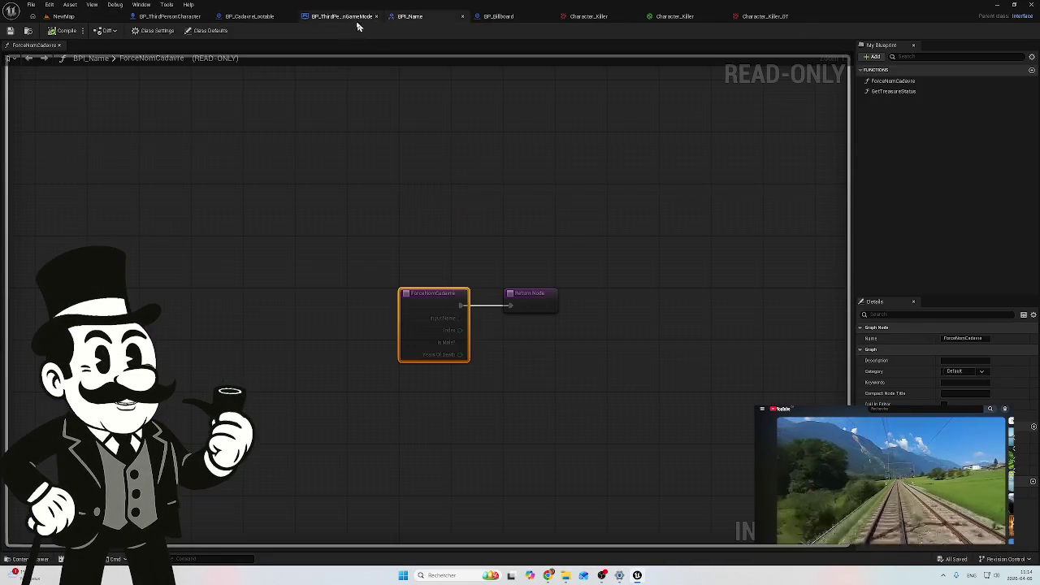
click(342, 17)
mouse_move(346, 257)
mouse_down()
mouse_move(379, 204)
mouse_move(365, 204)
mouse_up()
scroll(358, 215, down, 4)
scroll(358, 215, up, 1)
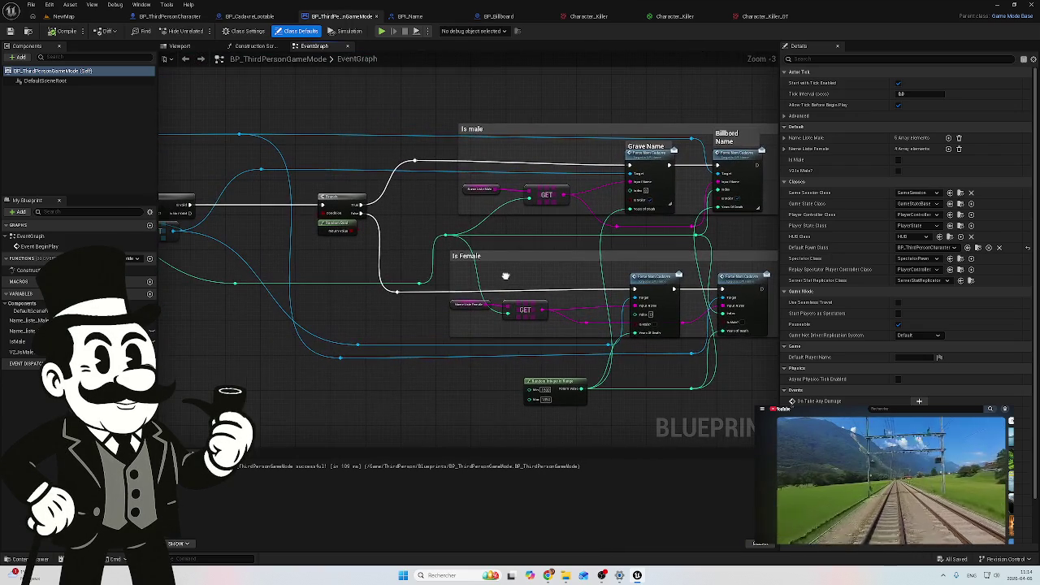
click(411, 16)
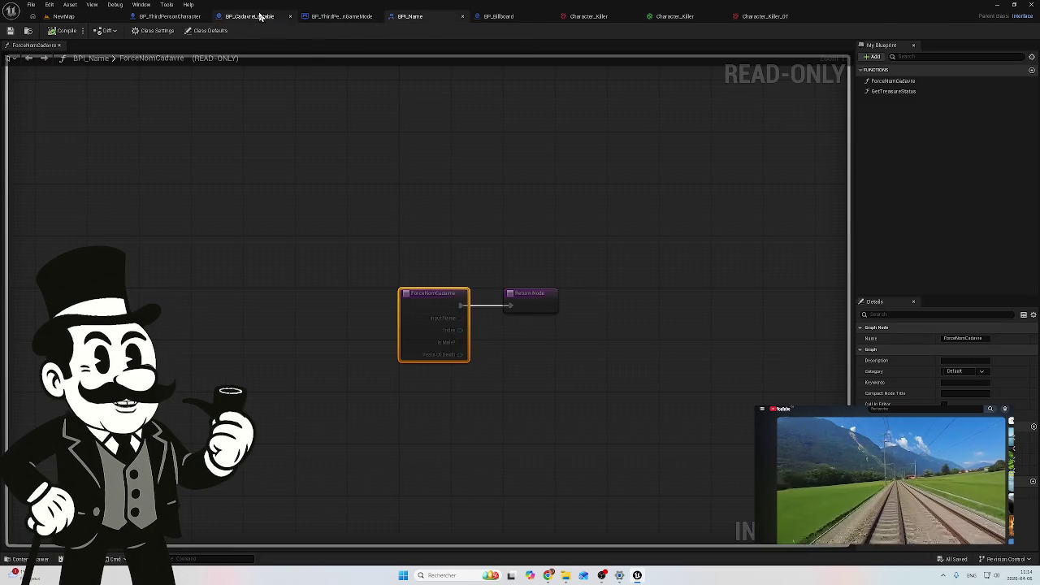
Navigate BP_CadavreLootable's event graph to the Generate body section and the nodes left of it
click(262, 16)
drag(374, 200, 480, 193)
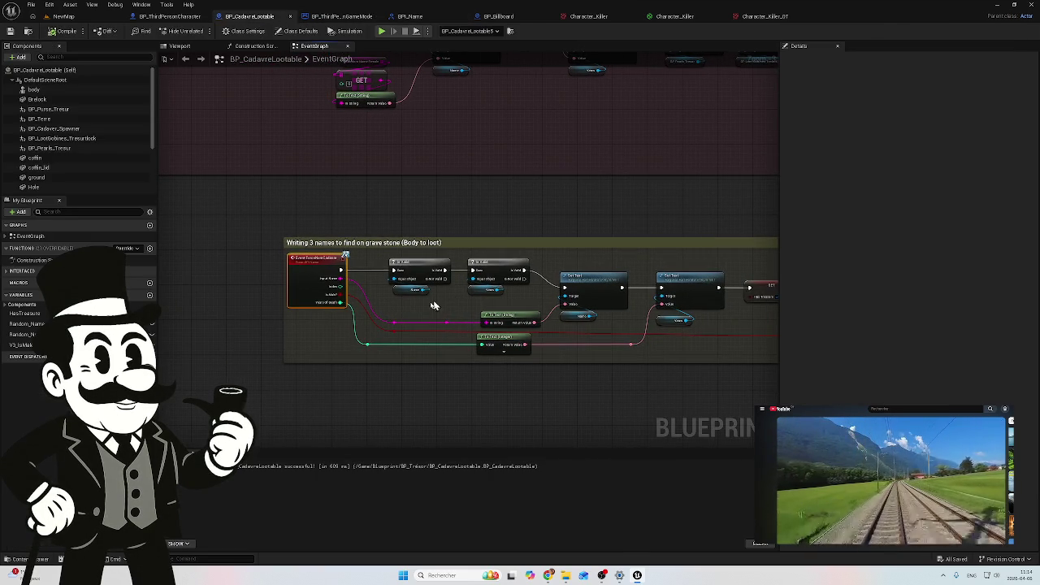
scroll(480, 193, up, 1)
scroll(247, 253, up, 1)
mouse_move(247, 253)
mouse_down()
mouse_move(581, 301)
mouse_move(569, 327)
mouse_move(288, 303)
mouse_move(157, 320)
mouse_up()
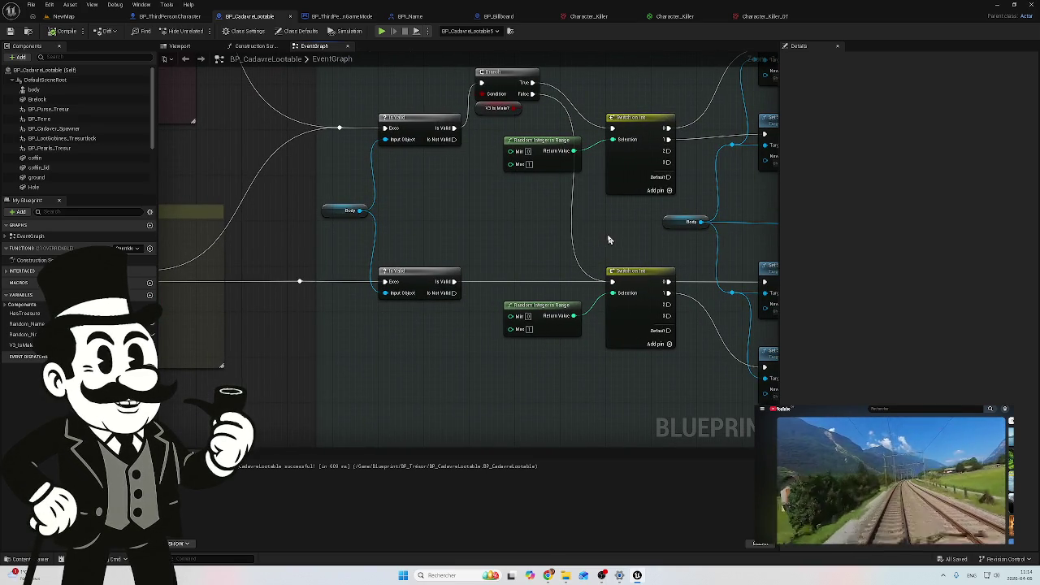
scroll(609, 239, down, 1)
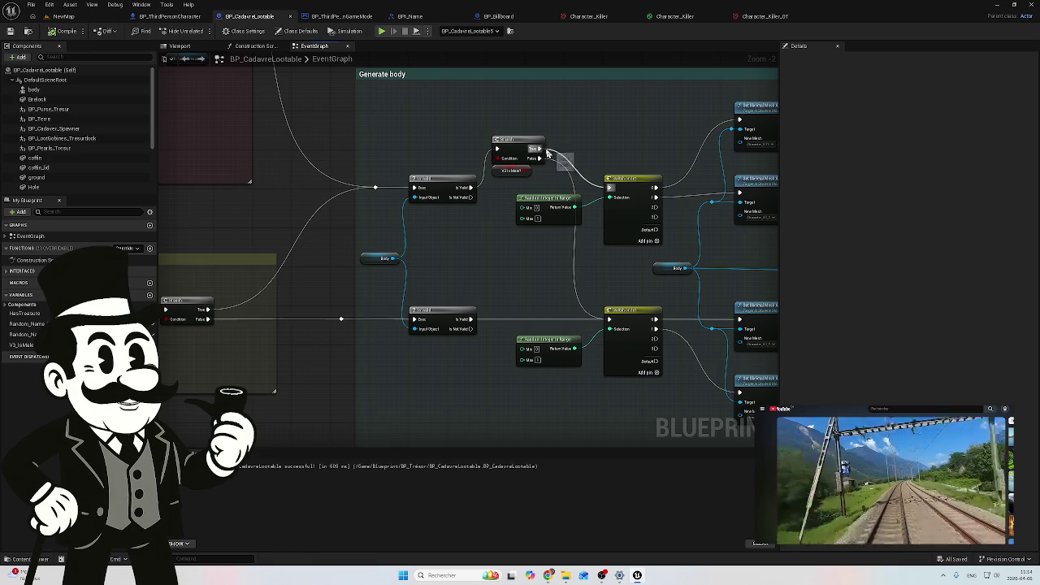
mouse_move(370, 274)
mouse_down()
mouse_move(321, 290)
mouse_move(453, 288)
mouse_move(477, 237)
mouse_up()
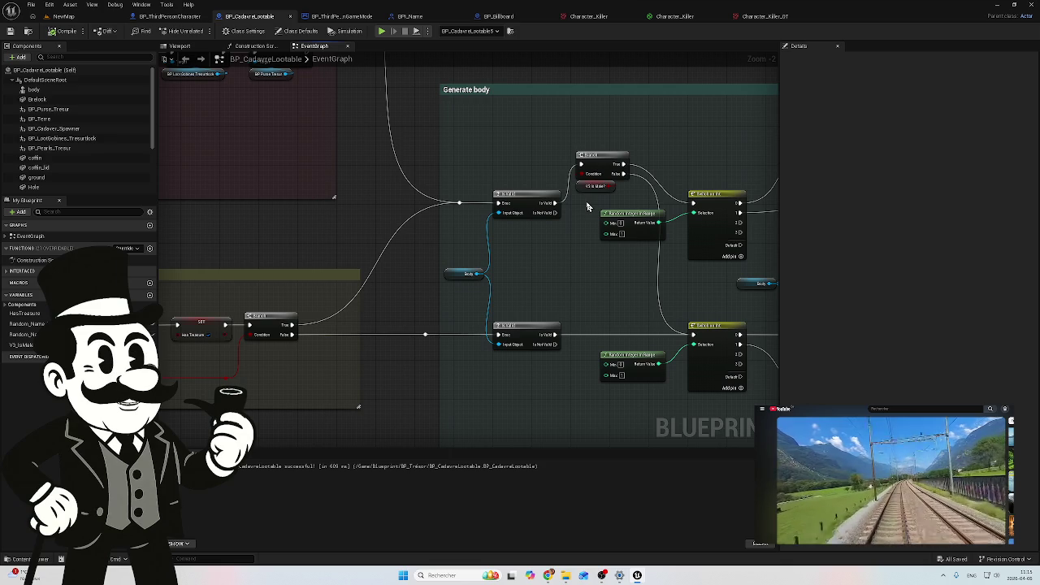
Move the V3 is Male? Branch node up-left above the Is Valid checks in Generate body
drag(578, 210, 477, 215)
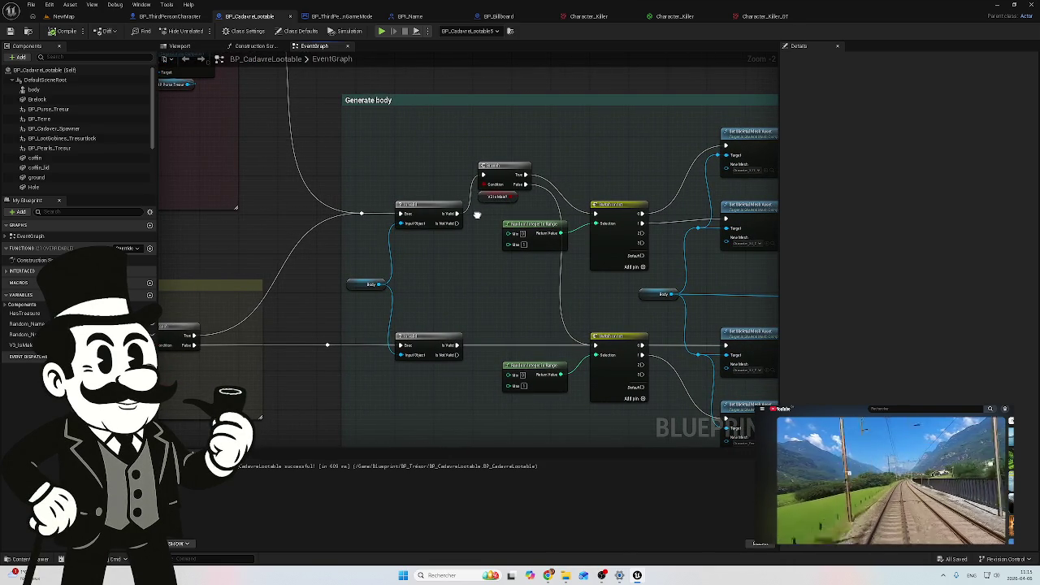
drag(478, 214, 527, 204)
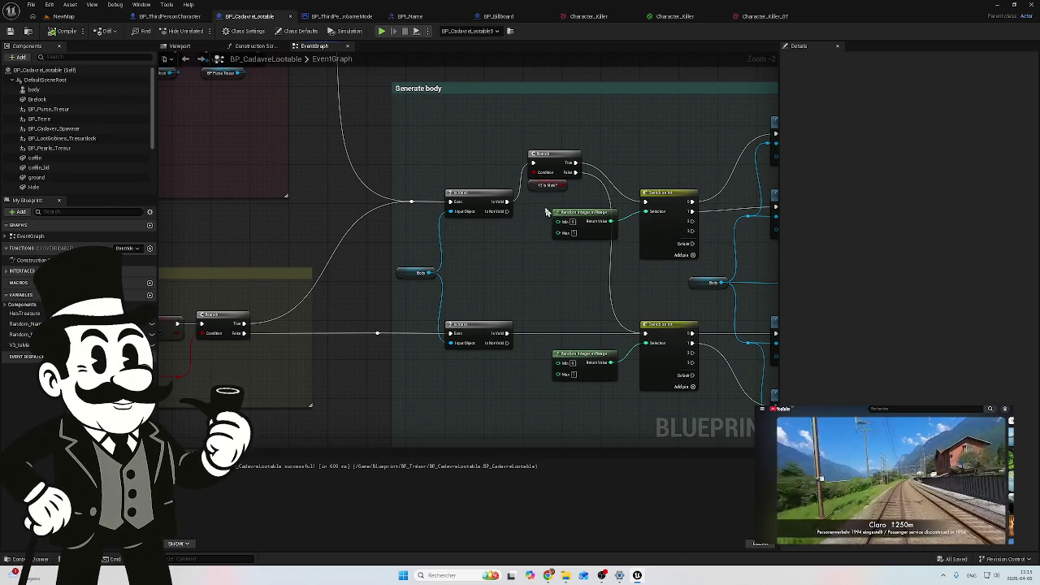
click(550, 165)
mouse_move(550, 165)
mouse_down()
mouse_move(398, 140)
mouse_move(516, 145)
mouse_up()
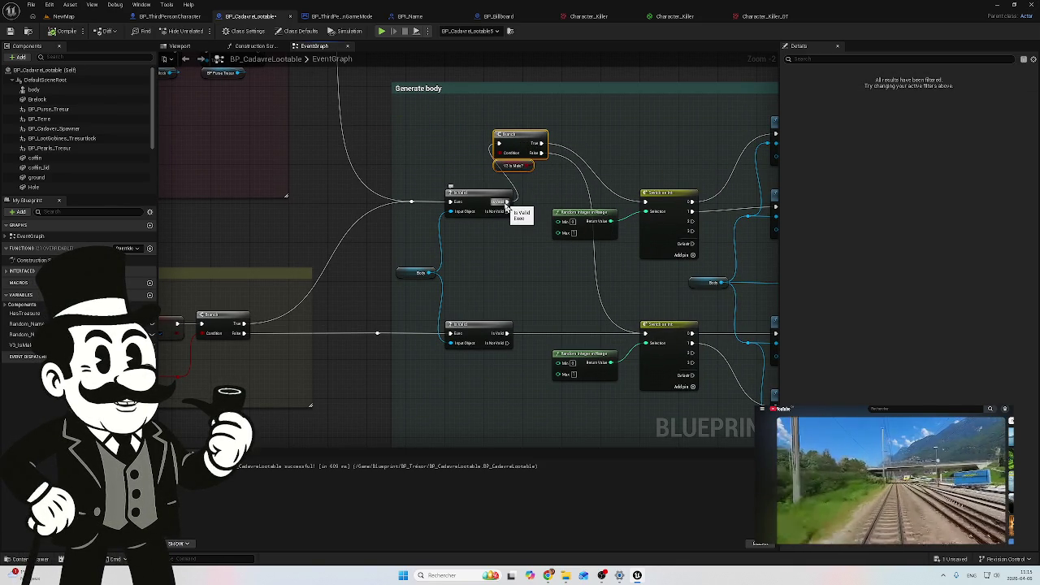
click(584, 178)
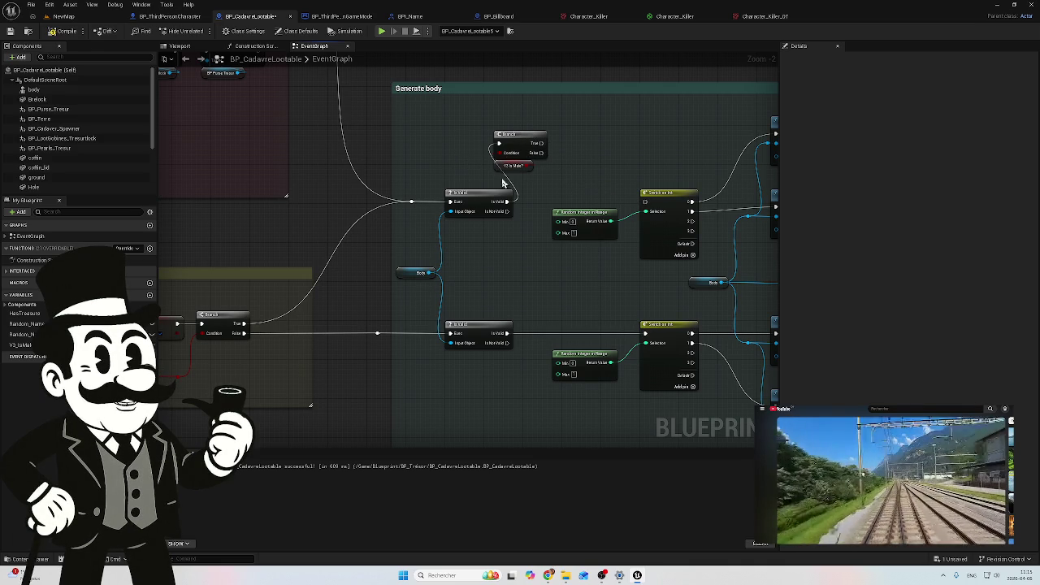
click(511, 136)
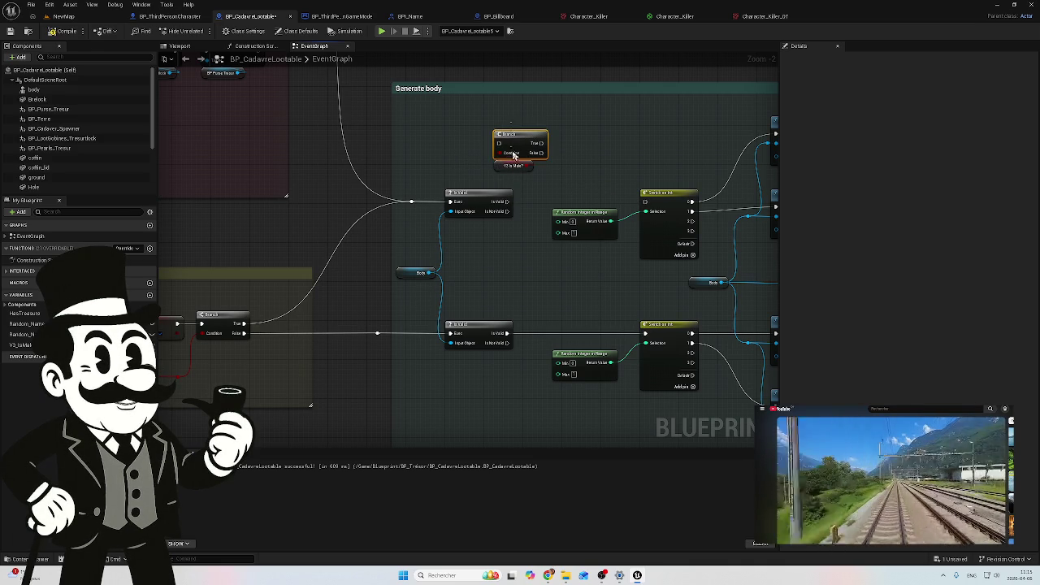
drag(512, 135, 410, 135)
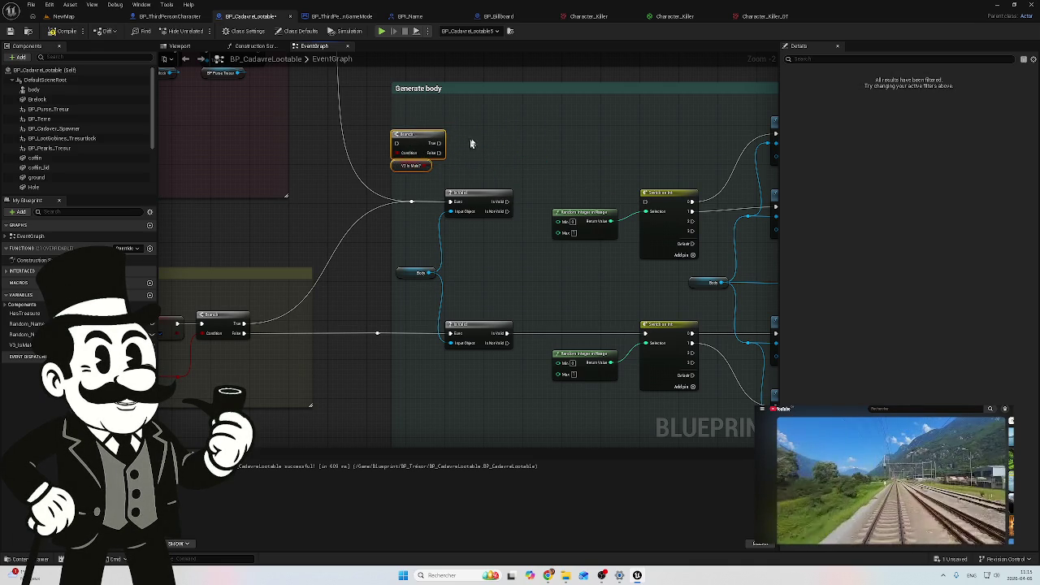
scroll(461, 143, down, 2)
scroll(522, 220, up, 3)
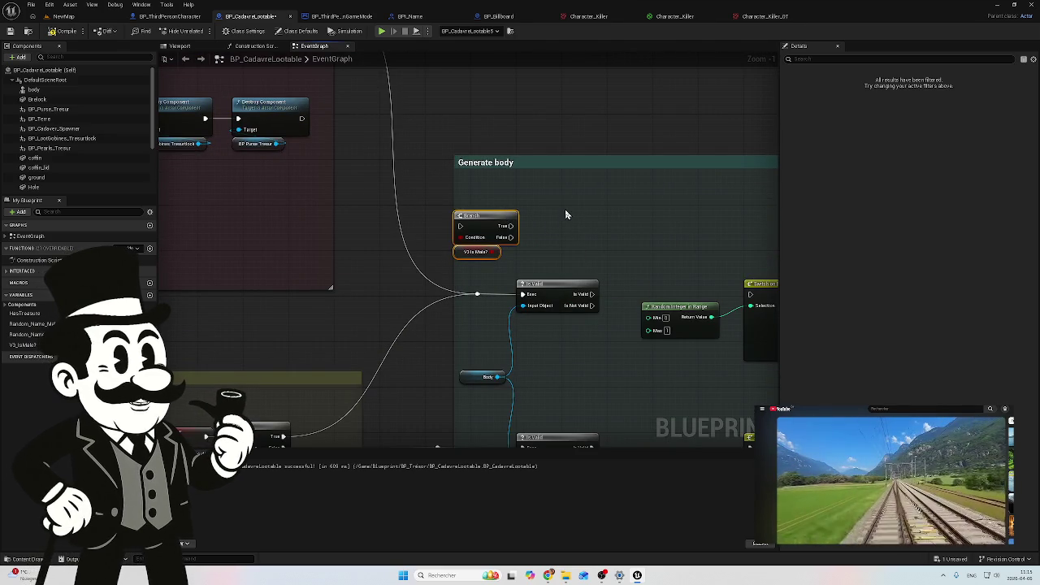
mouse_move(491, 222)
mouse_down()
mouse_move(436, 191)
mouse_move(376, 214)
mouse_move(416, 252)
mouse_up()
mouse_move(550, 256)
mouse_down()
mouse_move(525, 211)
mouse_move(493, 186)
mouse_up()
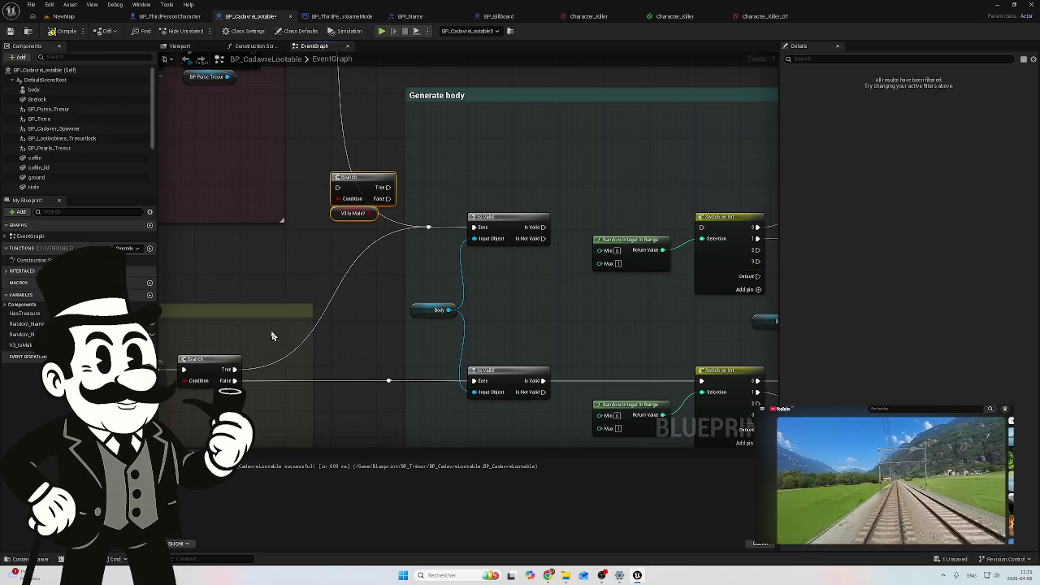
Wire the Destroy Component exec into the Branch and its outputs to the Switch on Int checks
drag(276, 335, 477, 312)
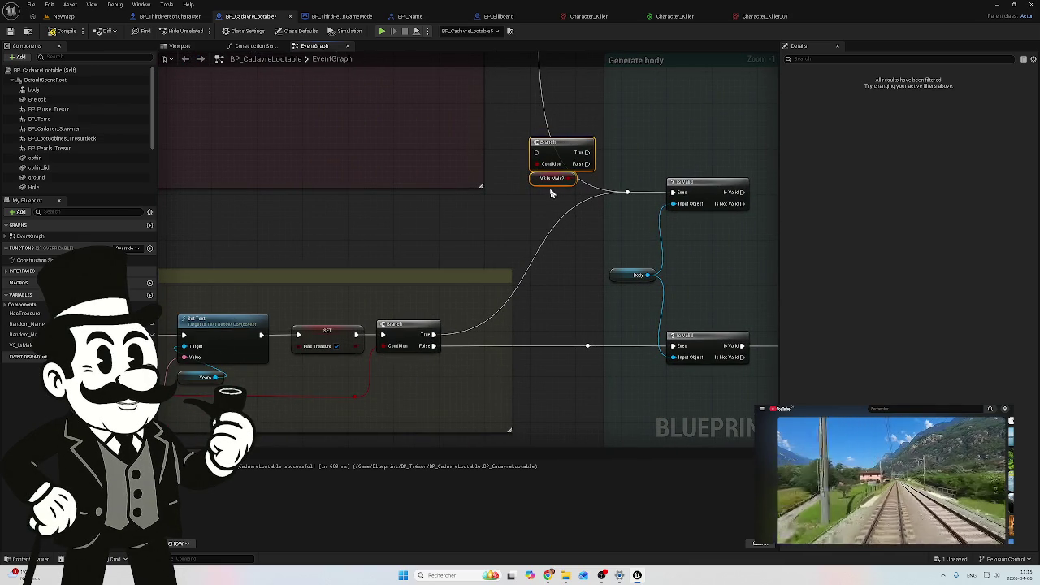
mouse_move(476, 227)
mouse_down()
mouse_move(574, 214)
mouse_move(426, 239)
mouse_up()
scroll(461, 206, down, 1)
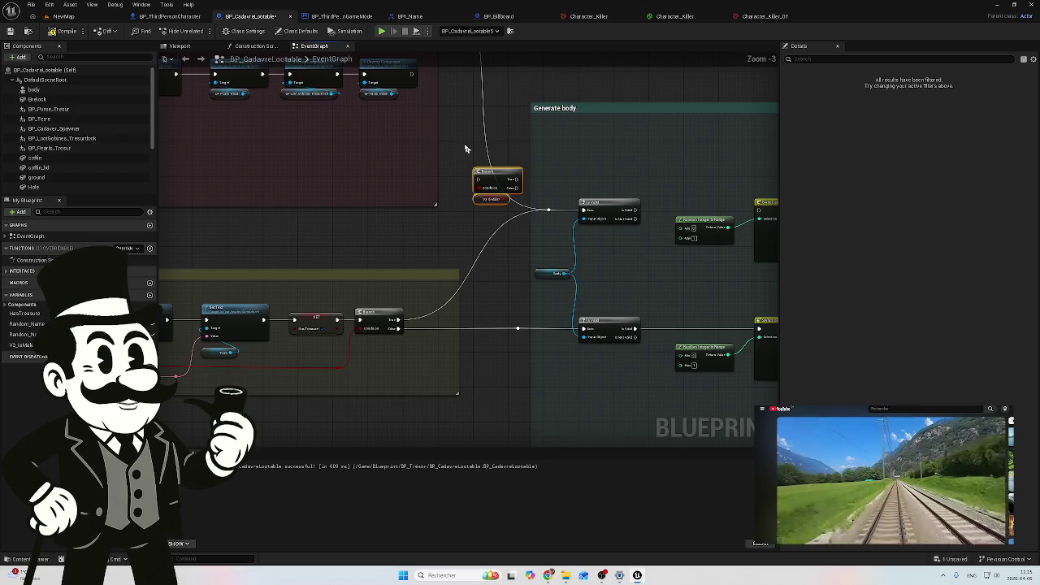
drag(468, 134, 477, 252)
mouse_move(422, 97)
mouse_down()
mouse_move(518, 260)
mouse_move(489, 302)
mouse_up()
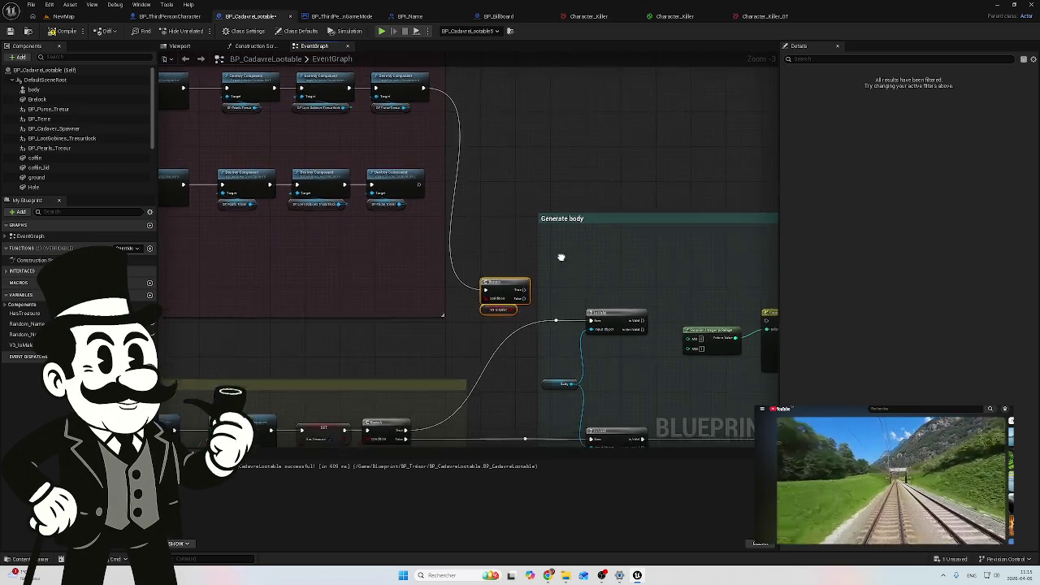
drag(562, 260, 499, 190)
mouse_move(465, 222)
mouse_down()
mouse_move(499, 259)
mouse_move(471, 379)
mouse_move(465, 372)
mouse_up()
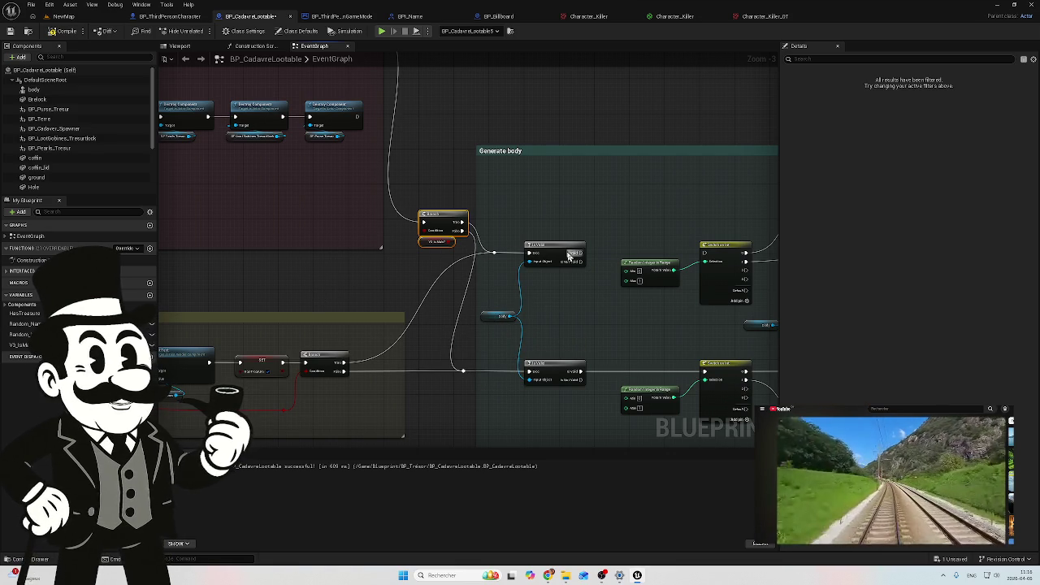
drag(584, 254, 706, 258)
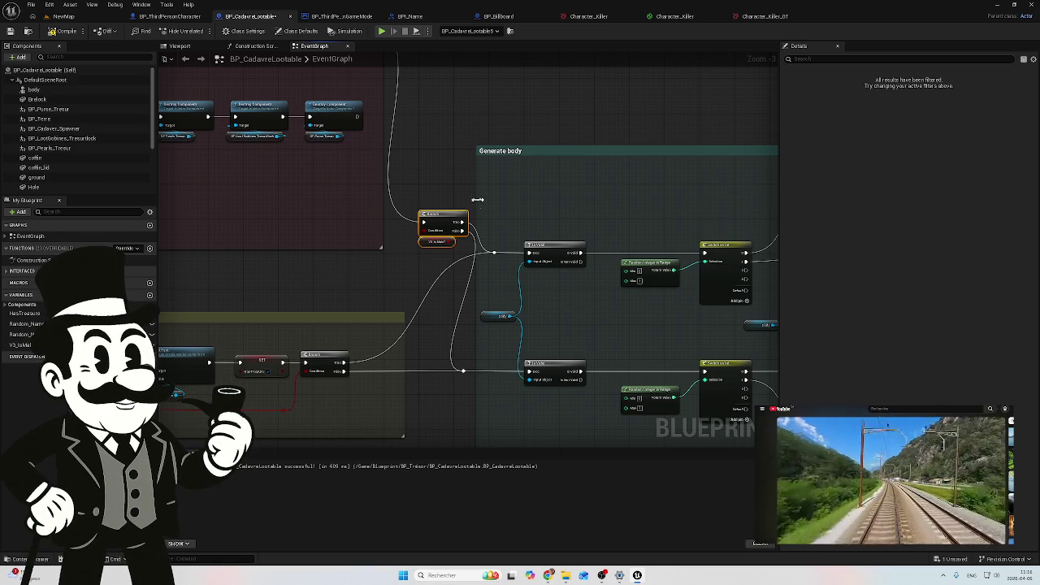
mouse_move(447, 225)
mouse_down()
mouse_move(437, 256)
mouse_move(446, 201)
mouse_up()
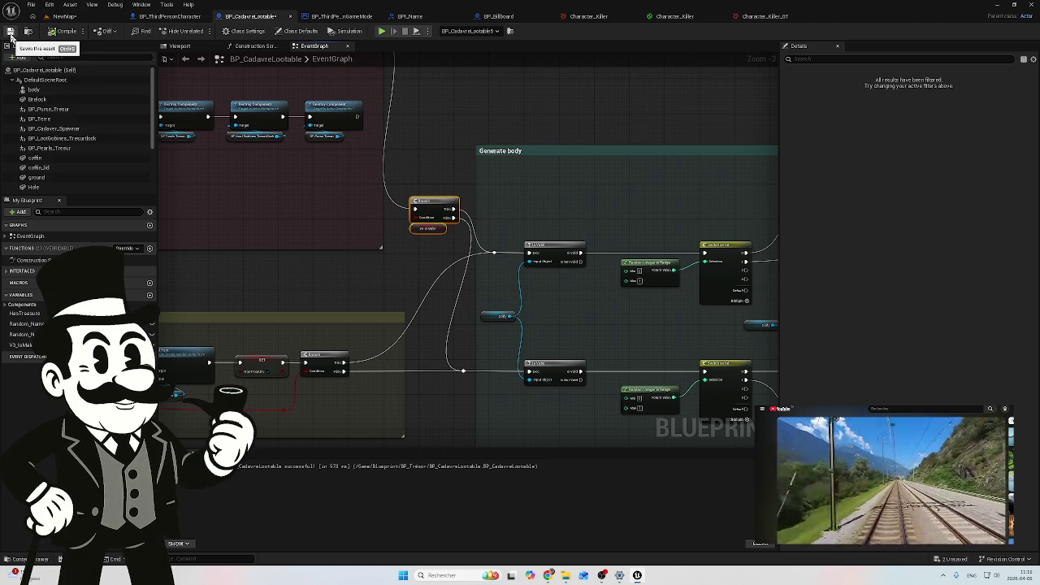
click(70, 18)
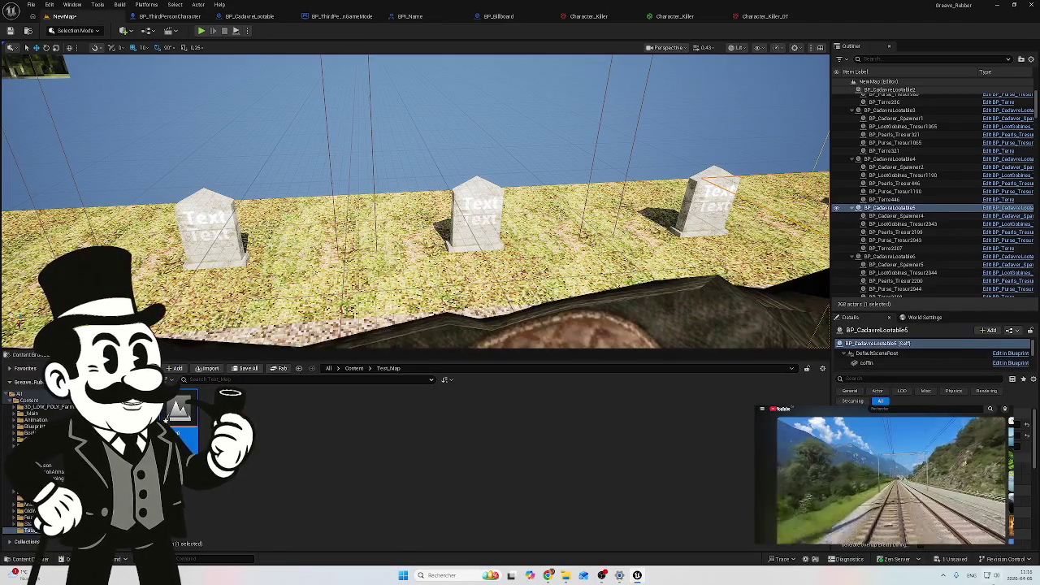
Save unsaved content, then play-test the billboard showing three names with years 784, 720 and 685
click(951, 561)
click(598, 376)
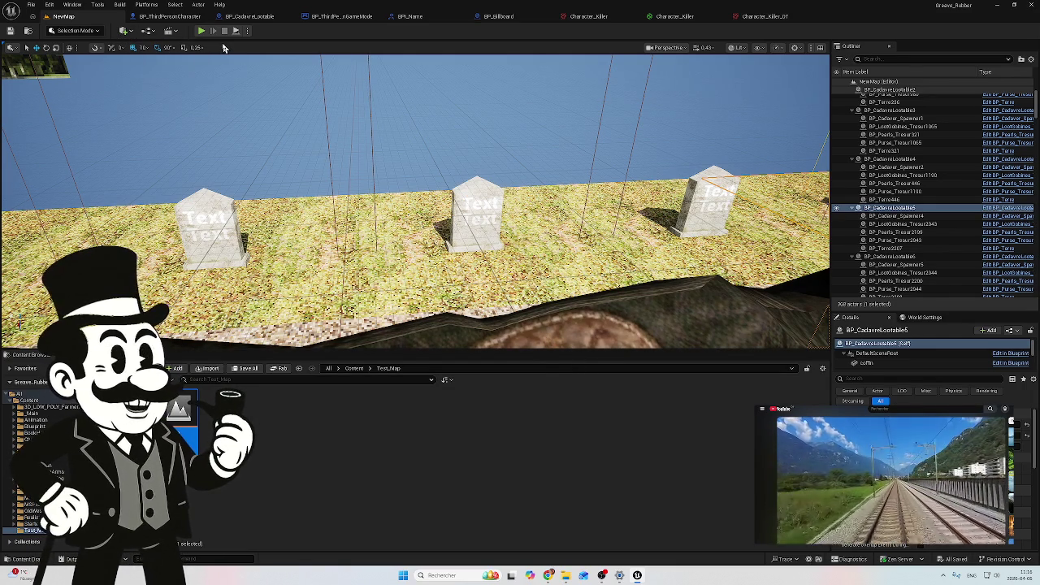
click(202, 32)
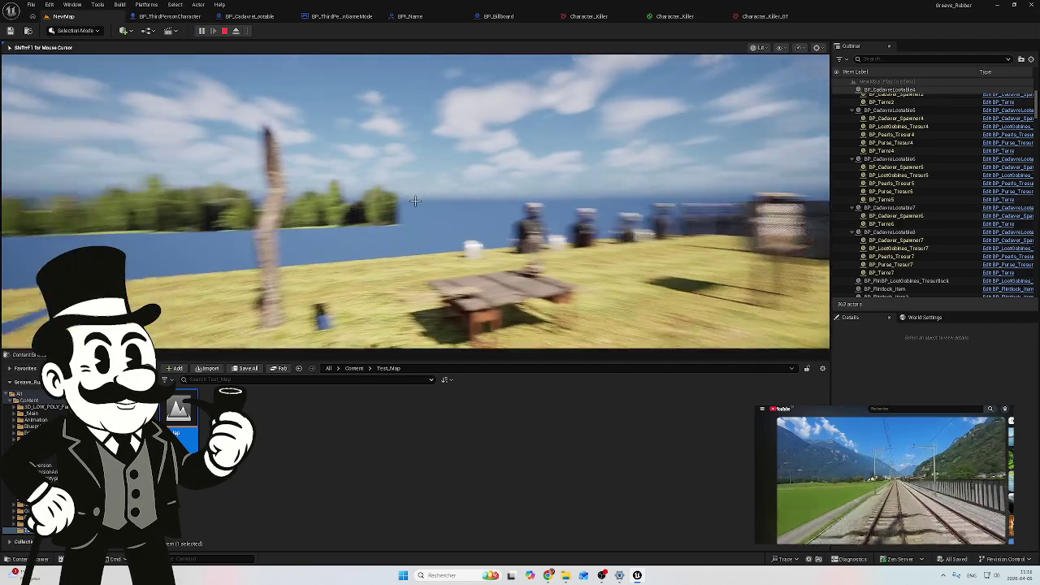
key(w)
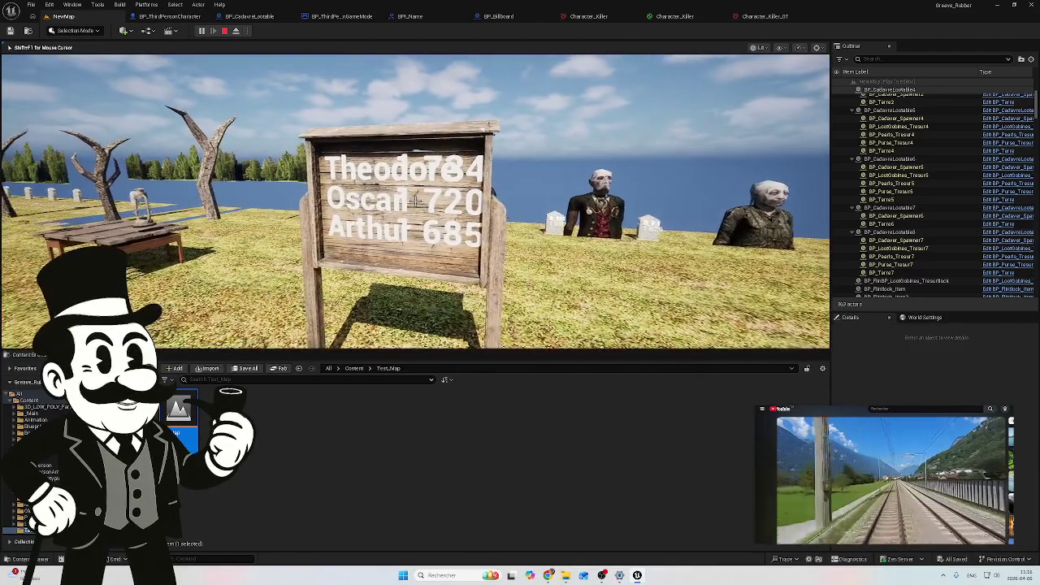
key(Escape)
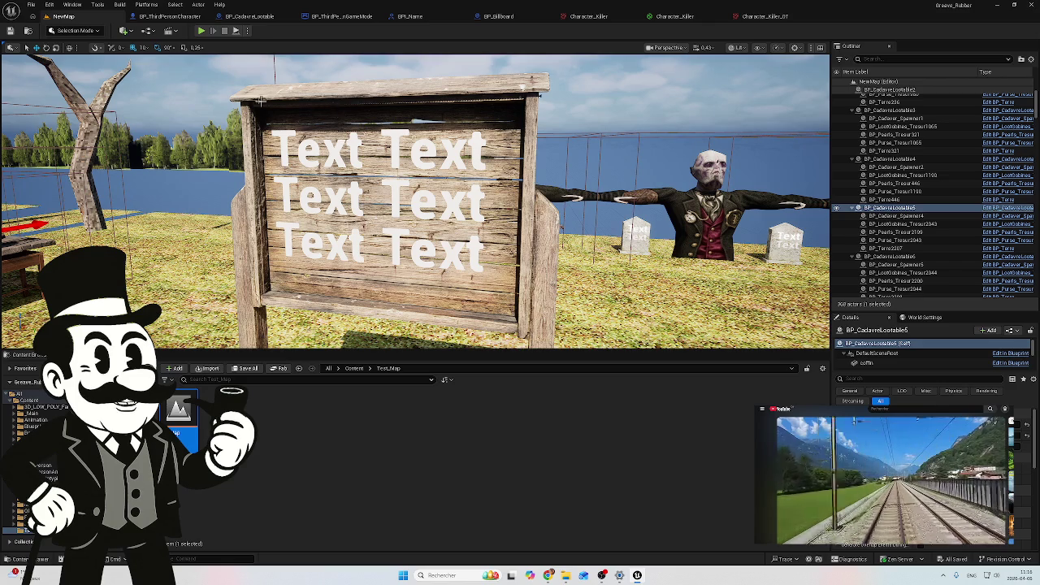
Open BP_Billboard's Viewport and select the first name text on the billboard
click(248, 16)
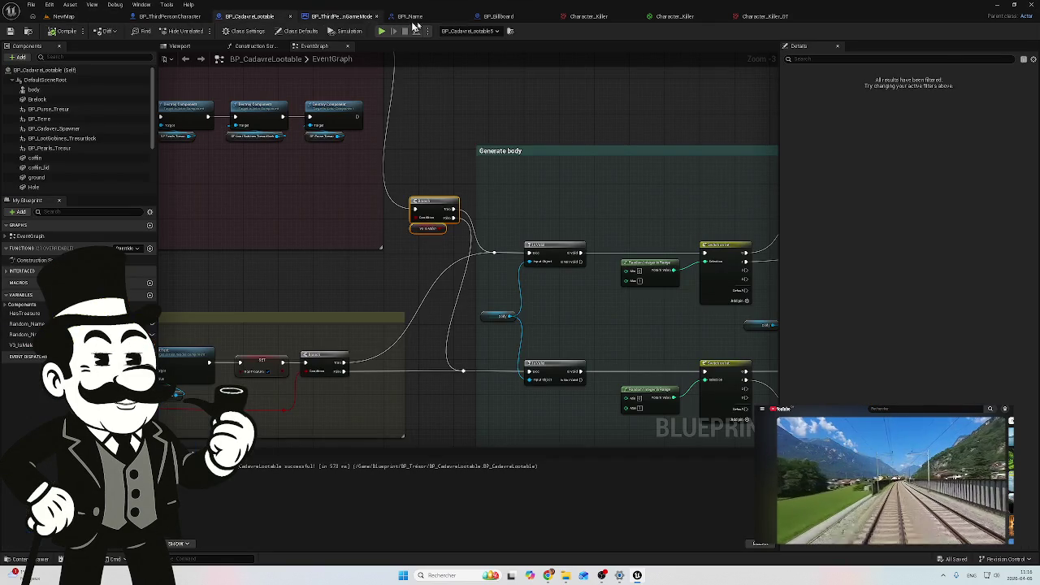
click(499, 18)
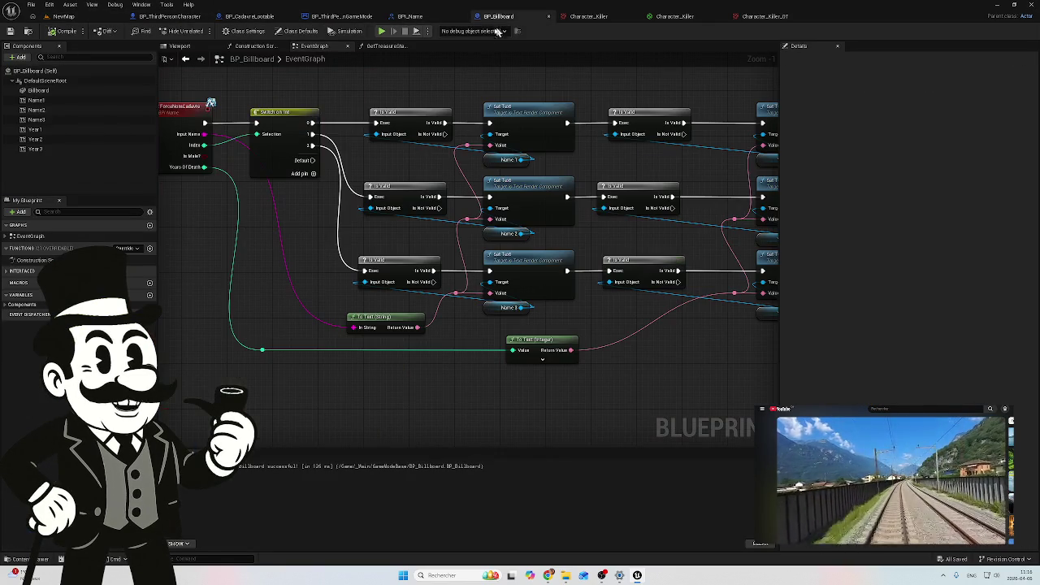
click(42, 71)
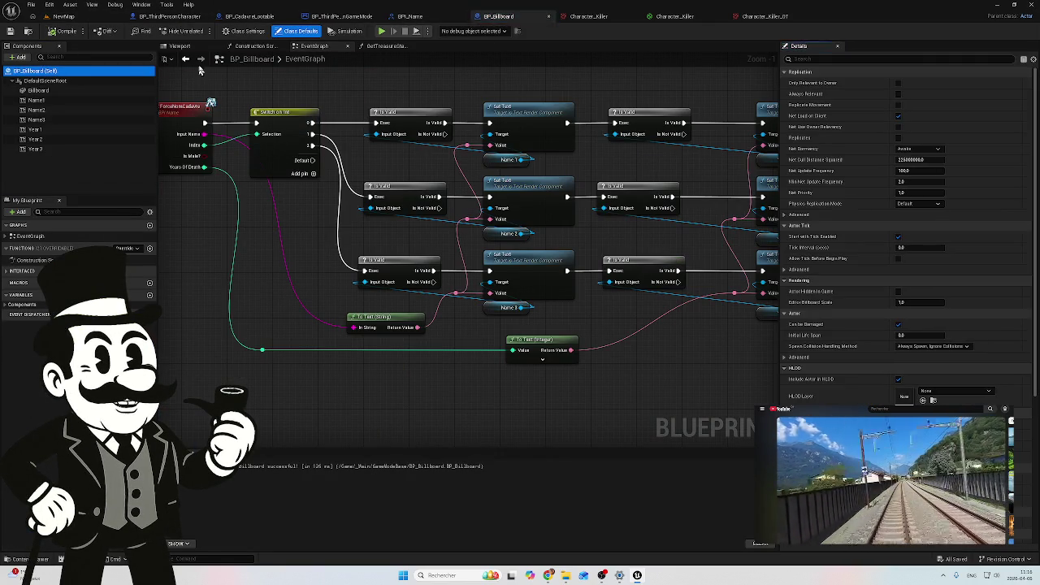
click(181, 45)
click(405, 205)
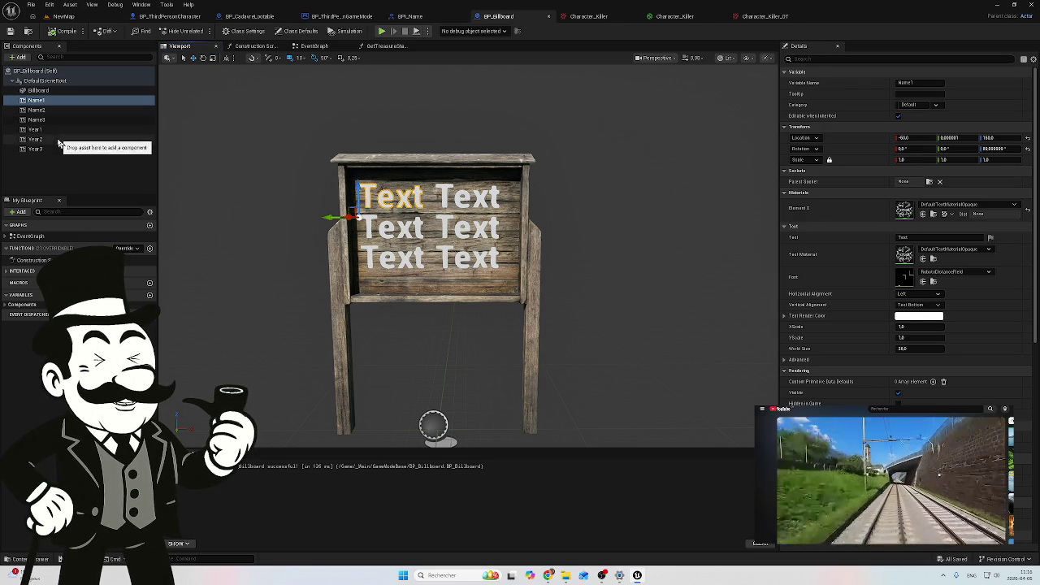
Select the Name1 through Year3 text components and set their Scale to 0.5
key(ctrl+a)
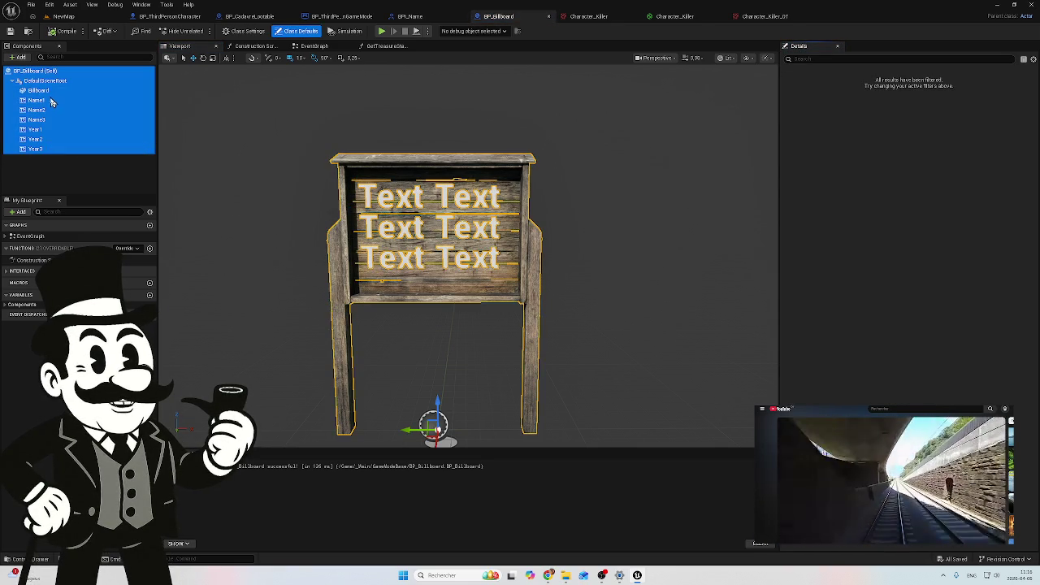
click(50, 101)
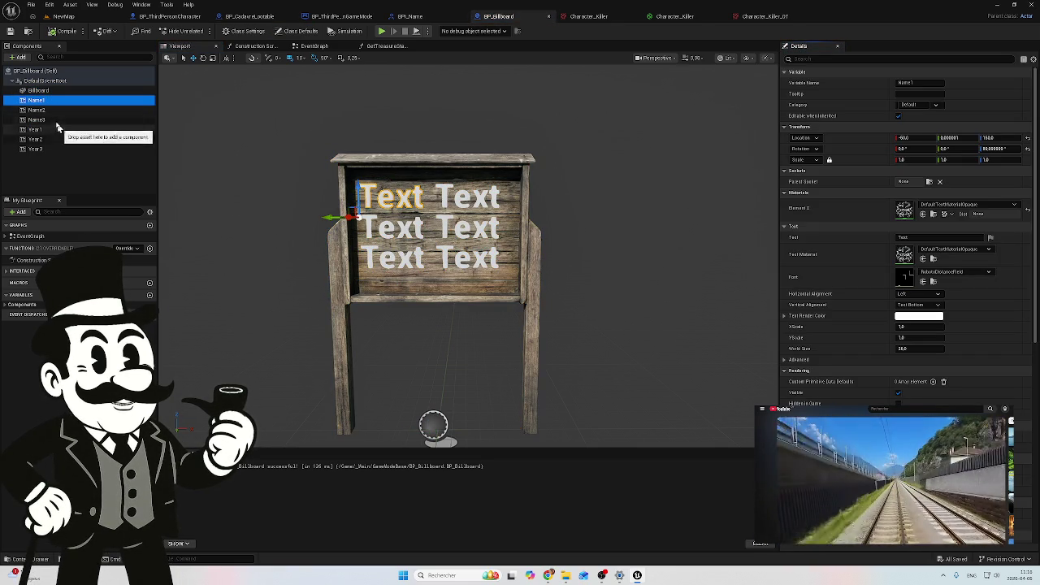
shift+click(55, 110)
shift+click(56, 119)
shift+click(55, 129)
shift+click(55, 139)
shift+click(61, 150)
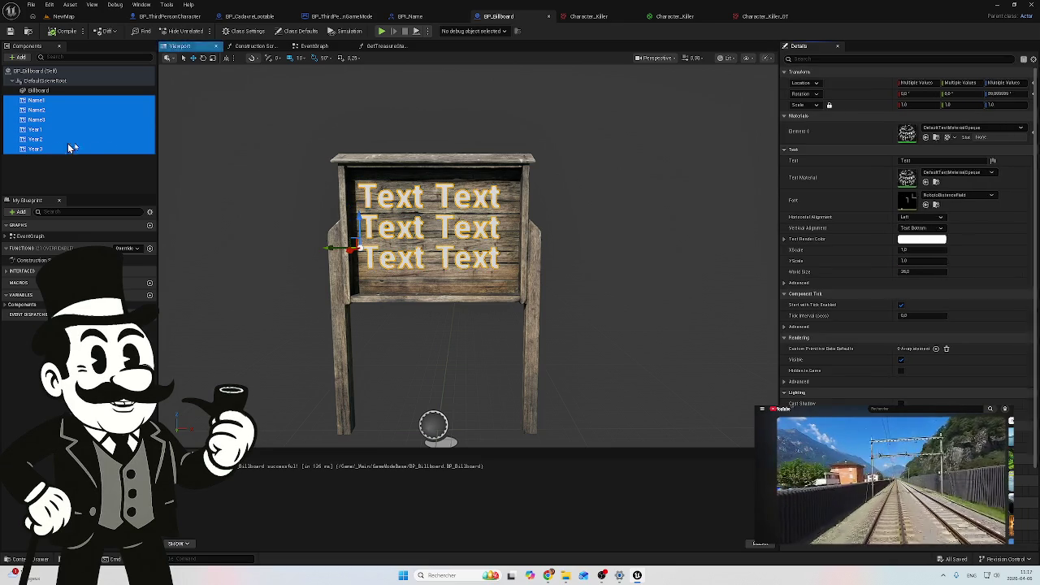
click(915, 104)
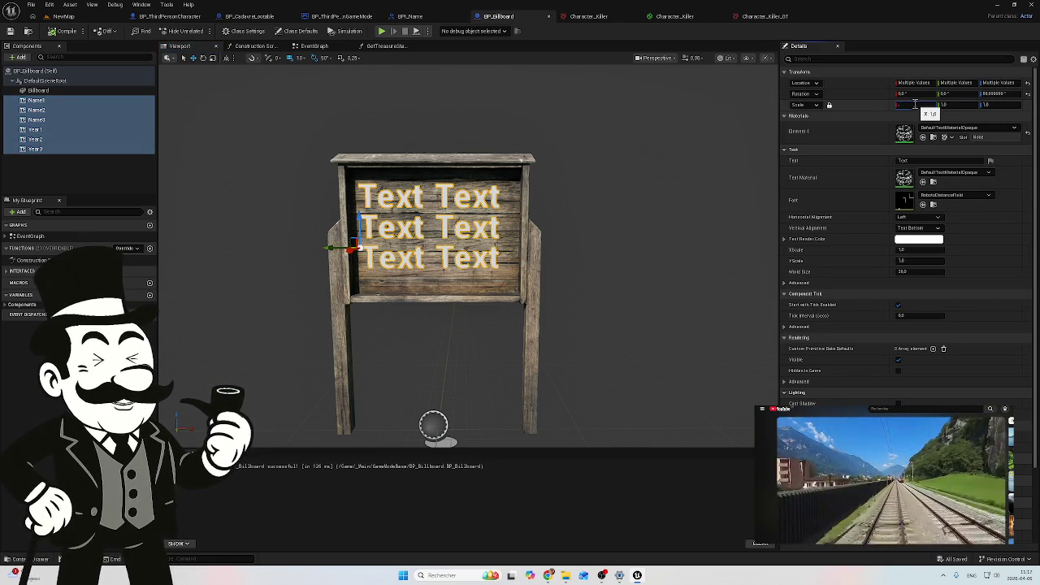
text(4)
key(Return)
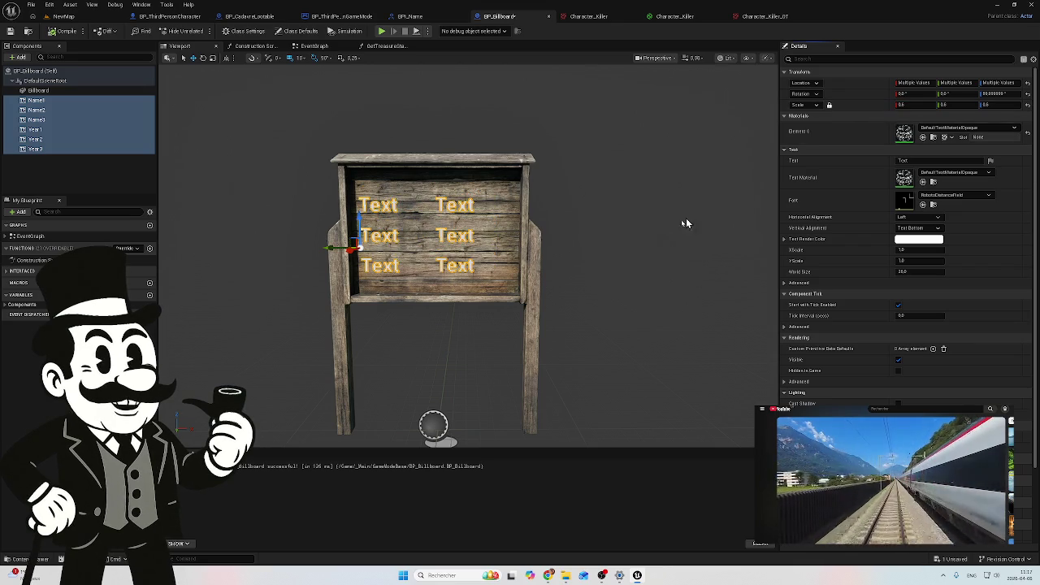
Save the BP_Billboard blueprint and return to the NewMap level
click(452, 205)
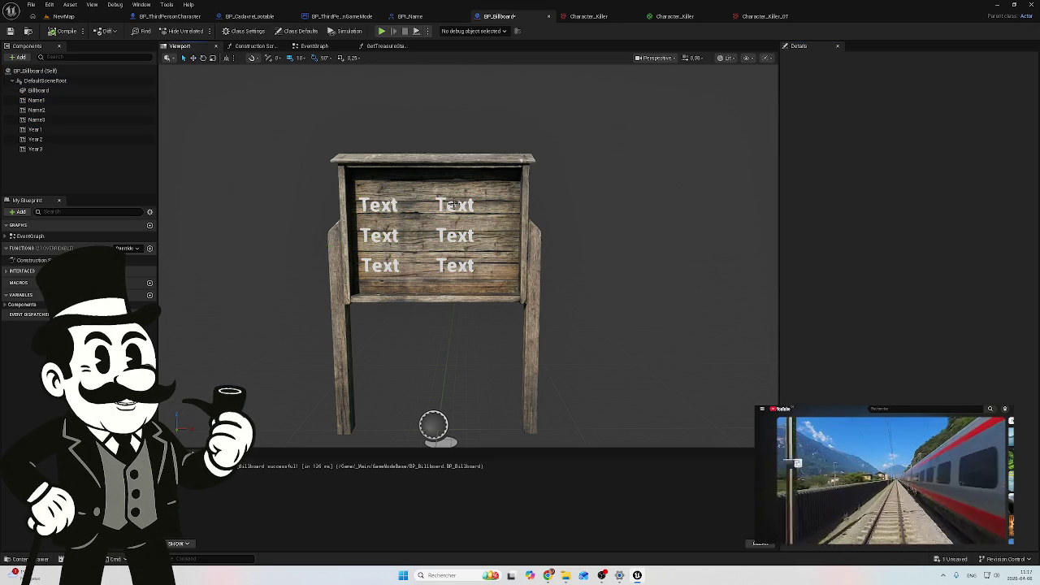
click(10, 31)
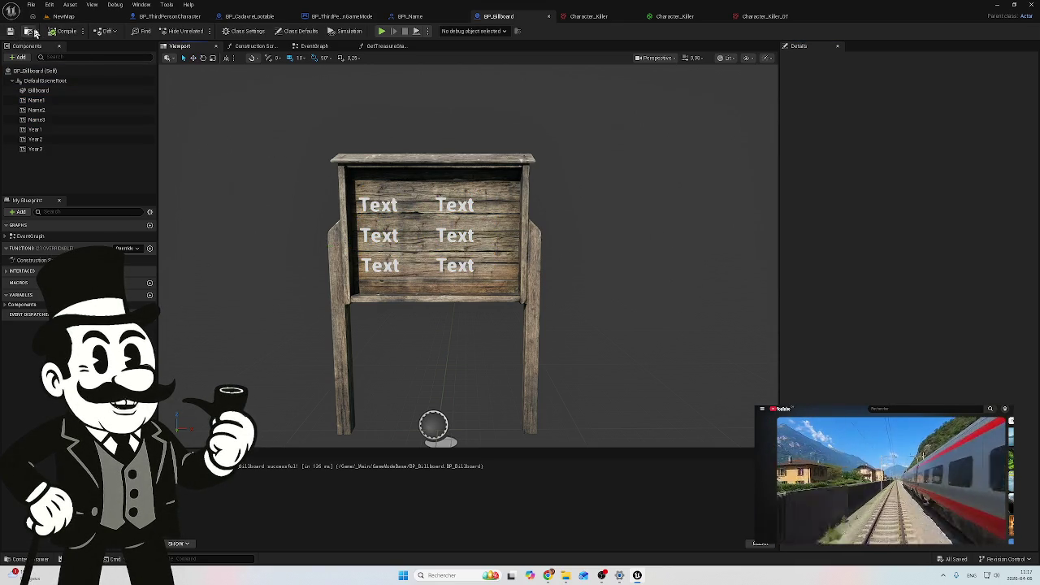
click(65, 16)
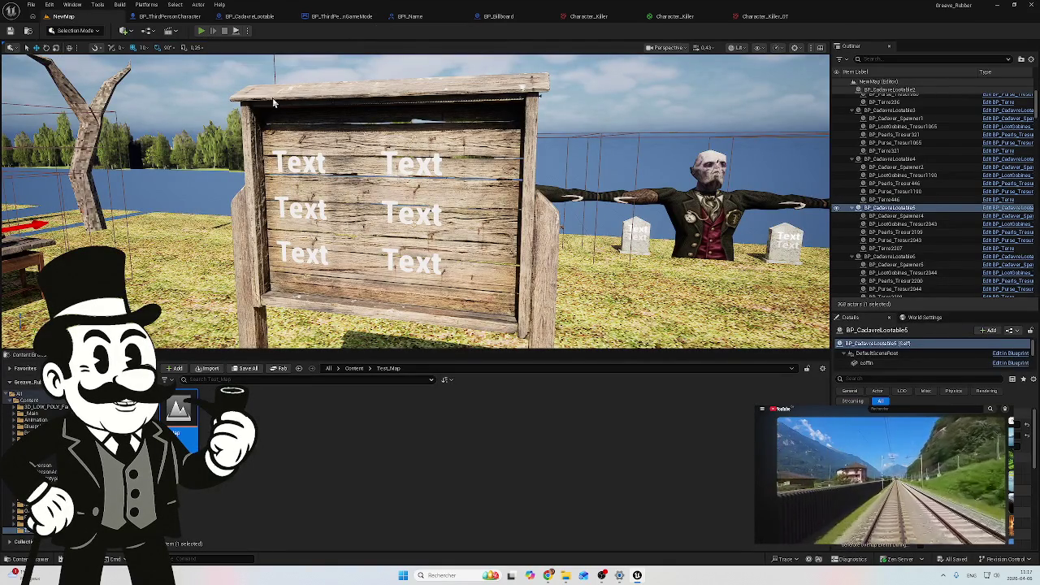
click(203, 33)
key(w)
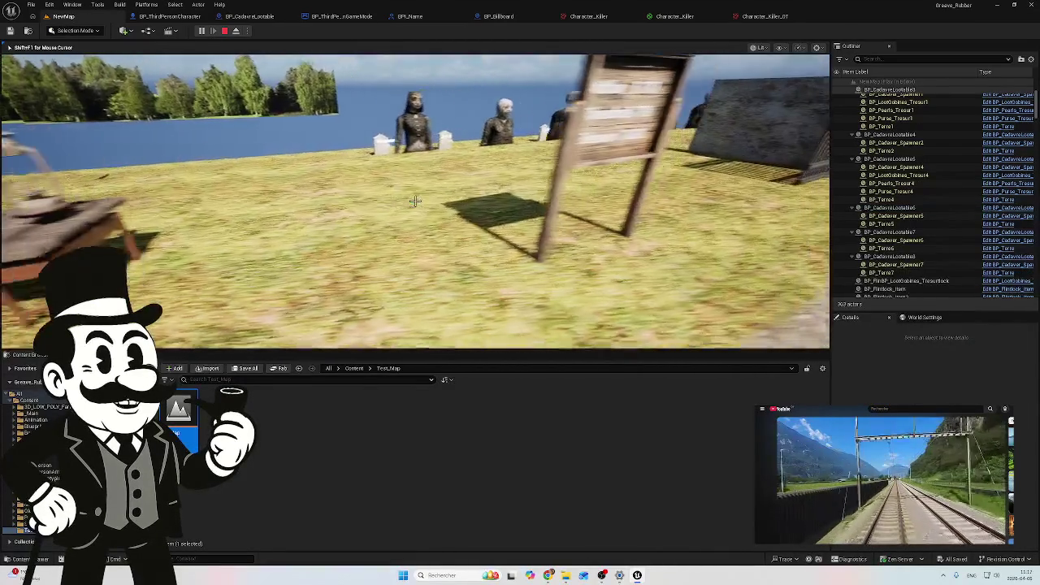
key(w)
key(s)
key(w)
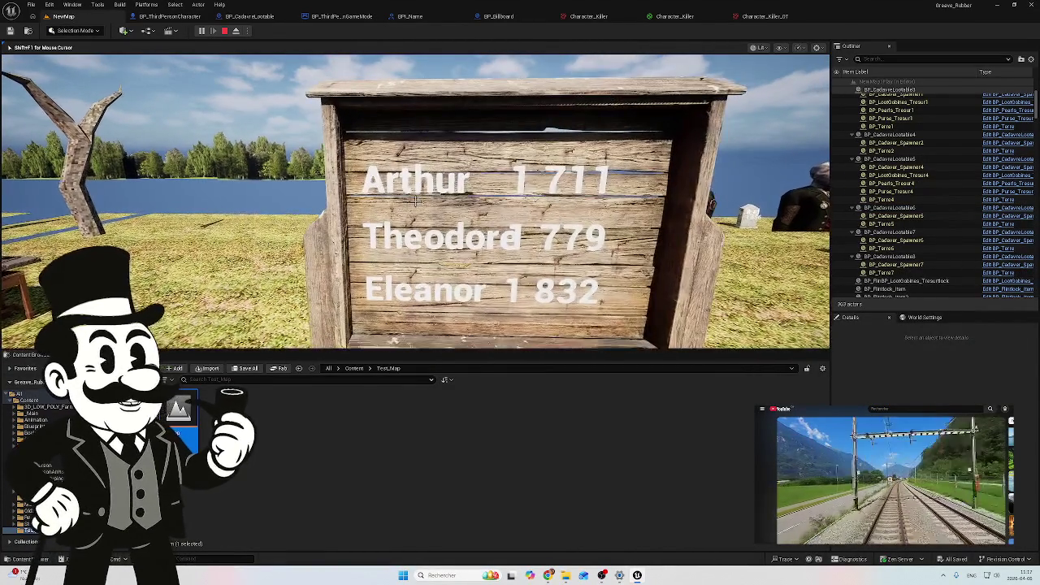
key(a)
key(d)
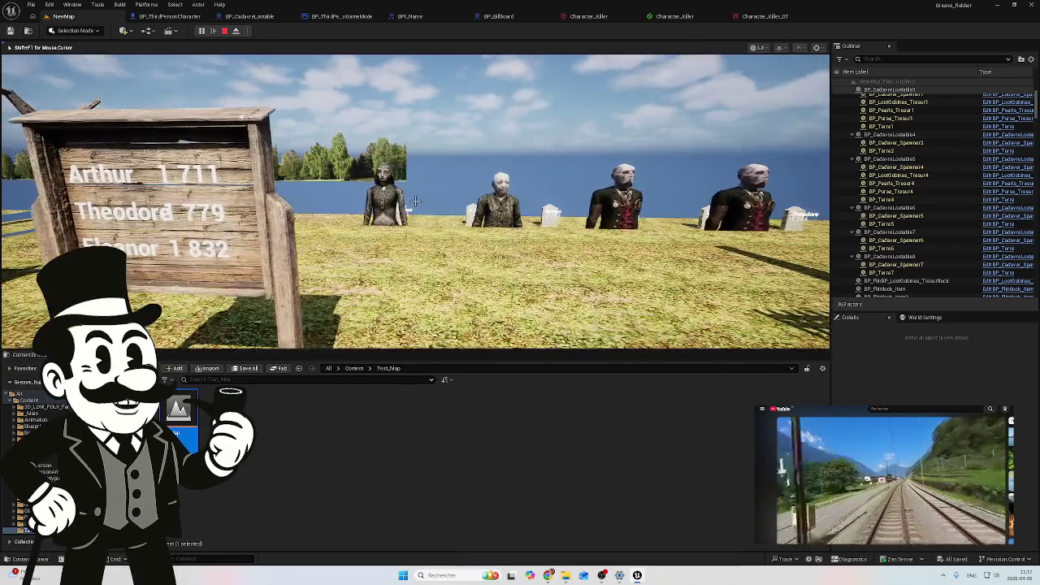
key(w)
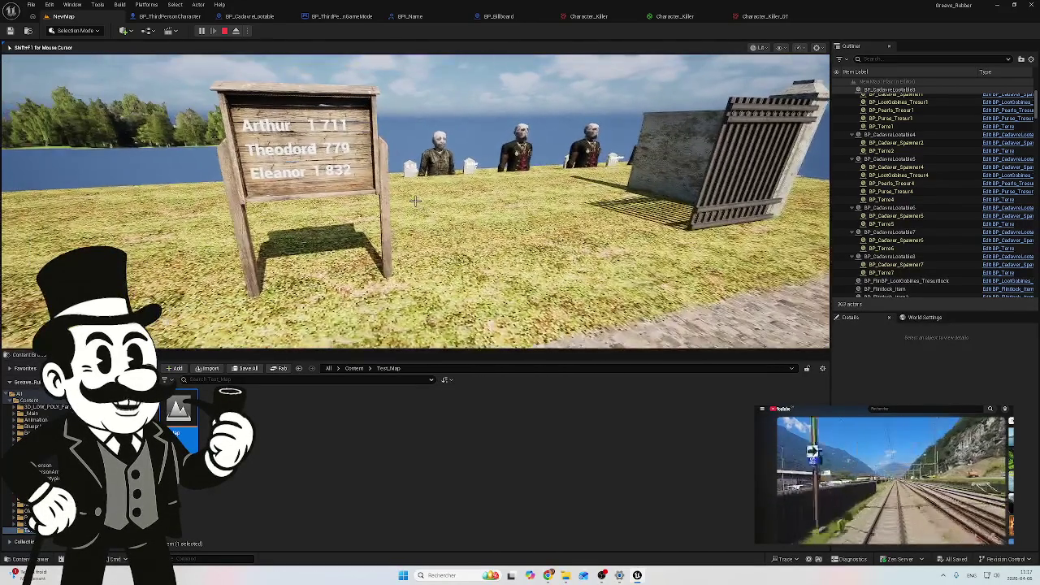
key(Escape)
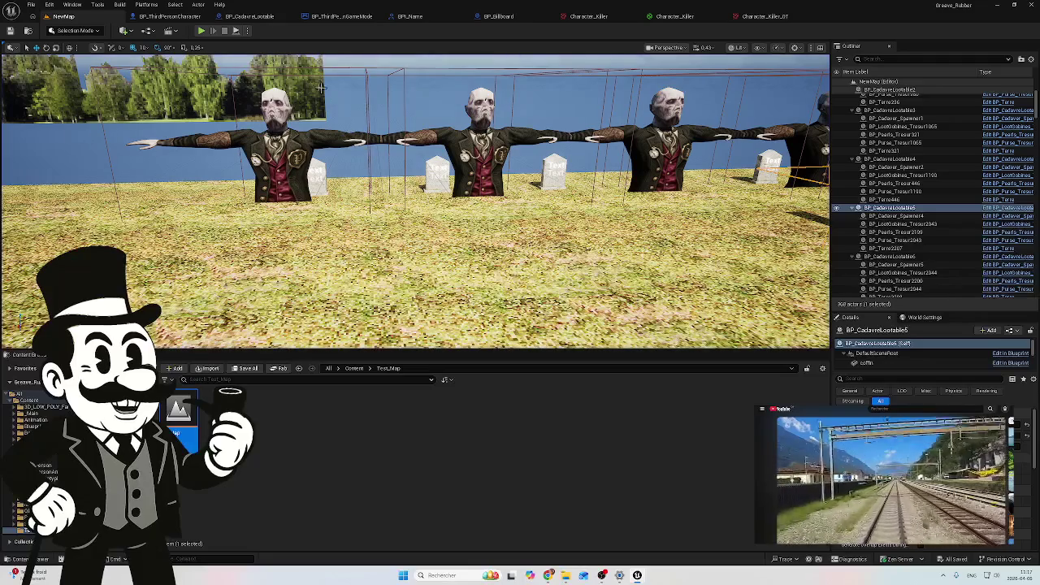
click(201, 30)
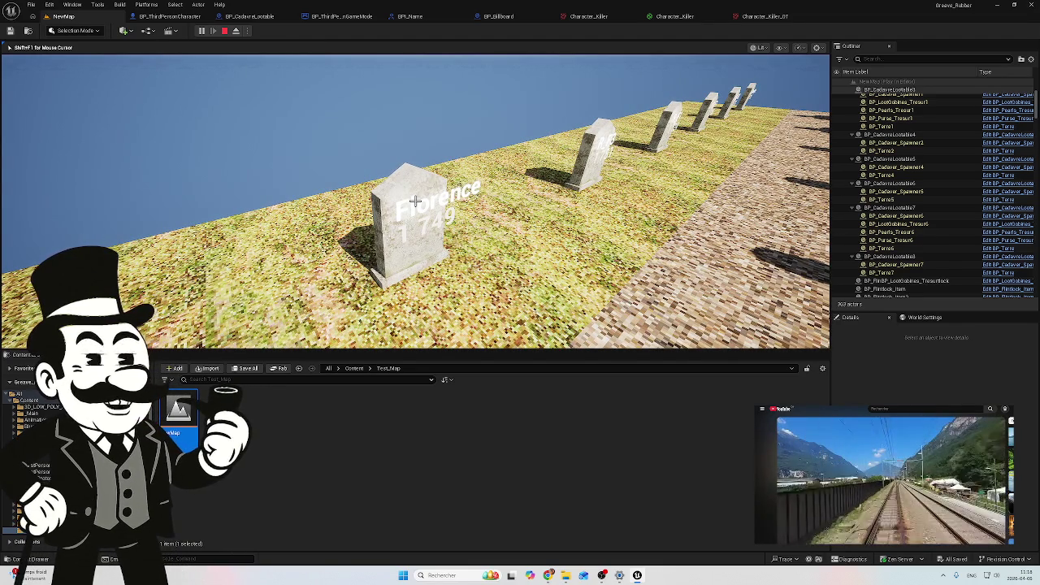
key(Escape)
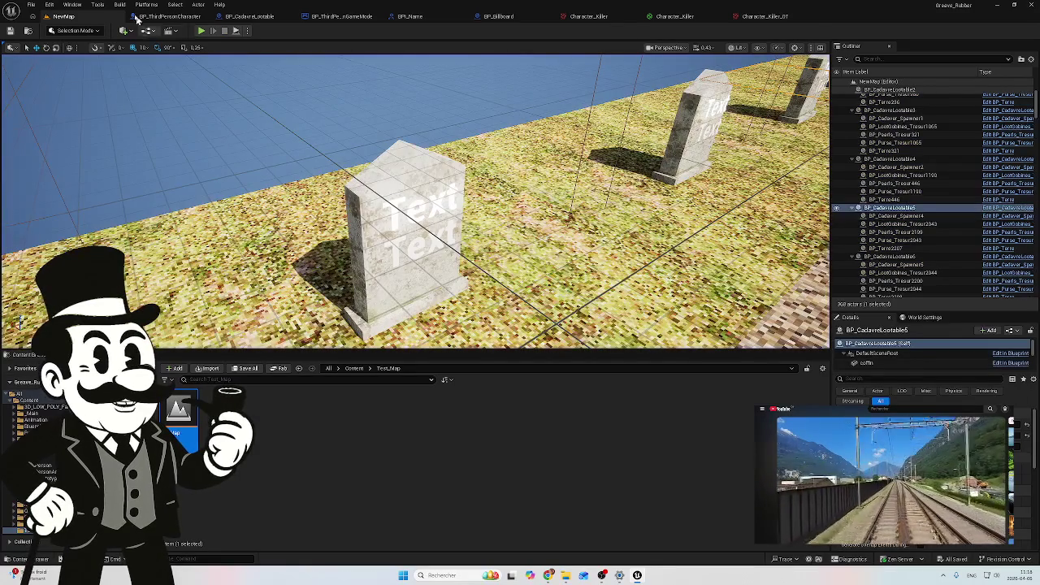
Connect Random Bool's Return Value to the Branch Condition in BP_ThirdPersonGameMode's event graph
click(518, 17)
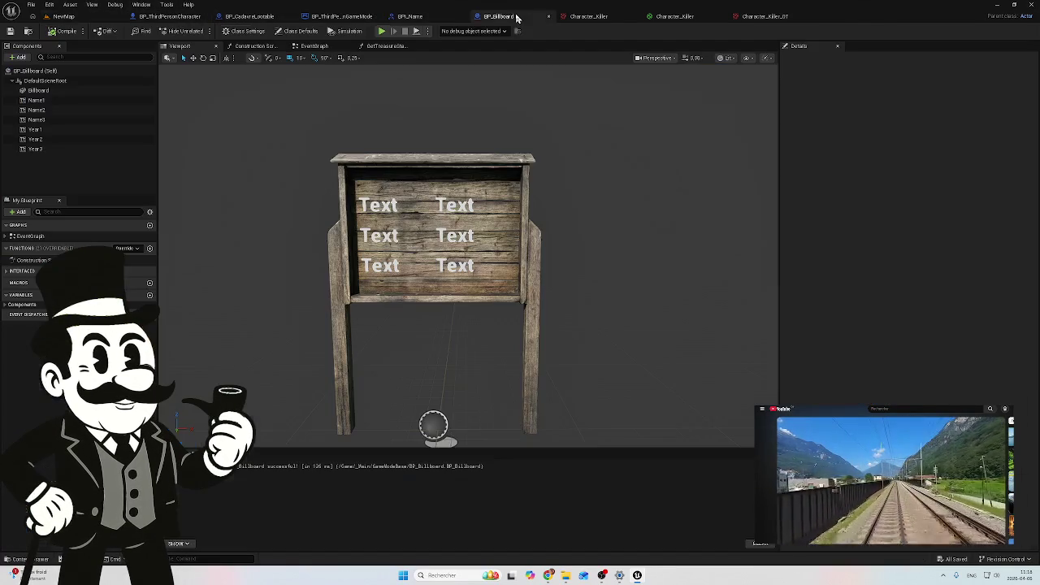
click(349, 17)
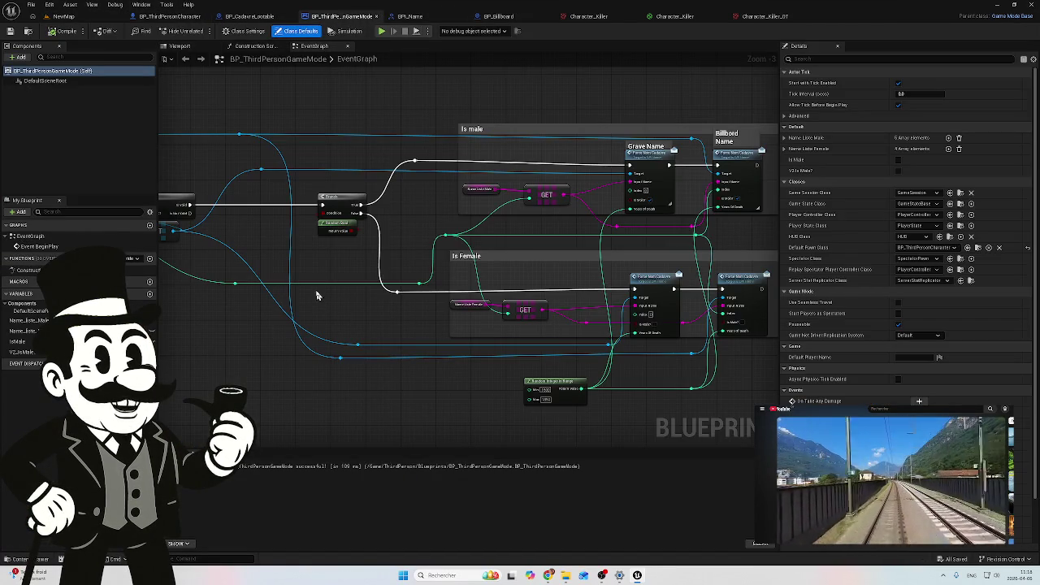
mouse_move(321, 277)
mouse_down()
mouse_move(545, 293)
mouse_move(452, 319)
mouse_up()
scroll(467, 277, up, 3)
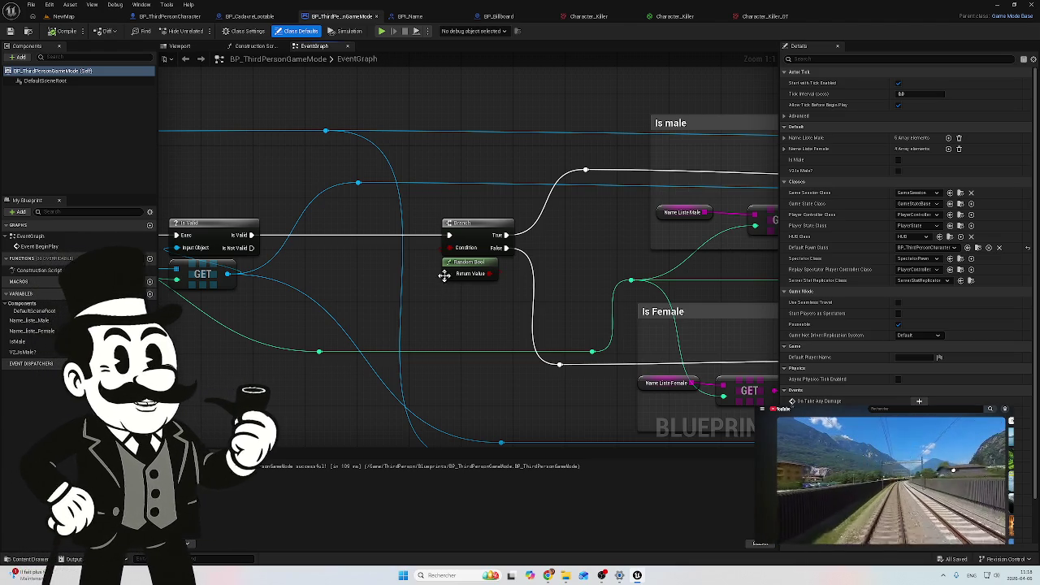
drag(490, 273, 443, 256)
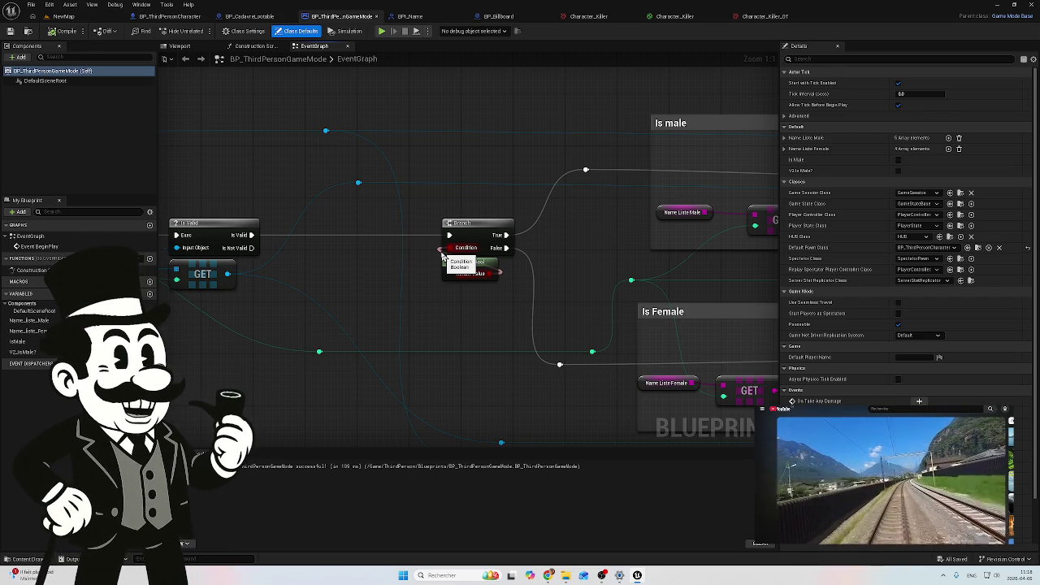
drag(443, 256, 442, 248)
Pan through the male and female sections to Random Integer in Range, Grave Name and Billbord Name nodes
mouse_move(754, 289)
mouse_down()
mouse_move(656, 303)
mouse_move(582, 268)
mouse_move(512, 212)
mouse_up()
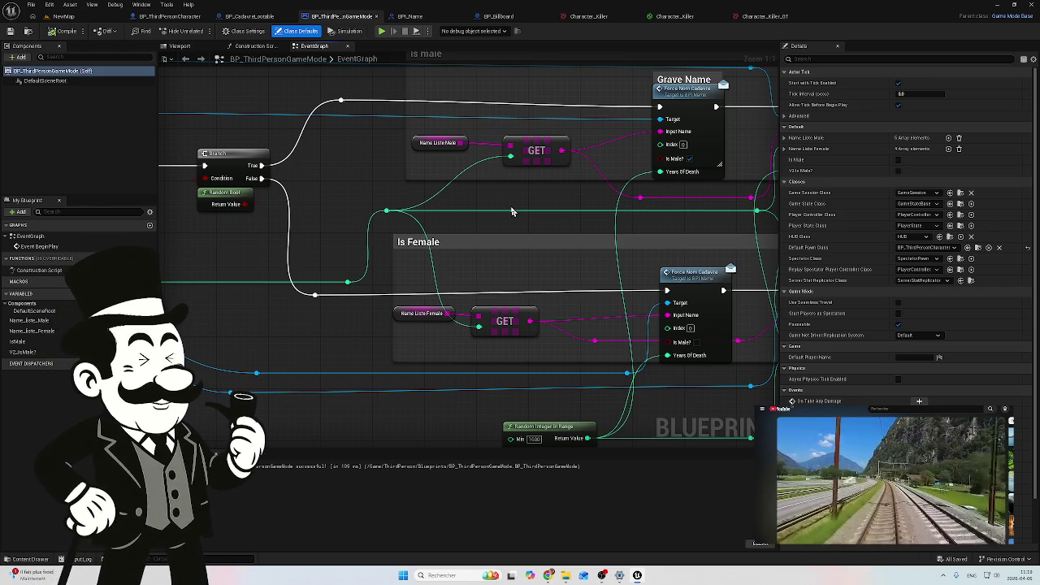
drag(633, 432, 573, 417)
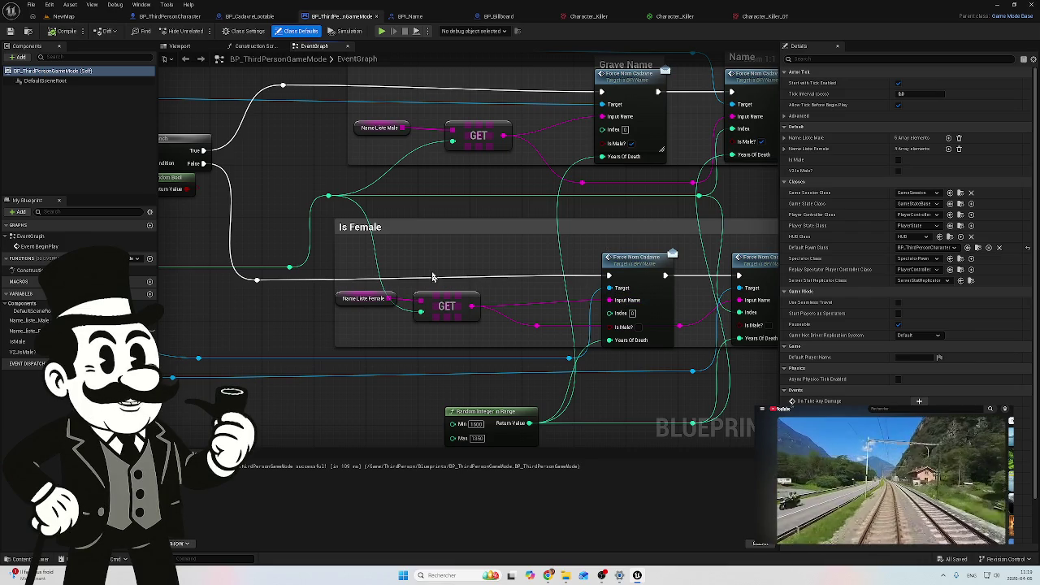
mouse_move(282, 173)
mouse_down()
mouse_move(289, 193)
mouse_move(339, 196)
mouse_up()
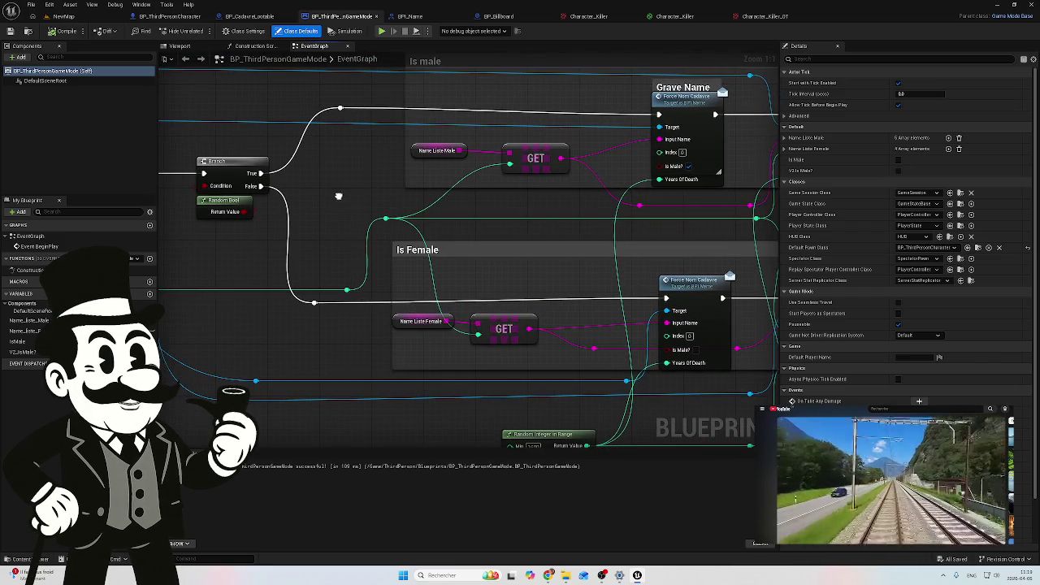
drag(572, 152, 518, 176)
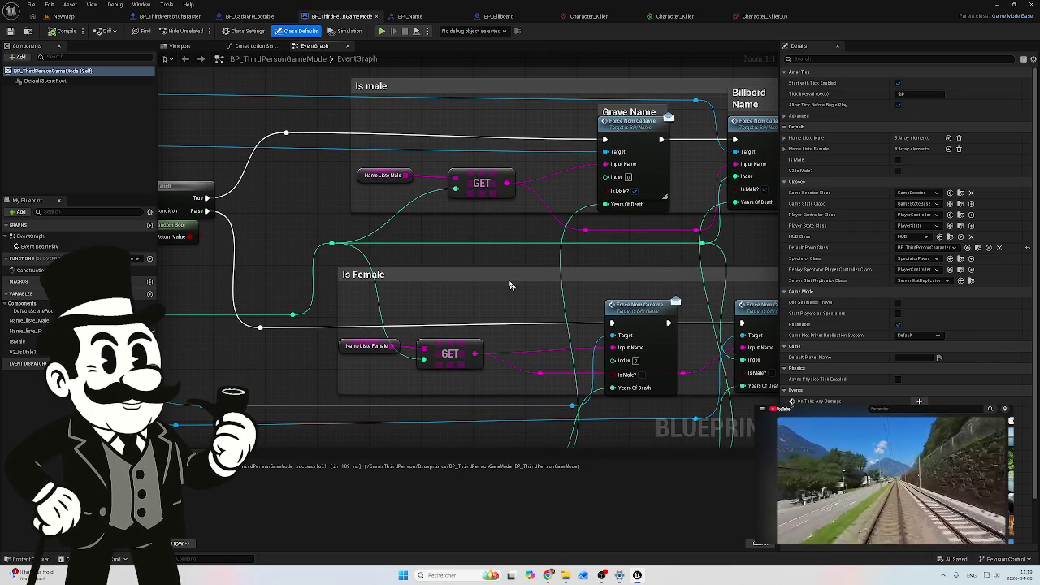
drag(635, 252, 620, 180)
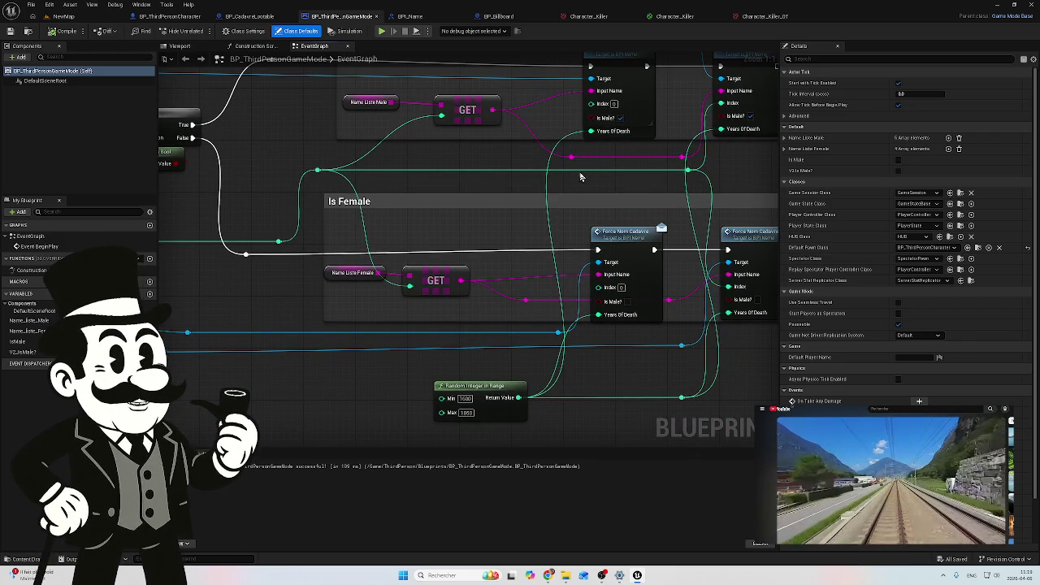
drag(590, 178, 578, 188)
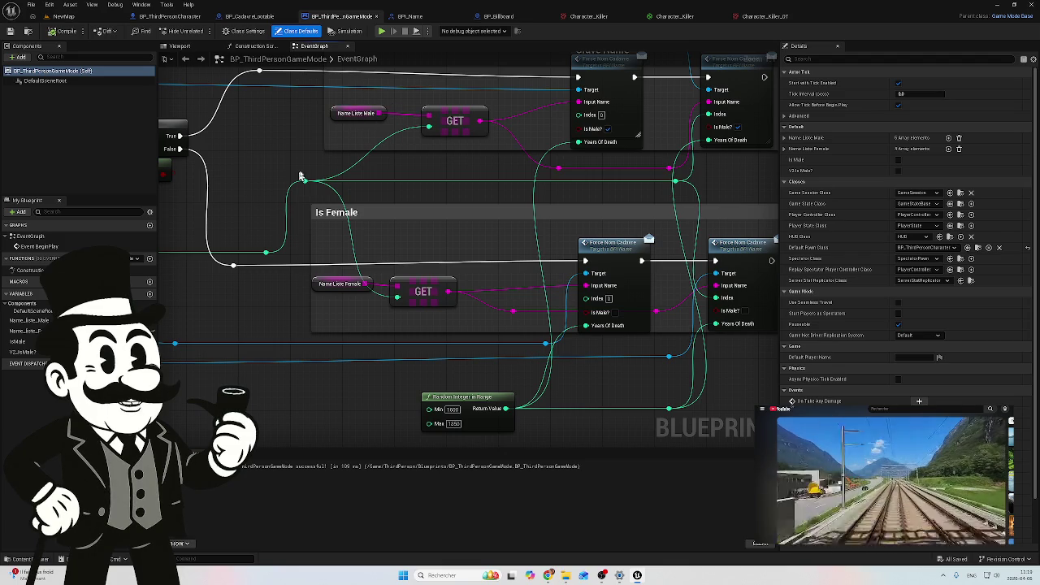
drag(295, 177, 370, 170)
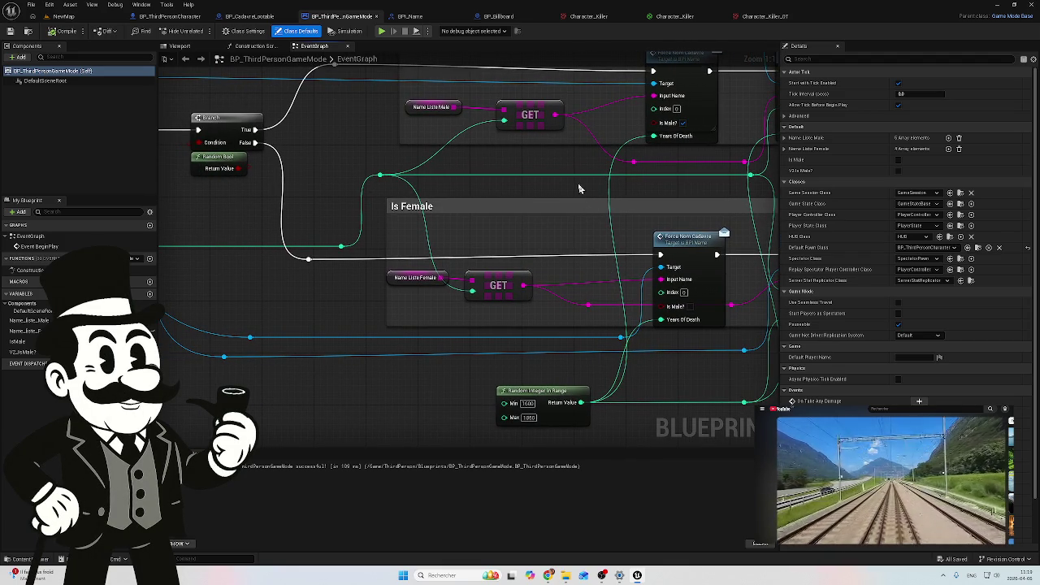
drag(566, 187, 422, 212)
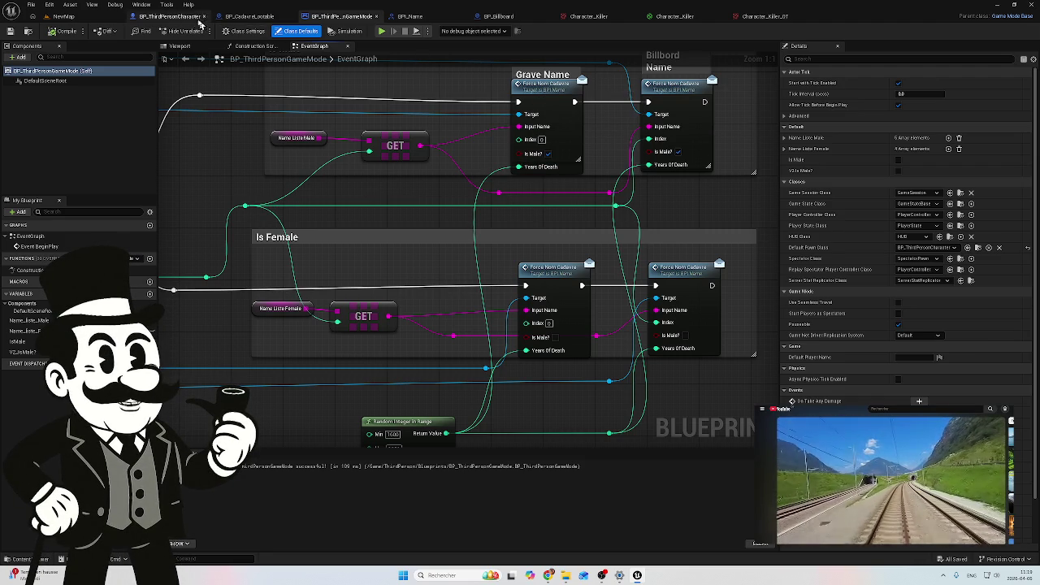
Inspect BP_CadavreLootable's 'Writing 3 names' comment block, then return to the game mode's event graph
click(242, 22)
mouse_move(372, 280)
mouse_down()
mouse_move(240, 242)
mouse_move(734, 302)
mouse_up()
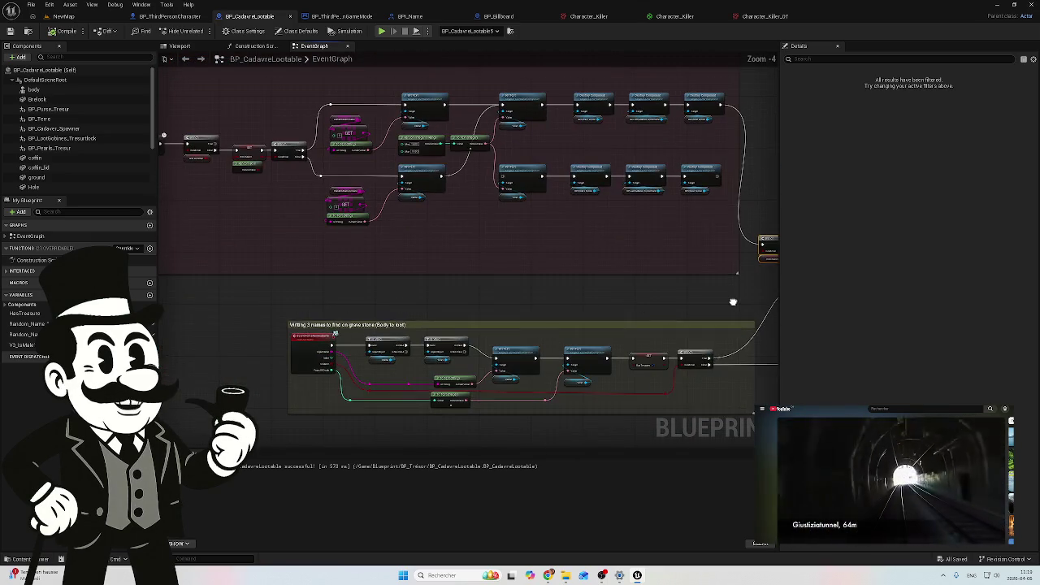
scroll(365, 407, up, 4)
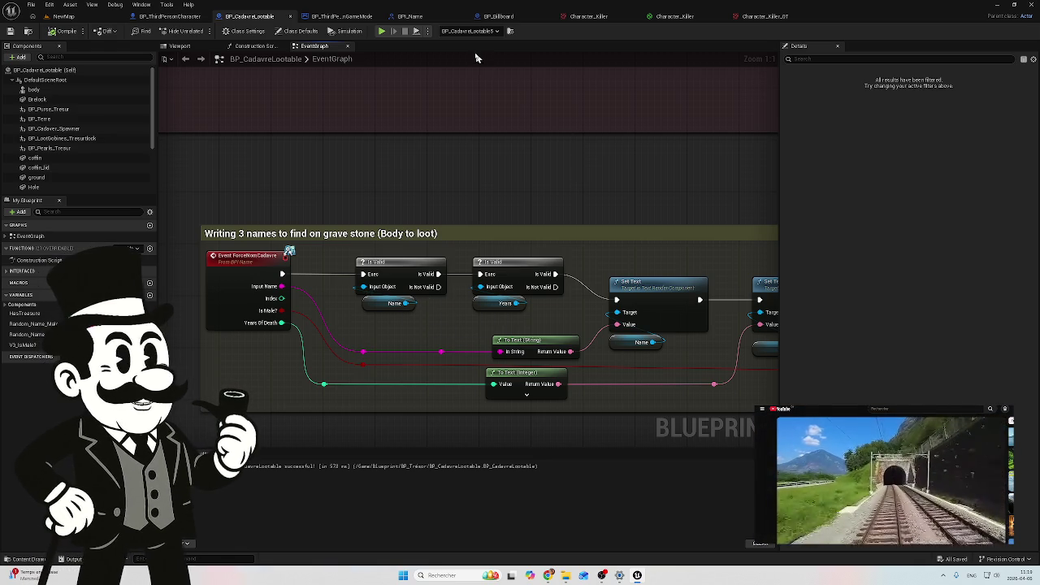
click(342, 17)
mouse_move(298, 277)
mouse_down()
mouse_move(379, 254)
mouse_move(297, 262)
mouse_up()
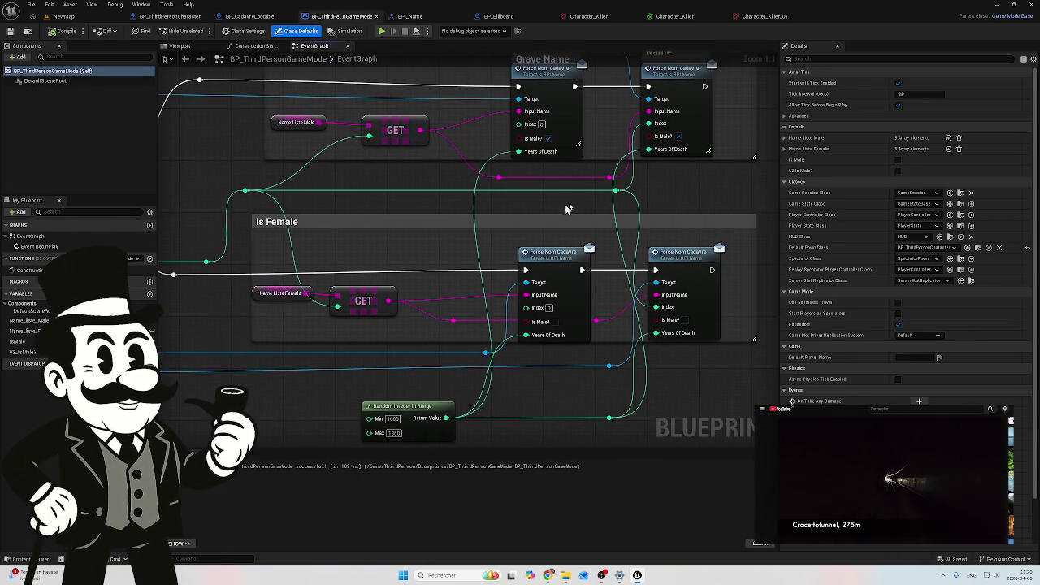
scroll(583, 197, up, 2)
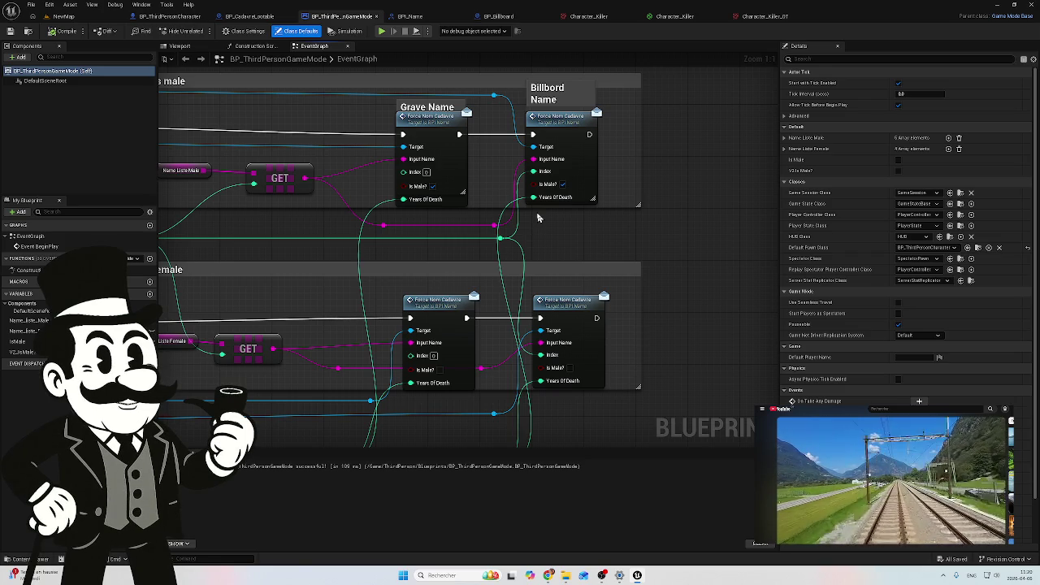
drag(356, 164, 510, 195)
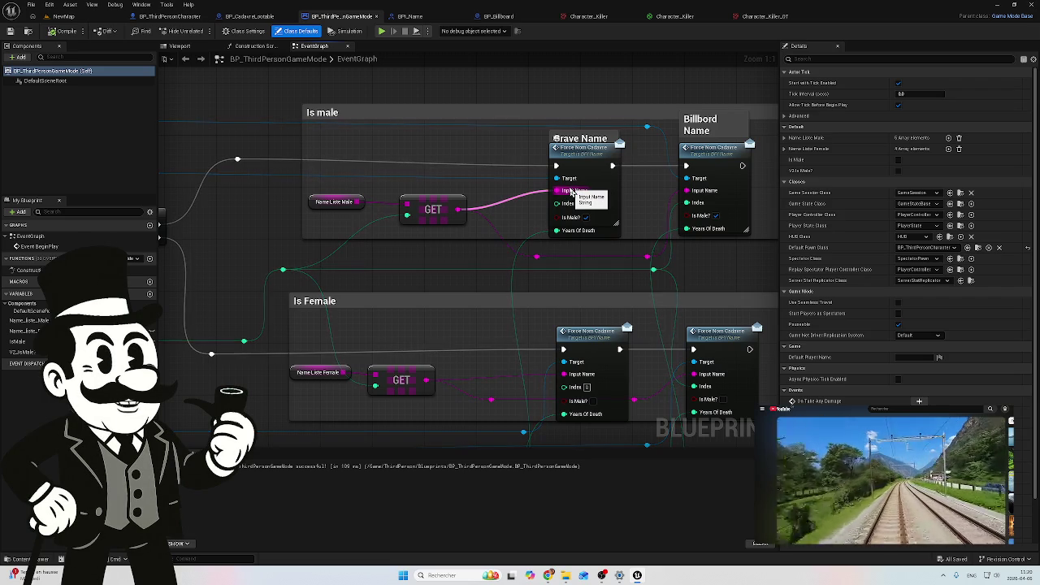
mouse_move(389, 245)
mouse_down()
mouse_move(493, 252)
mouse_move(569, 215)
mouse_up()
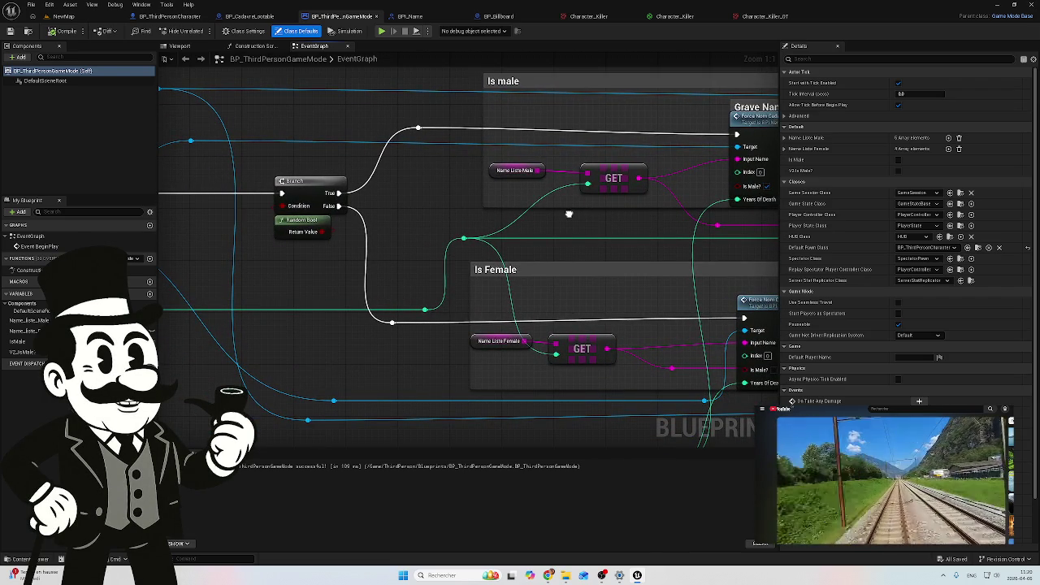
mouse_move(569, 214)
mouse_down()
mouse_move(546, 234)
mouse_move(438, 233)
mouse_up()
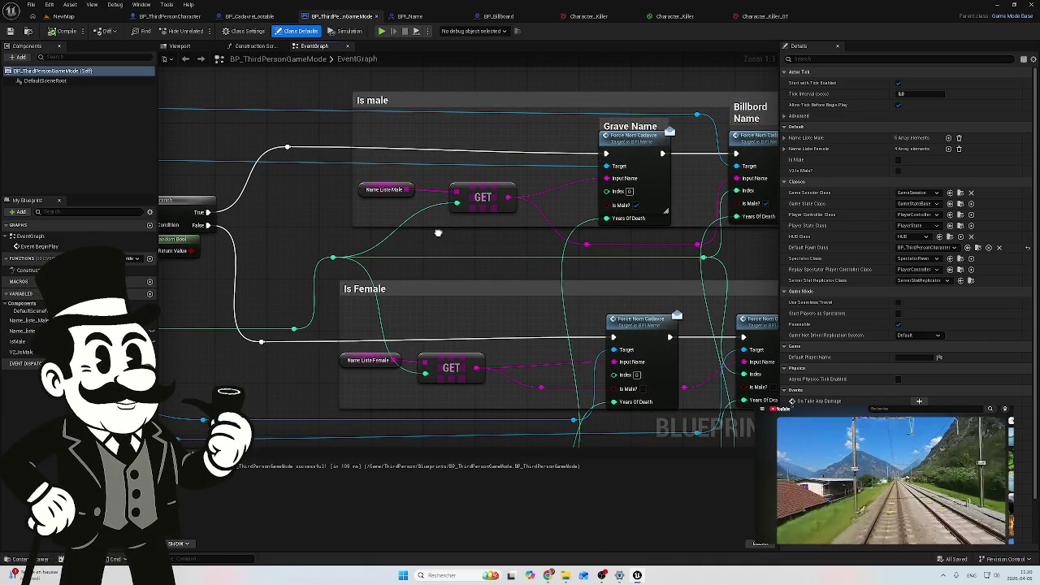
double_click(546, 256)
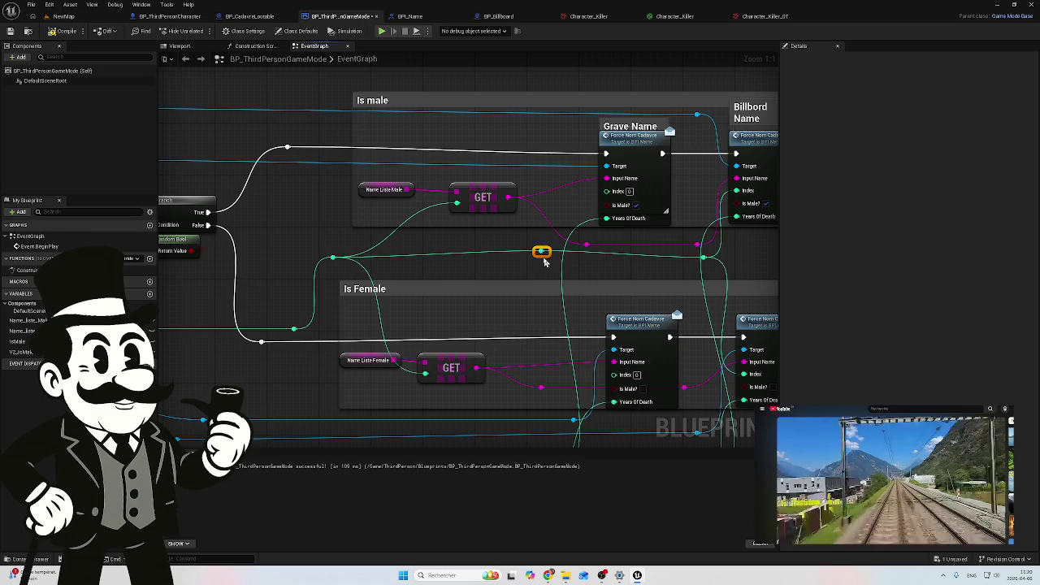
Wire the reroute node into both the Grave Name and female name nodes' Index pins
drag(540, 262, 534, 267)
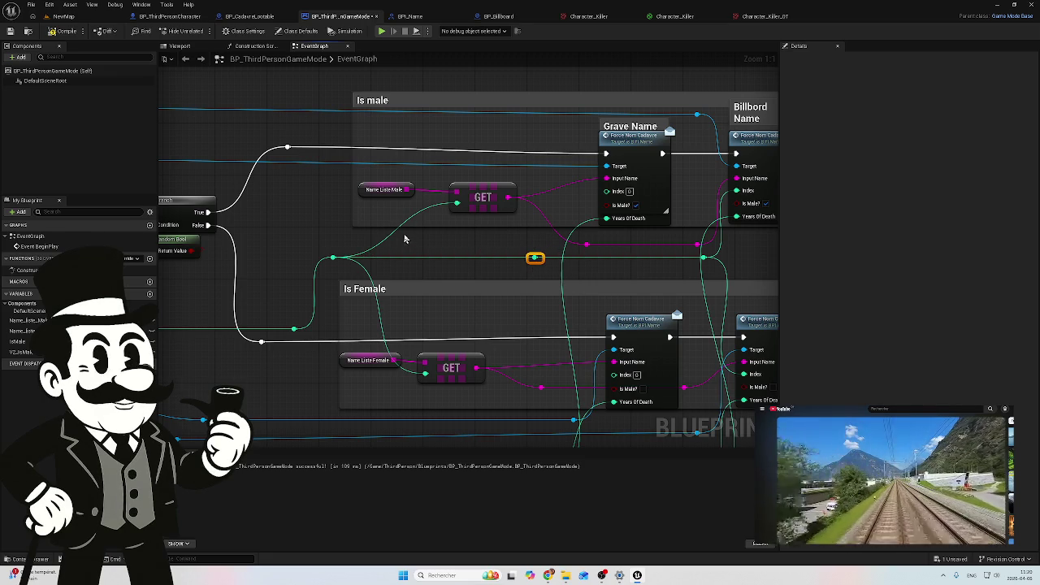
mouse_move(440, 252)
mouse_down()
mouse_move(495, 200)
mouse_move(392, 204)
mouse_up()
drag(479, 211, 550, 145)
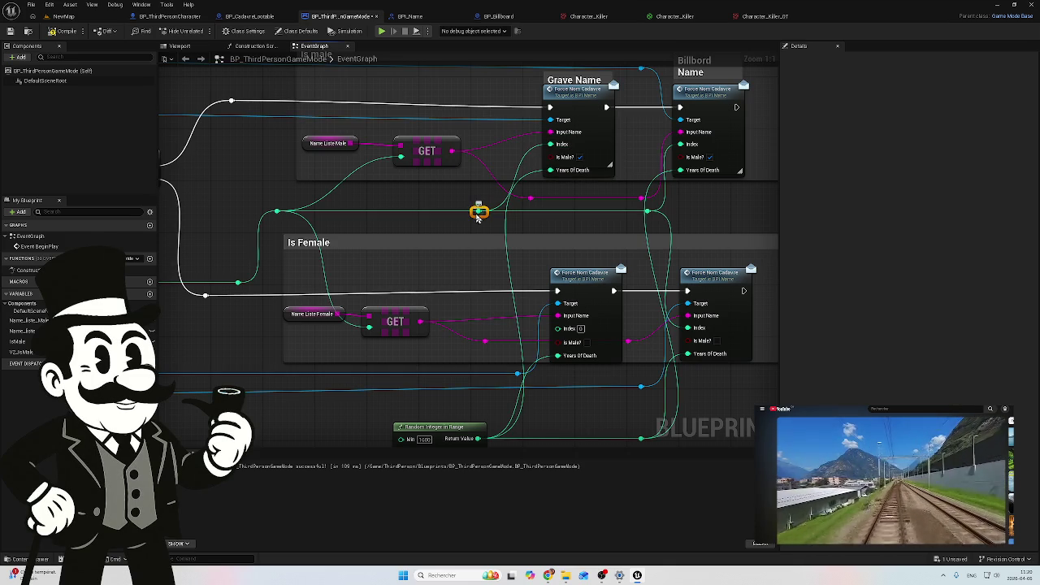
mouse_move(480, 211)
mouse_down()
mouse_move(529, 328)
mouse_move(558, 328)
mouse_up()
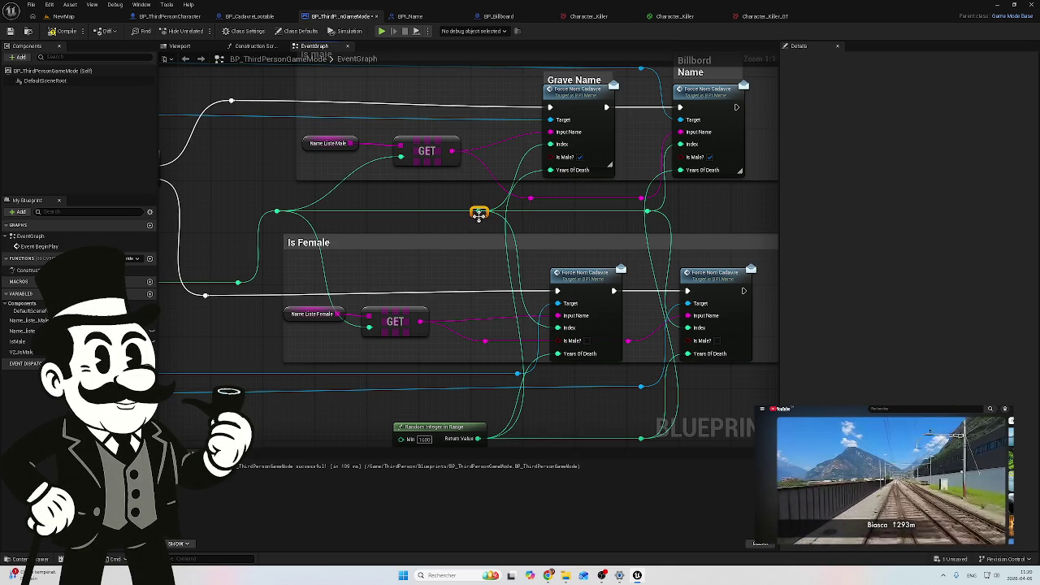
drag(482, 217, 449, 217)
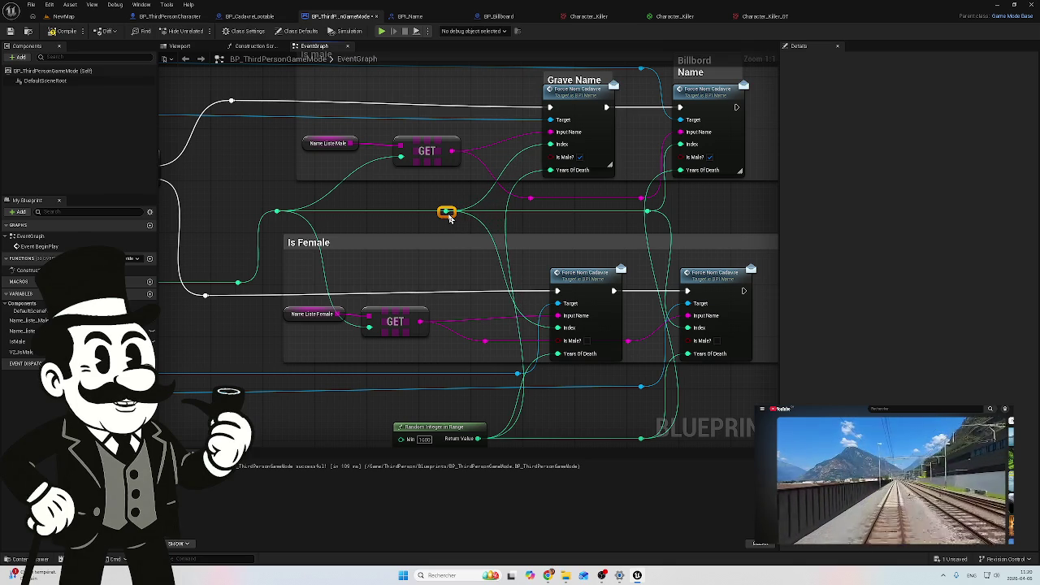
Compile and save the game mode blueprint, then switch to BP_CadavreLootable
click(54, 31)
click(10, 33)
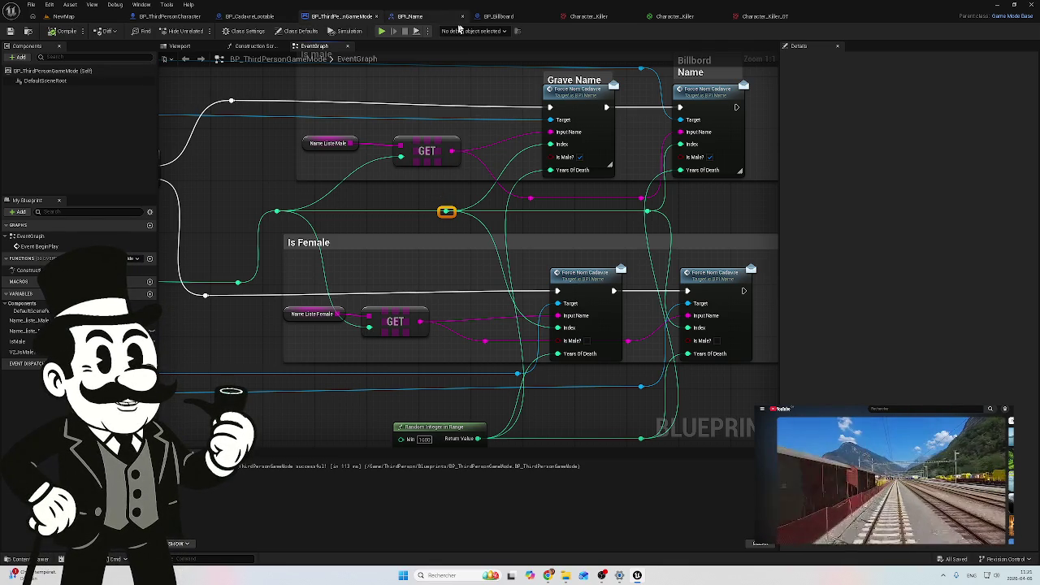
click(259, 17)
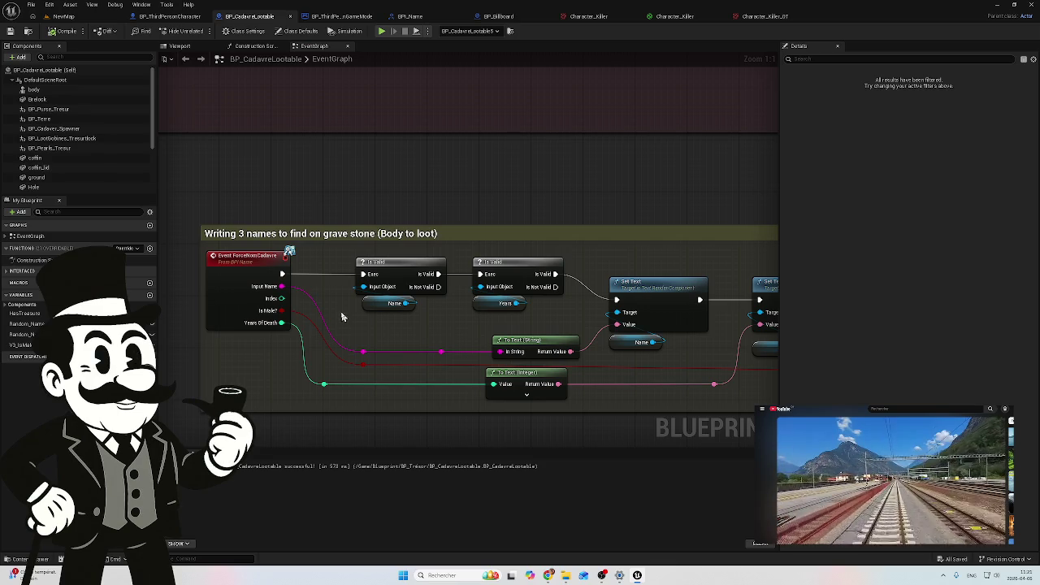
mouse_move(357, 311)
mouse_down()
mouse_move(220, 210)
mouse_move(371, 217)
mouse_move(323, 215)
mouse_up()
drag(670, 266, 444, 277)
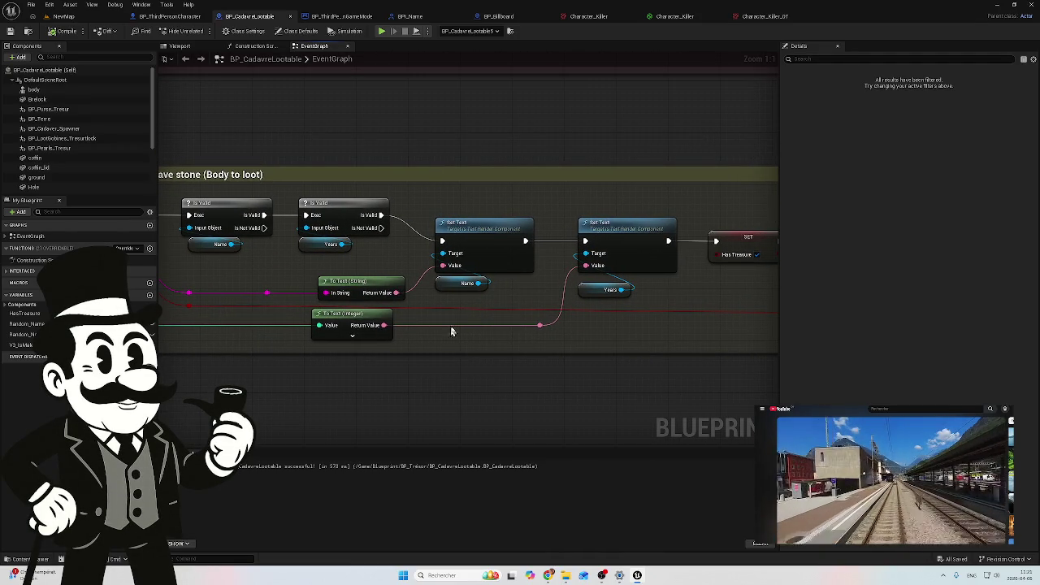
drag(512, 289, 596, 300)
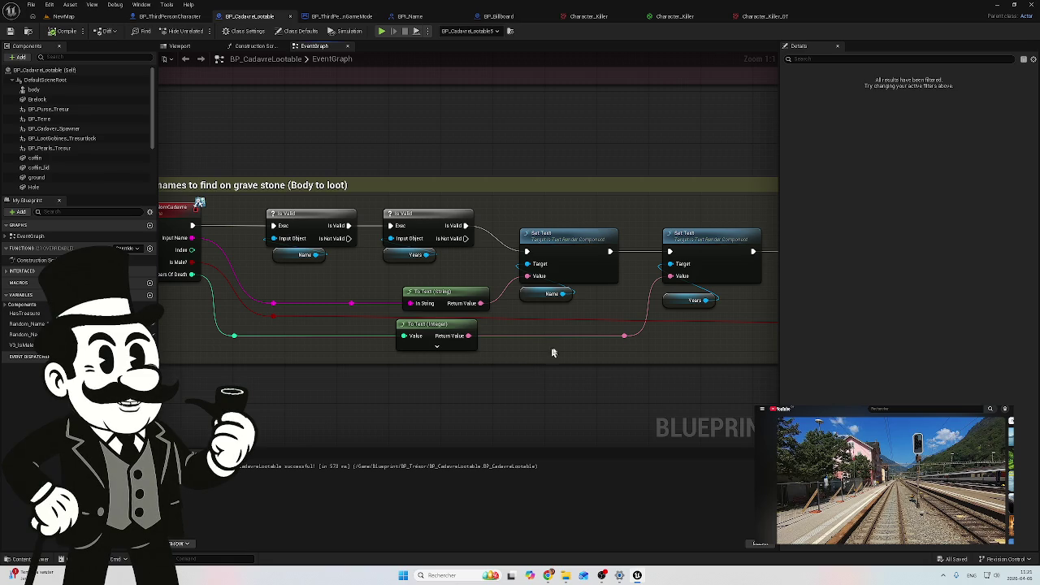
click(675, 302)
drag(685, 302, 534, 328)
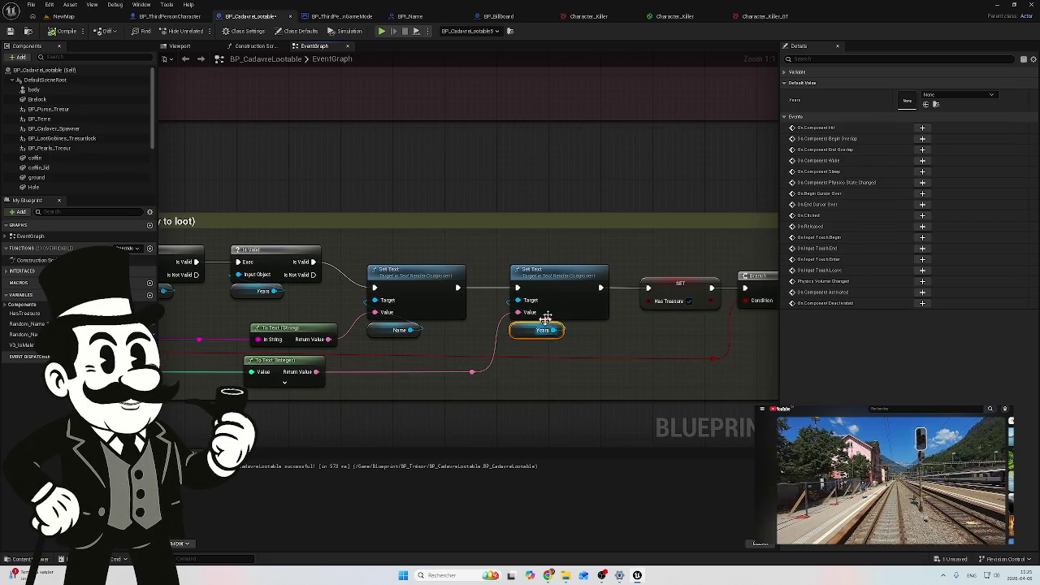
drag(632, 314, 466, 316)
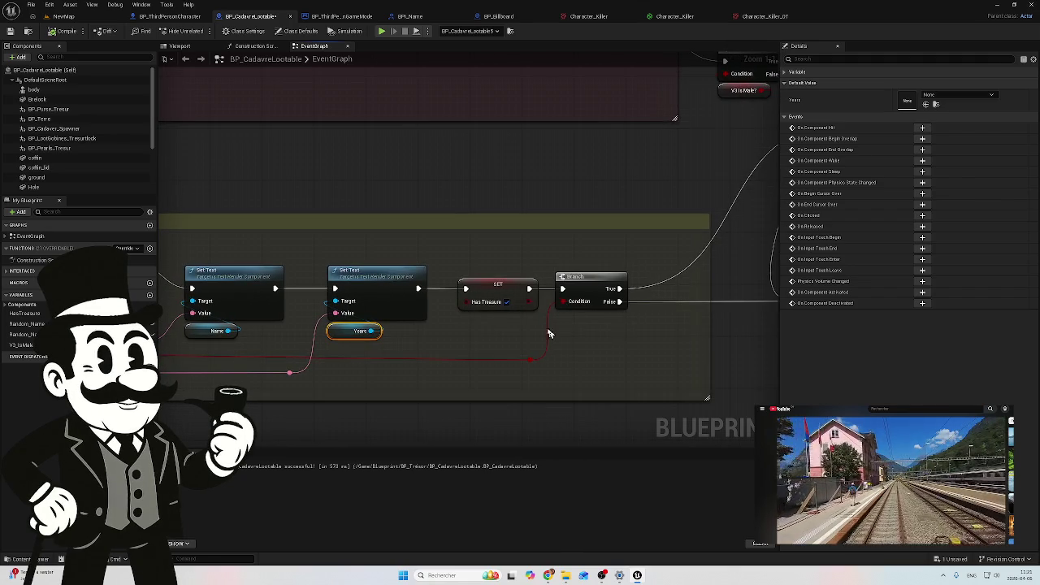
scroll(616, 330, down, 2)
drag(615, 330, 330, 334)
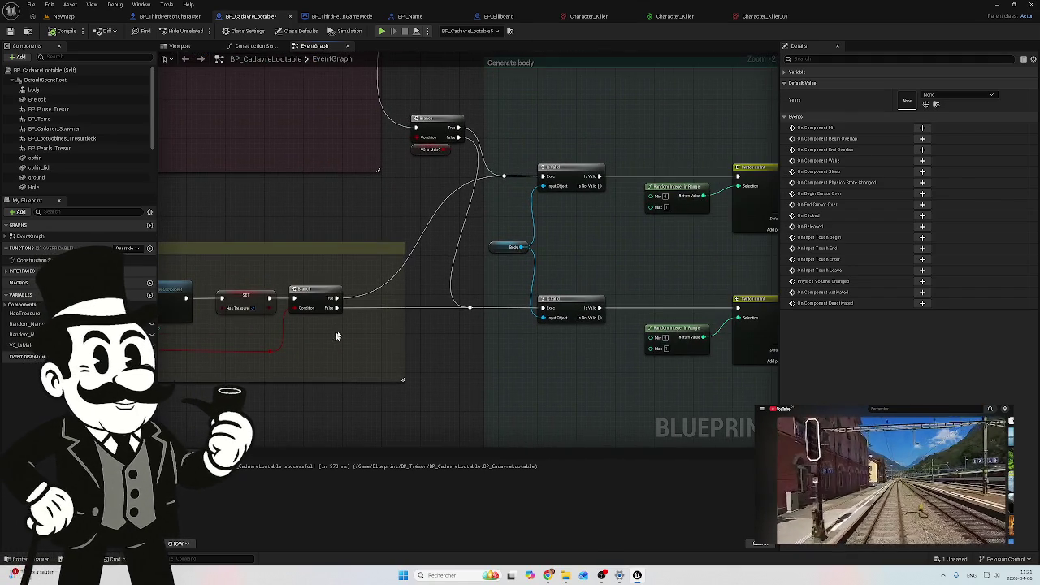
mouse_move(532, 328)
mouse_down()
mouse_move(268, 339)
mouse_move(200, 331)
mouse_move(204, 318)
mouse_move(287, 305)
mouse_move(362, 309)
mouse_move(355, 363)
mouse_move(365, 330)
mouse_move(425, 327)
mouse_up()
scroll(426, 332, down, 2)
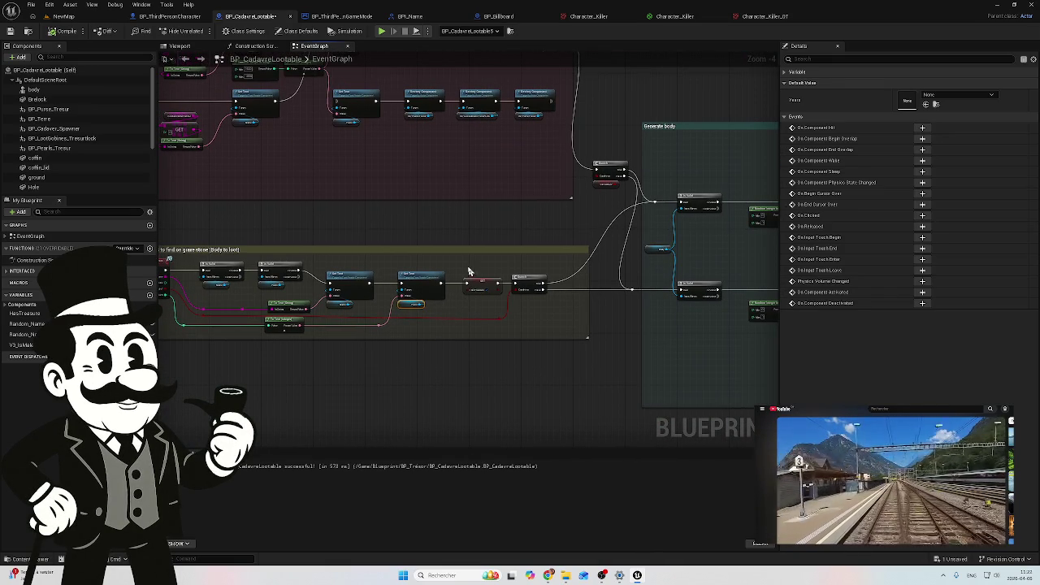
mouse_move(495, 284)
mouse_down()
mouse_move(457, 297)
mouse_move(500, 246)
mouse_up()
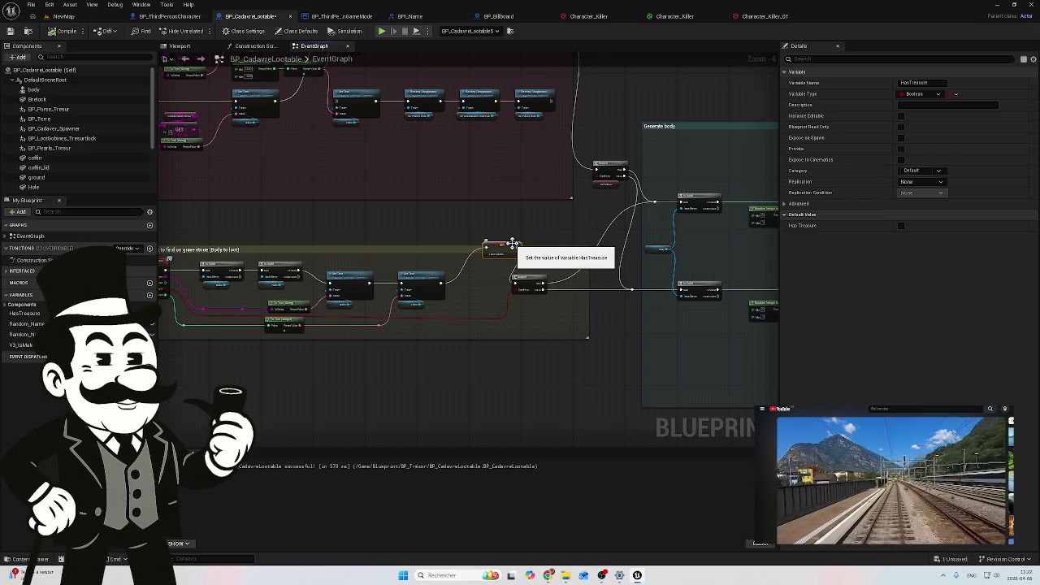
key(ctrl+z)
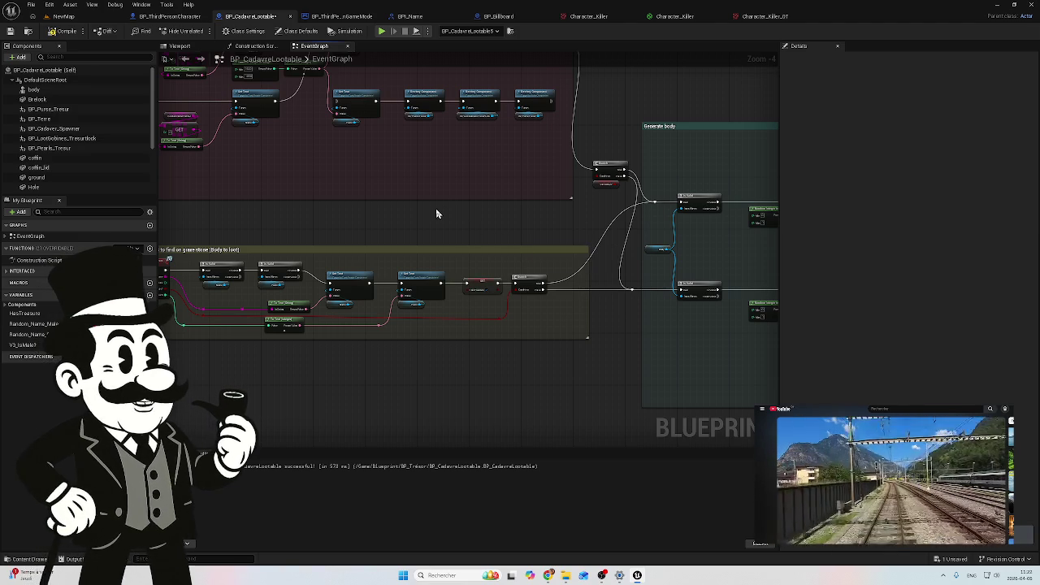
drag(392, 228, 629, 253)
mouse_move(355, 214)
mouse_down()
mouse_move(512, 284)
mouse_move(495, 270)
mouse_up()
scroll(531, 250, up, 5)
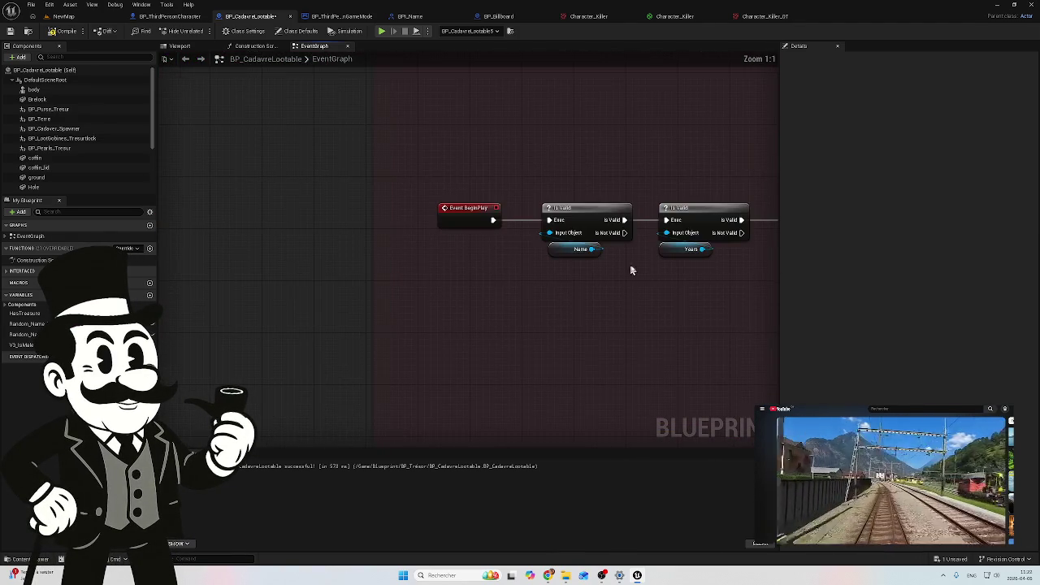
mouse_move(295, 269)
mouse_down()
mouse_move(333, 237)
mouse_move(442, 216)
mouse_up()
drag(482, 294, 360, 293)
mouse_move(488, 307)
mouse_down()
mouse_move(481, 290)
mouse_move(520, 271)
mouse_move(360, 268)
mouse_move(400, 279)
mouse_up()
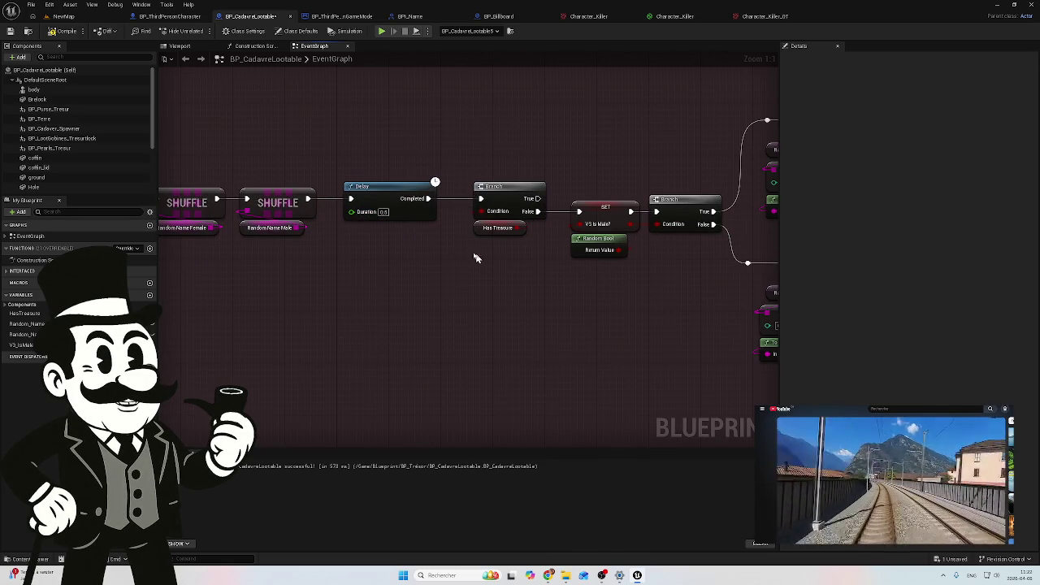
drag(546, 275, 379, 273)
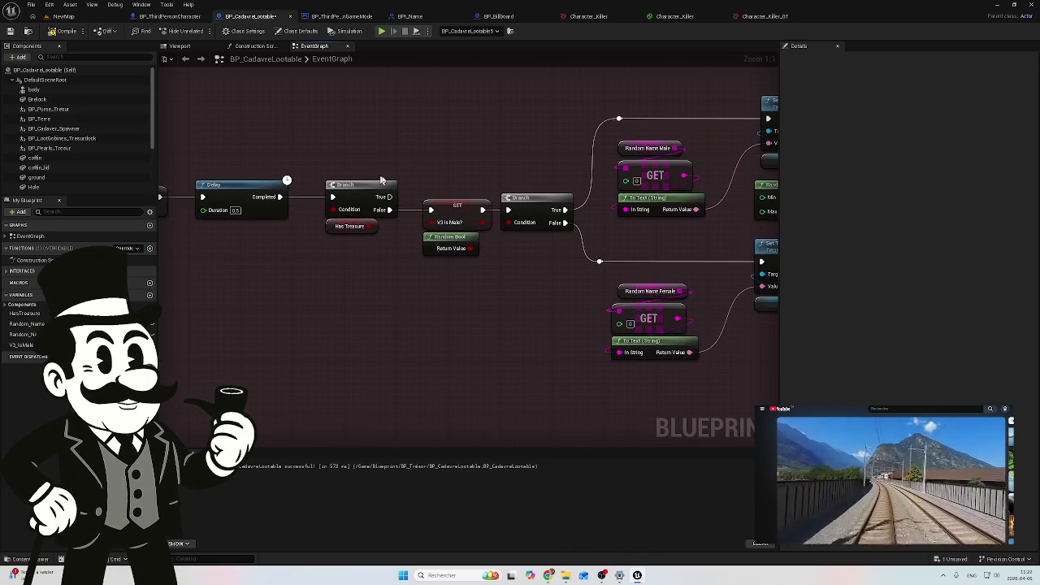
drag(459, 302, 271, 275)
drag(630, 281, 434, 349)
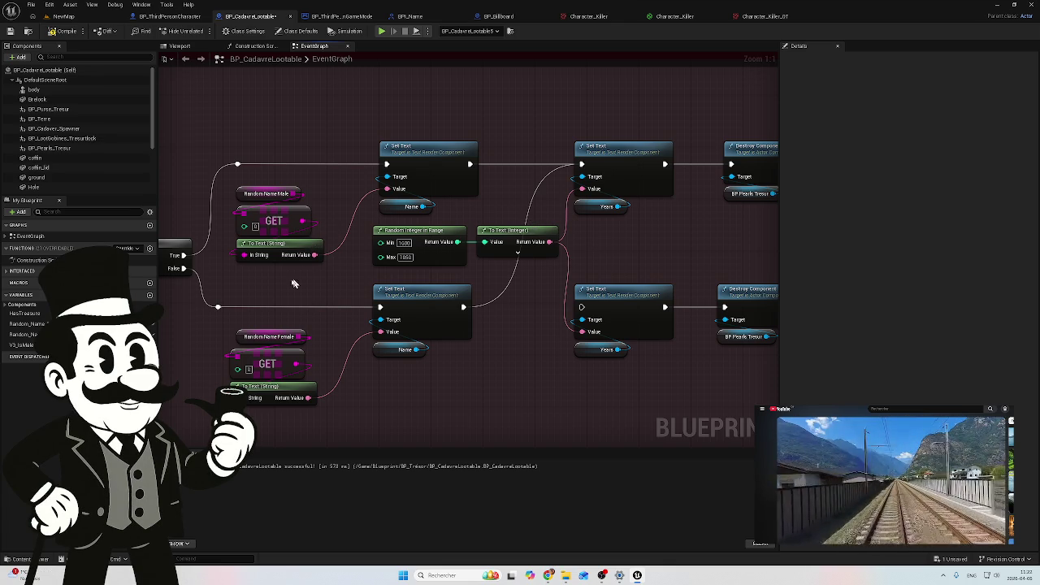
mouse_move(235, 265)
mouse_down()
mouse_move(286, 281)
mouse_move(352, 281)
mouse_move(339, 285)
mouse_up()
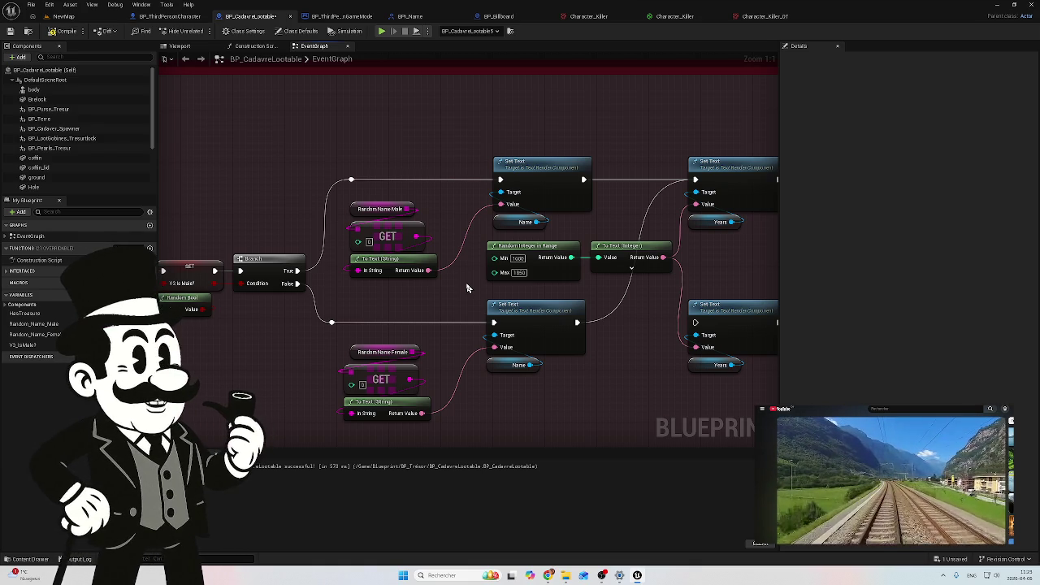
drag(574, 371, 544, 366)
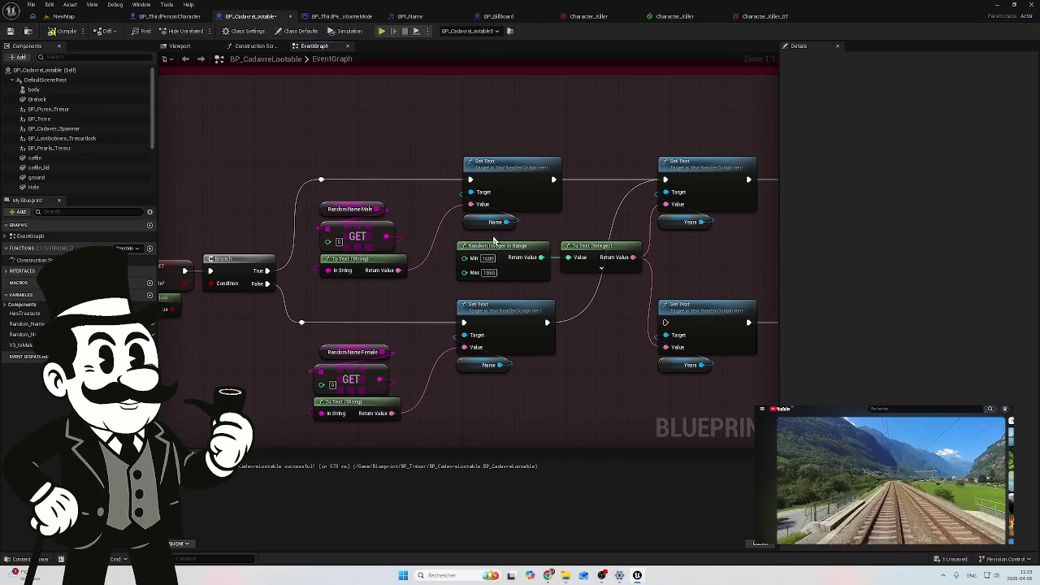
click(502, 251)
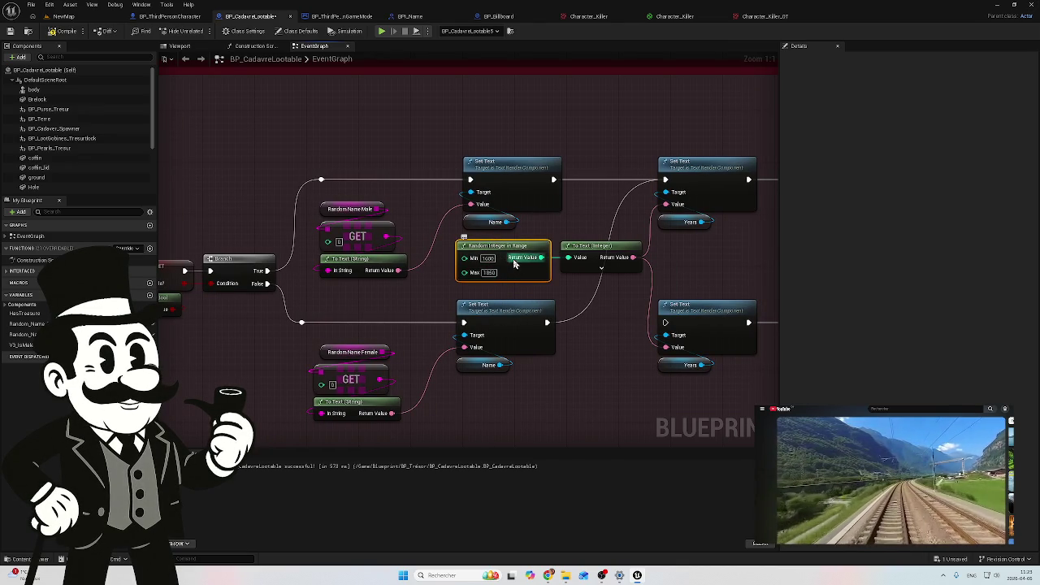
drag(572, 284, 524, 288)
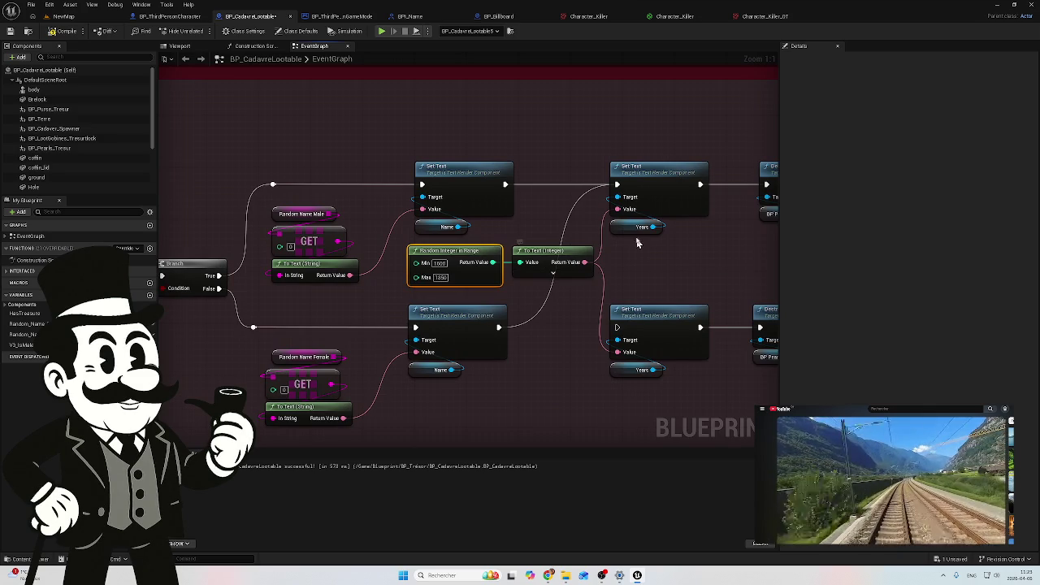
drag(658, 272, 581, 282)
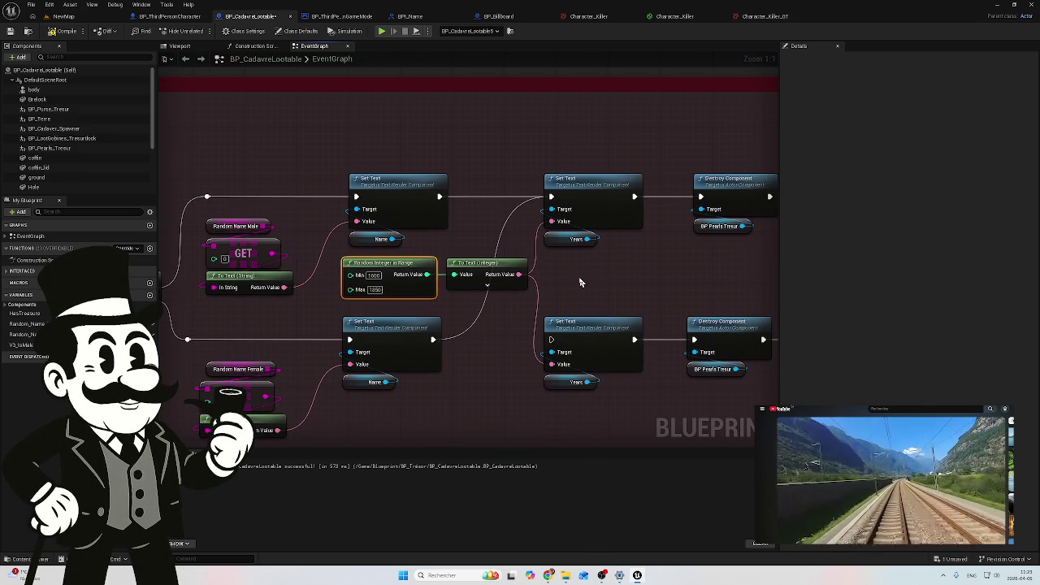
scroll(606, 158, down, 1)
mouse_move(608, 160)
mouse_down()
mouse_move(404, 220)
mouse_move(578, 252)
mouse_up()
drag(244, 268, 455, 285)
drag(203, 293, 456, 291)
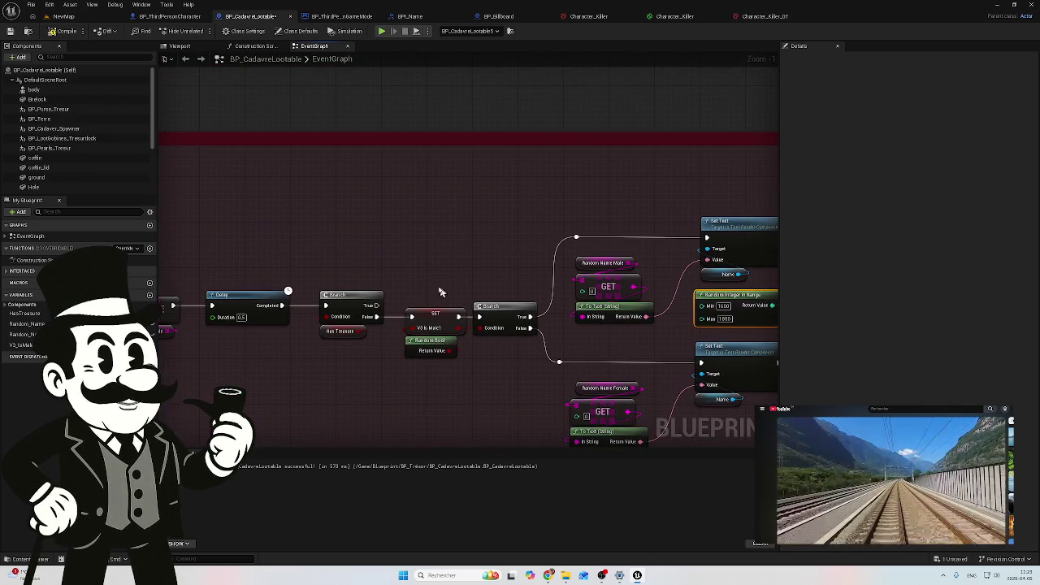
click(350, 300)
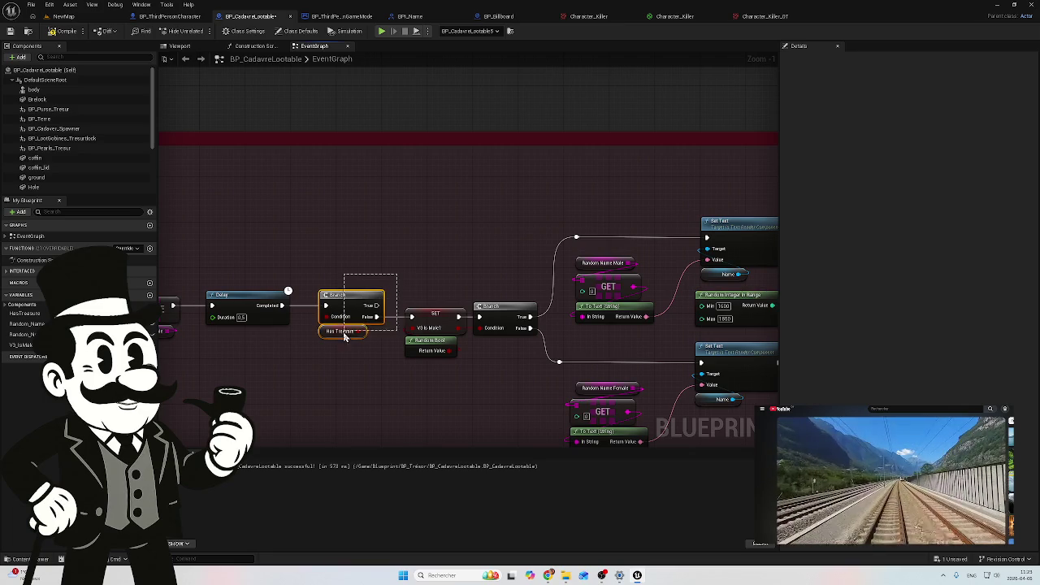
scroll(453, 251, down, 1)
drag(453, 251, 433, 194)
drag(420, 435, 460, 170)
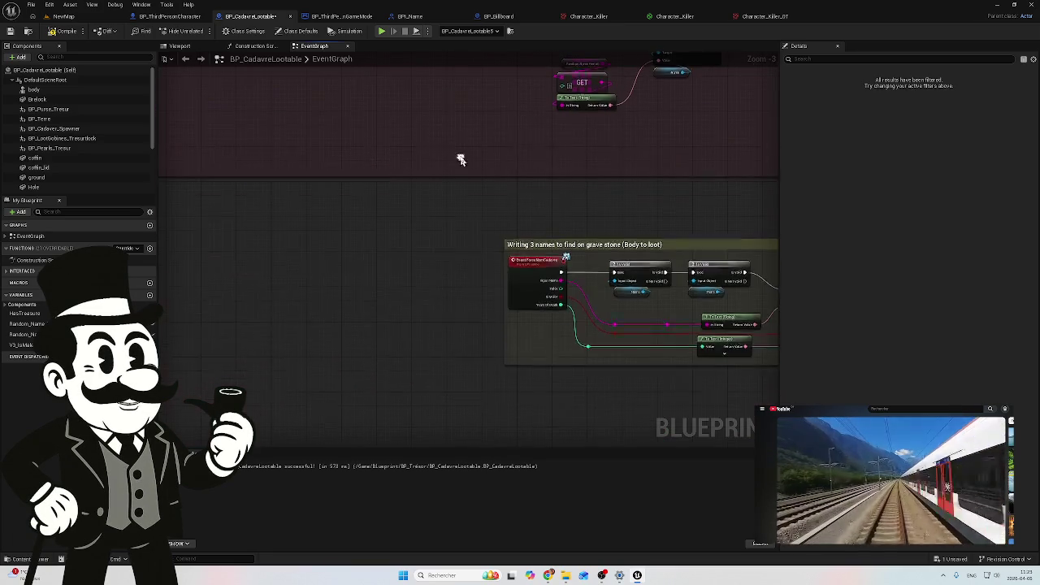
drag(420, 342, 240, 318)
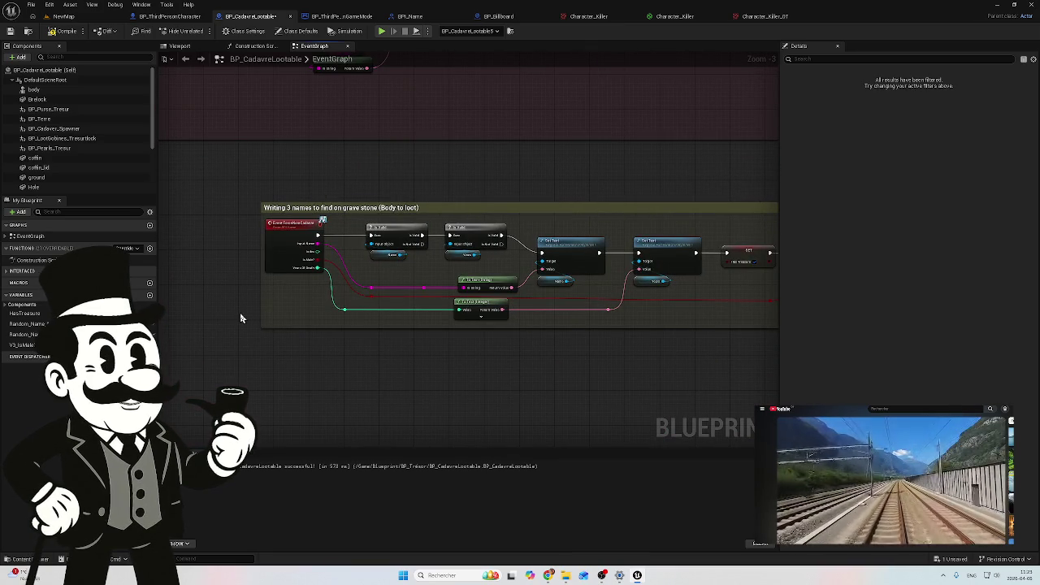
drag(477, 353, 372, 327)
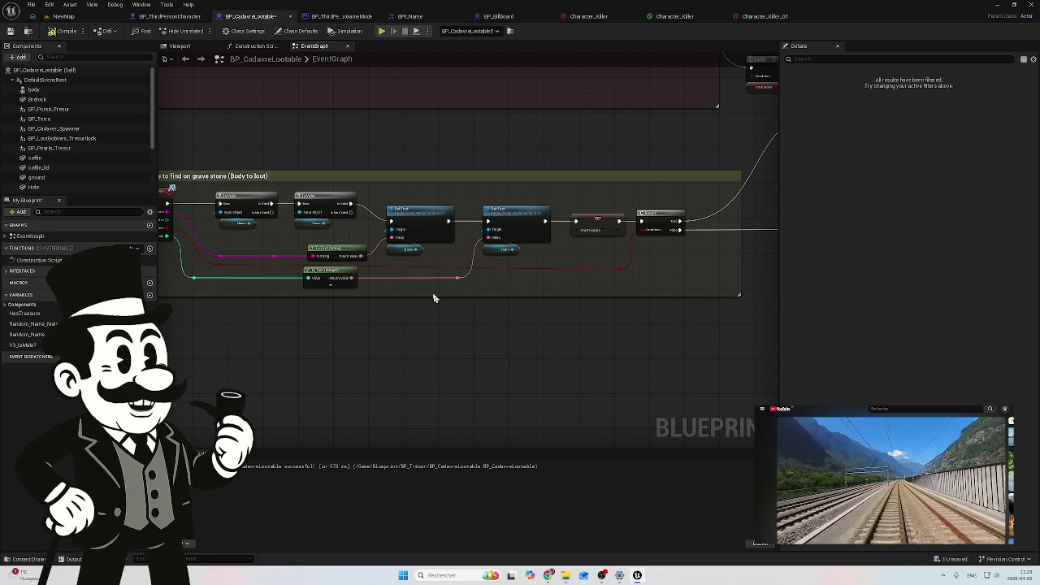
drag(544, 252, 599, 281)
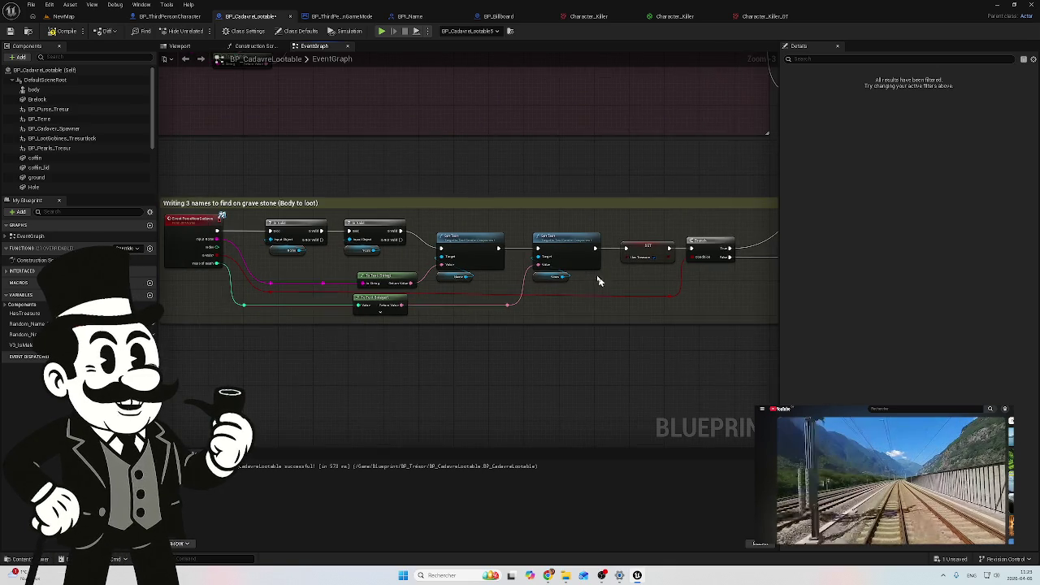
Save all modified packages from the NewMap level view
click(66, 17)
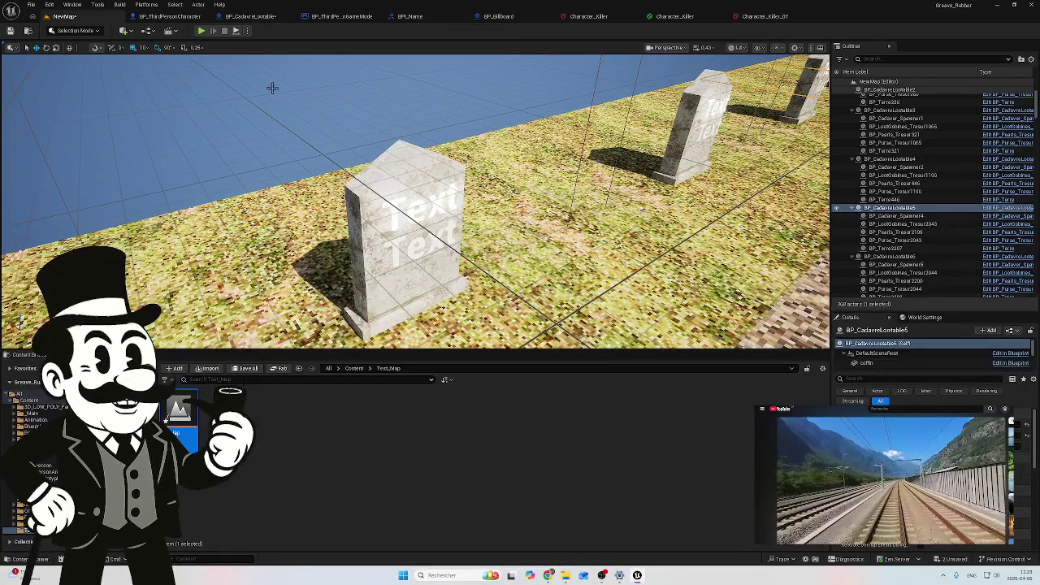
click(949, 565)
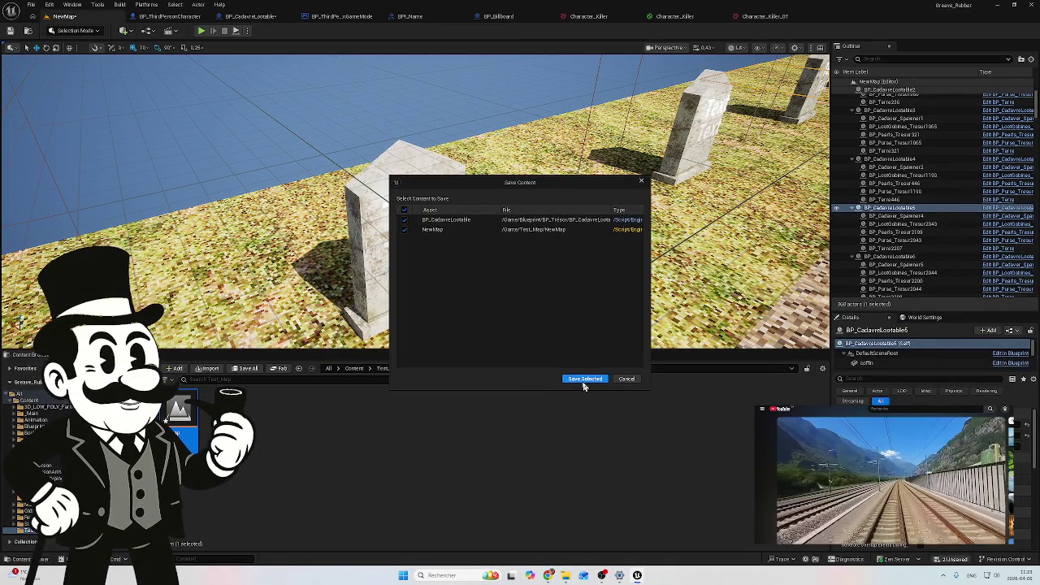
click(584, 378)
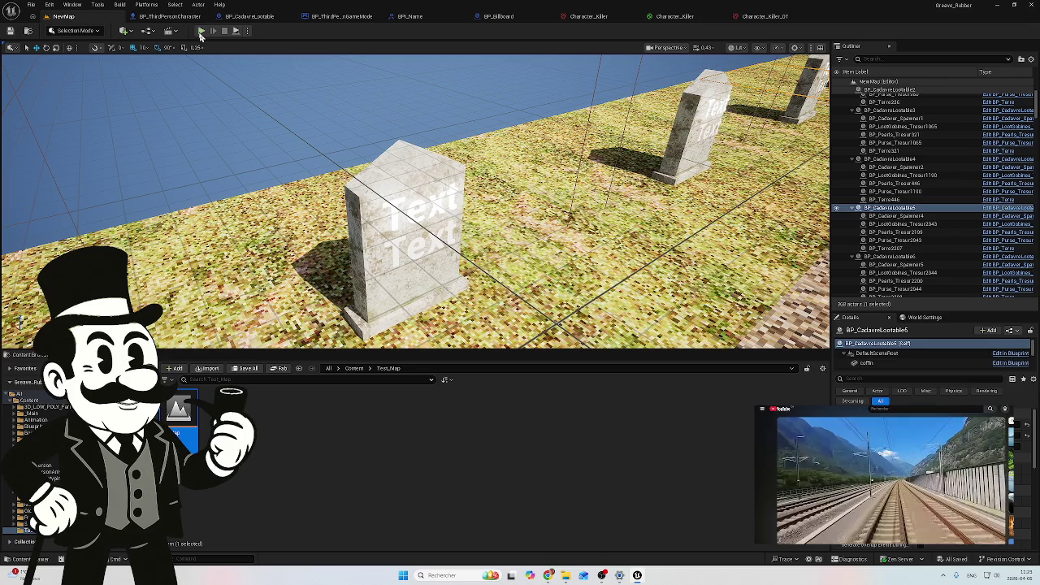
Start a play test and walk up to the wooden signboard to read its names
click(202, 32)
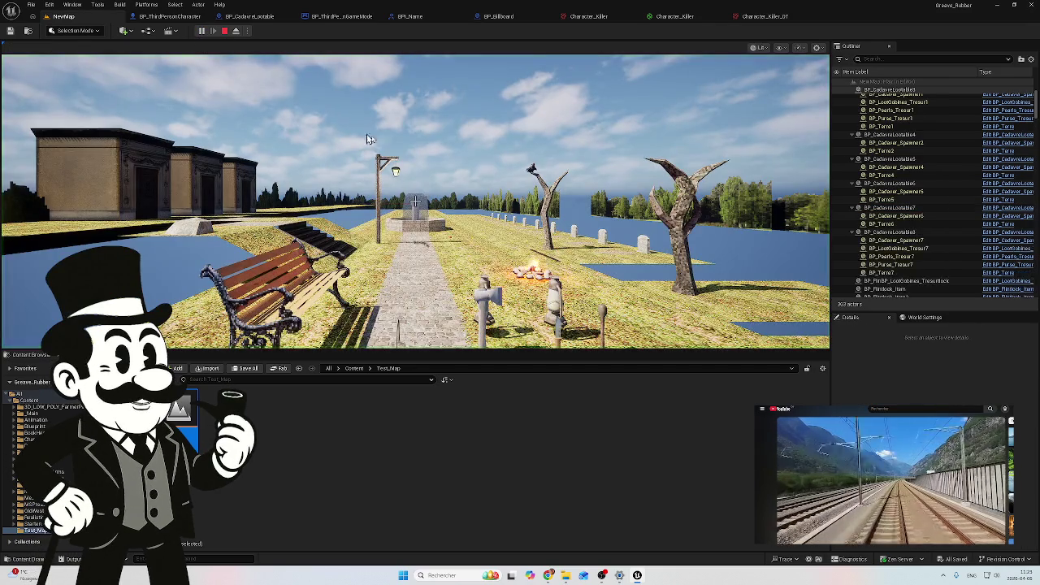
click(340, 121)
key(w)
key(w)
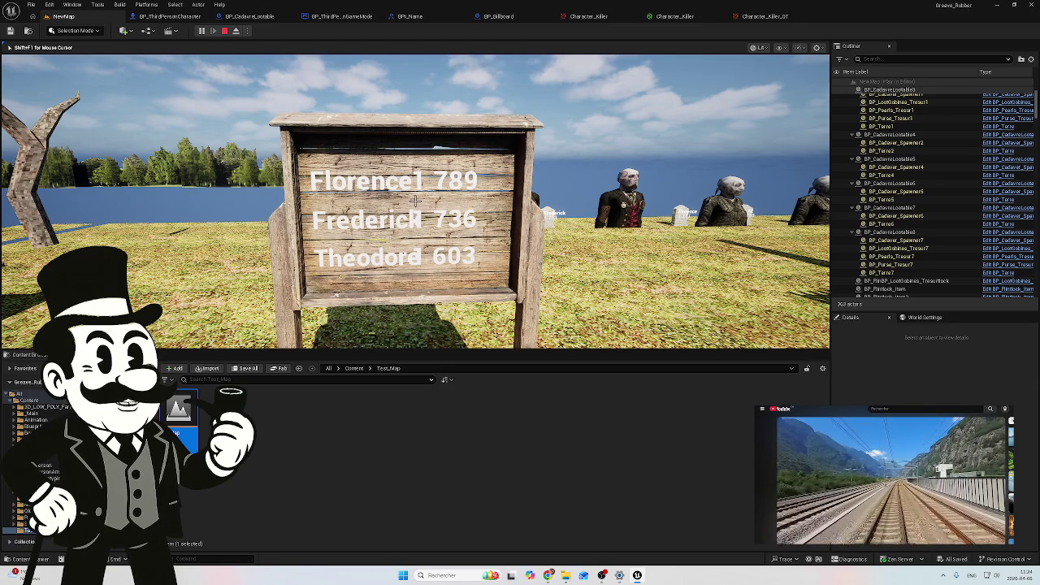
key(s)
key(d)
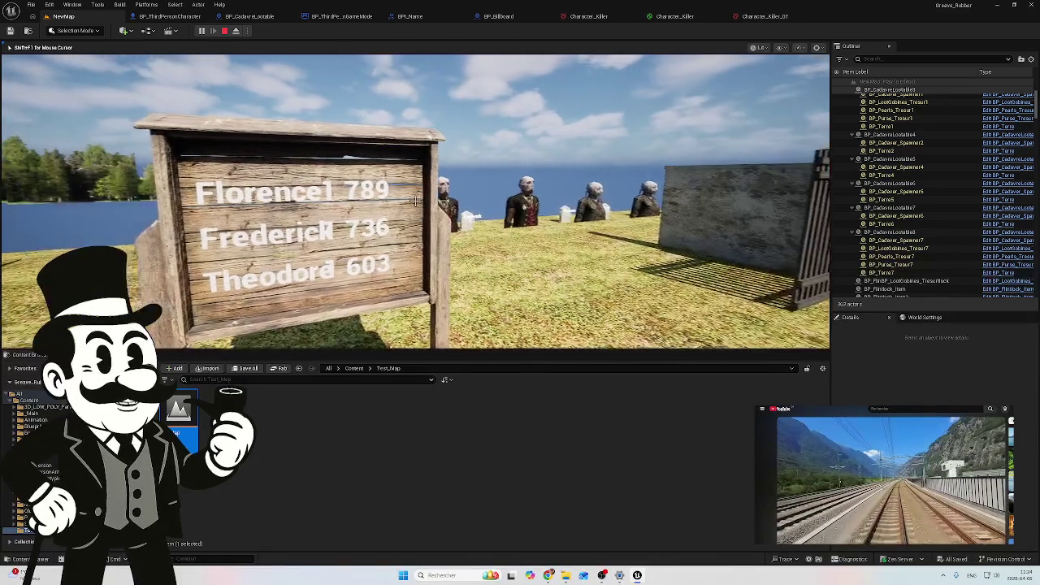
Walk along the gravestones past the zombies, return to the signboard, and stop play
key(w)
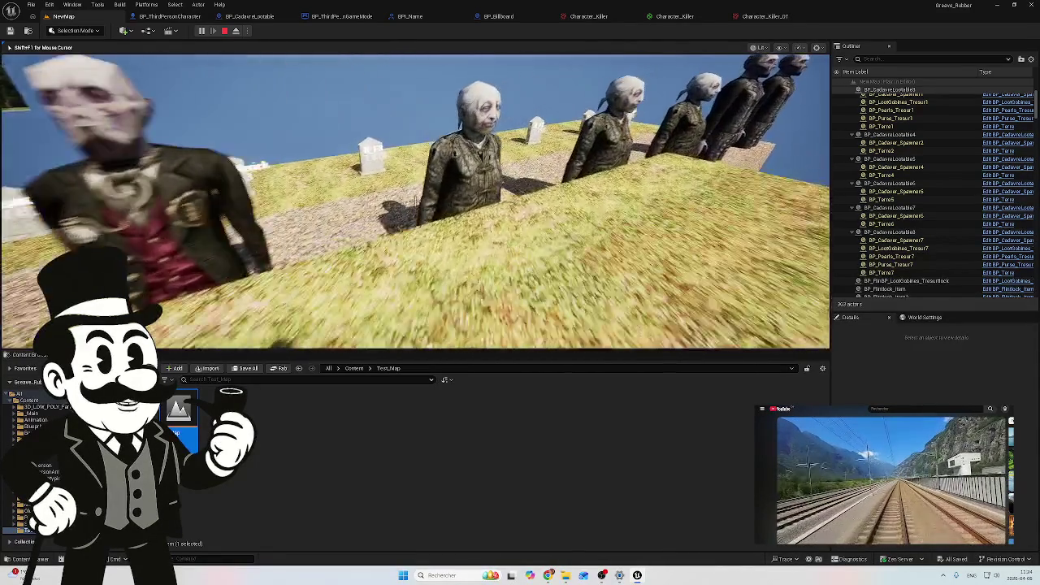
key(w)
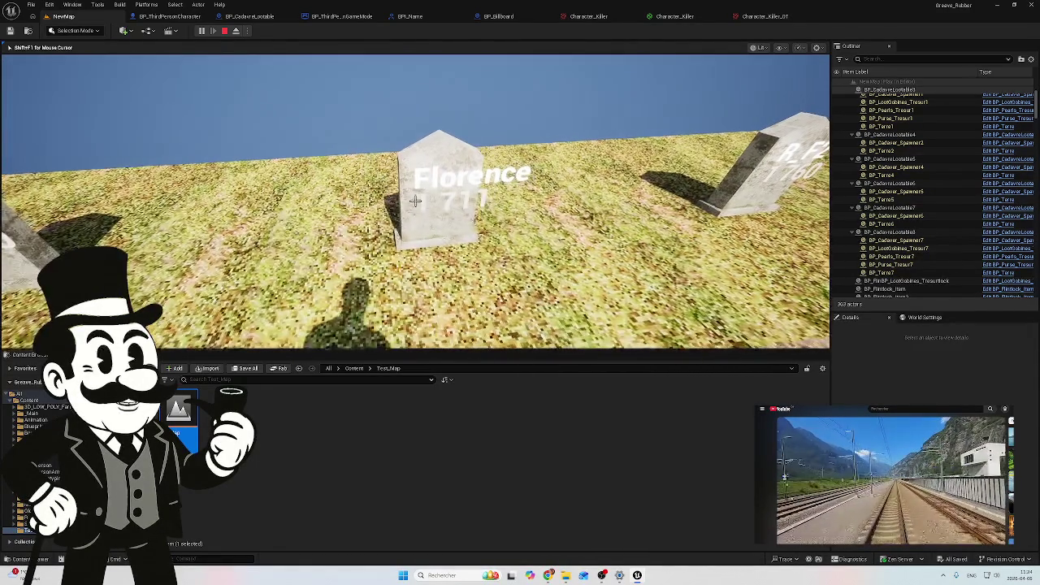
key(s)
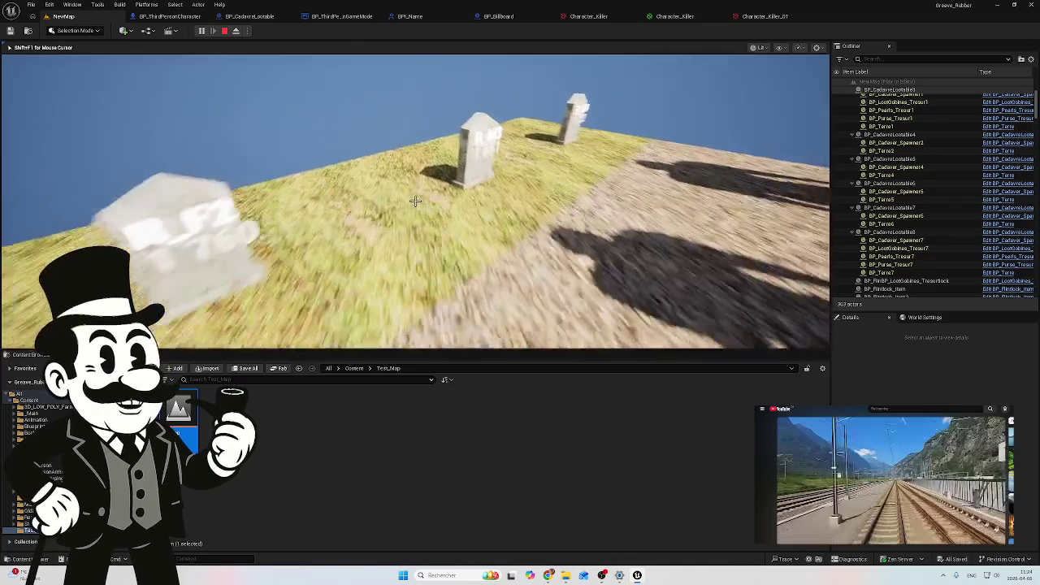
key(w)
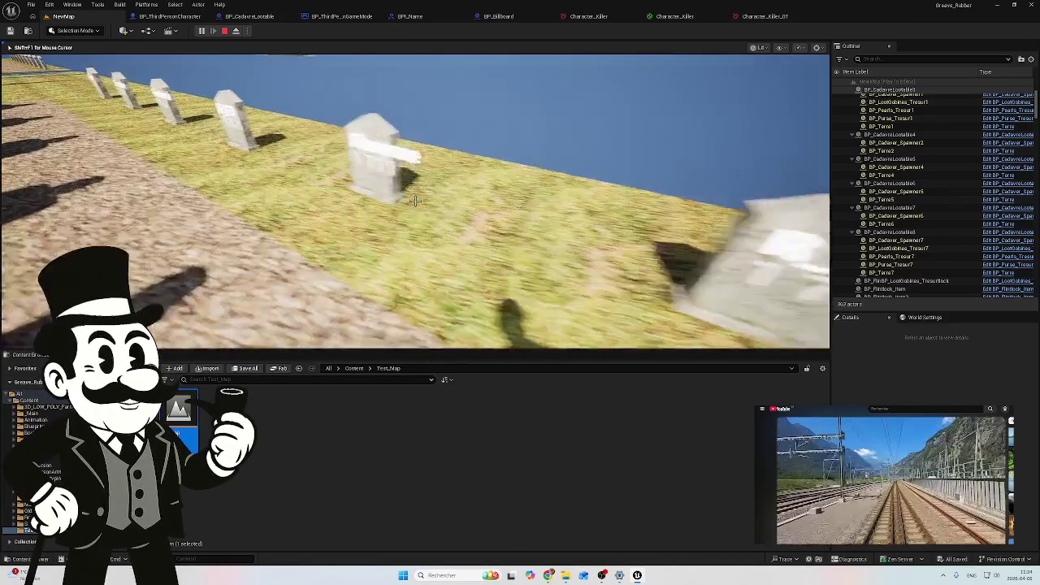
key(w)
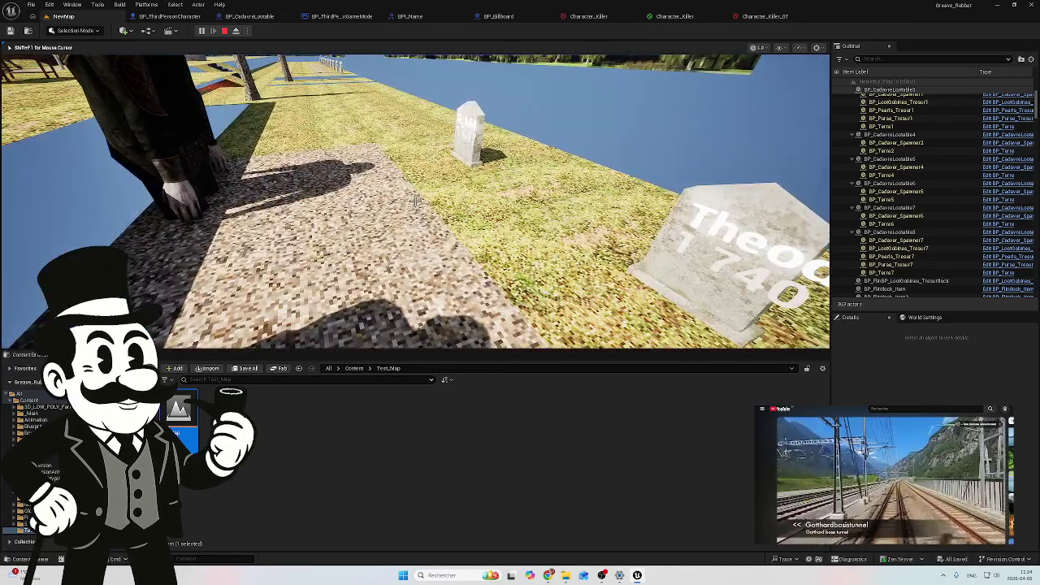
mouse_move(415, 200)
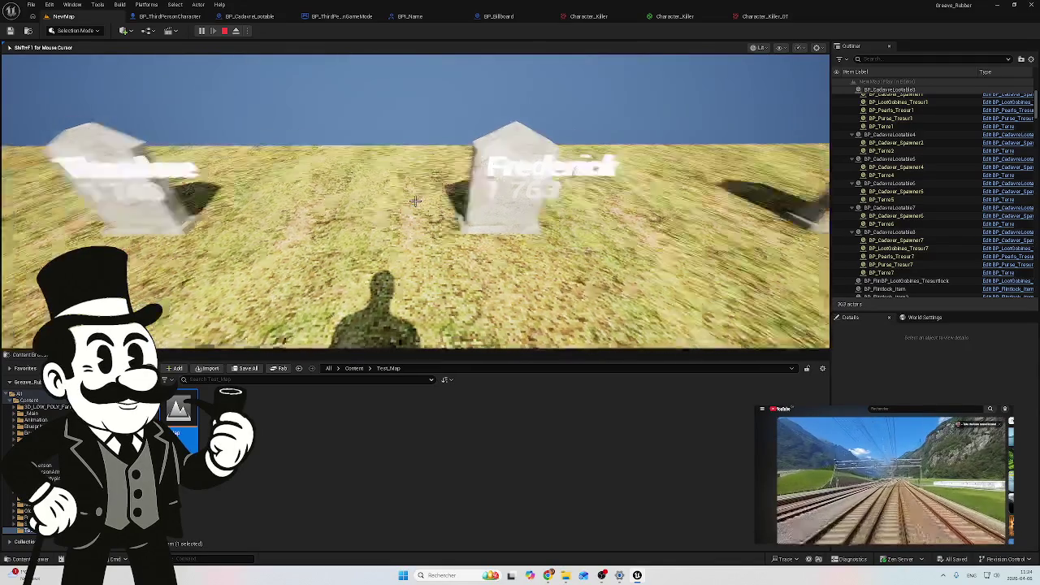
key(w)
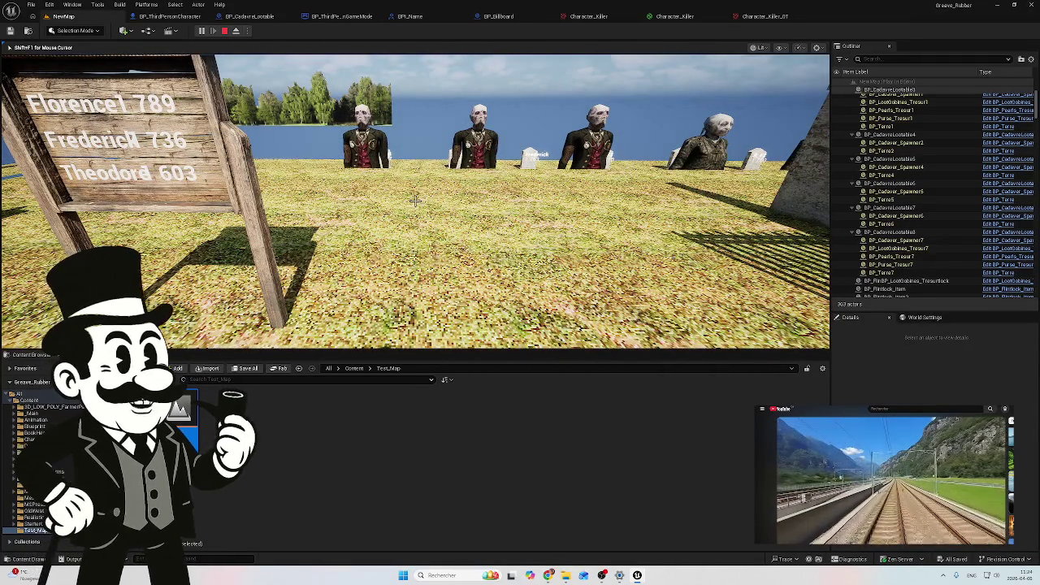
key(Escape)
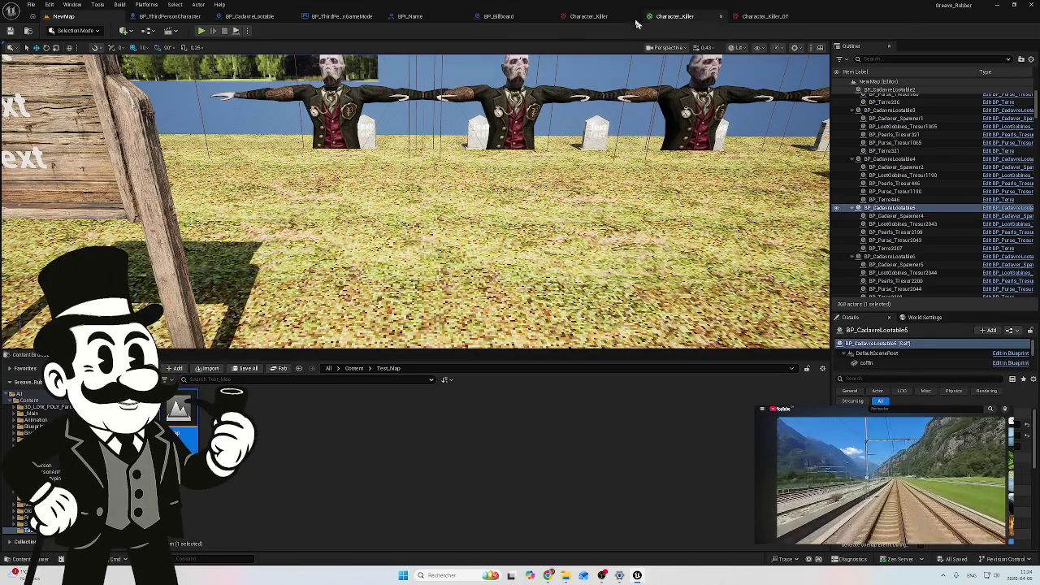
Glance over the third-person character graph, then frame BP_CadavreLootable's name and year Set Text nodes
click(169, 16)
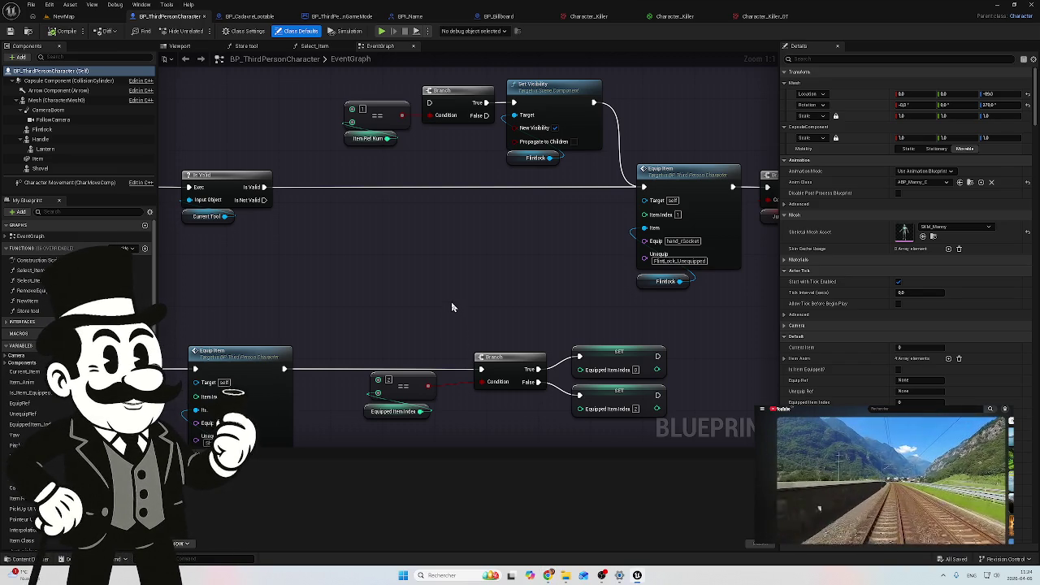
mouse_move(457, 301)
mouse_down()
mouse_move(442, 295)
mouse_move(362, 323)
mouse_move(298, 231)
mouse_up()
click(236, 17)
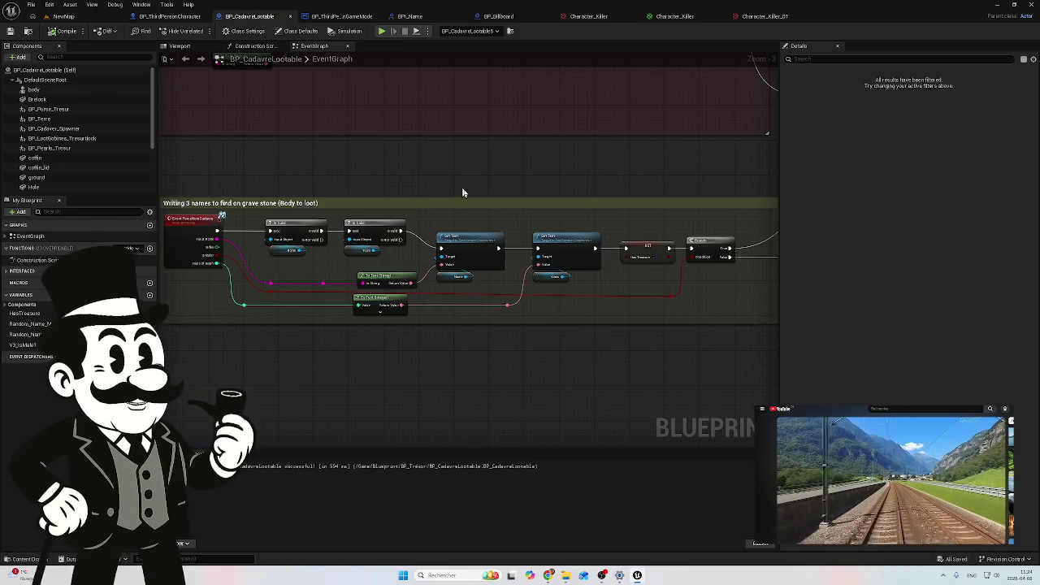
drag(426, 170, 513, 173)
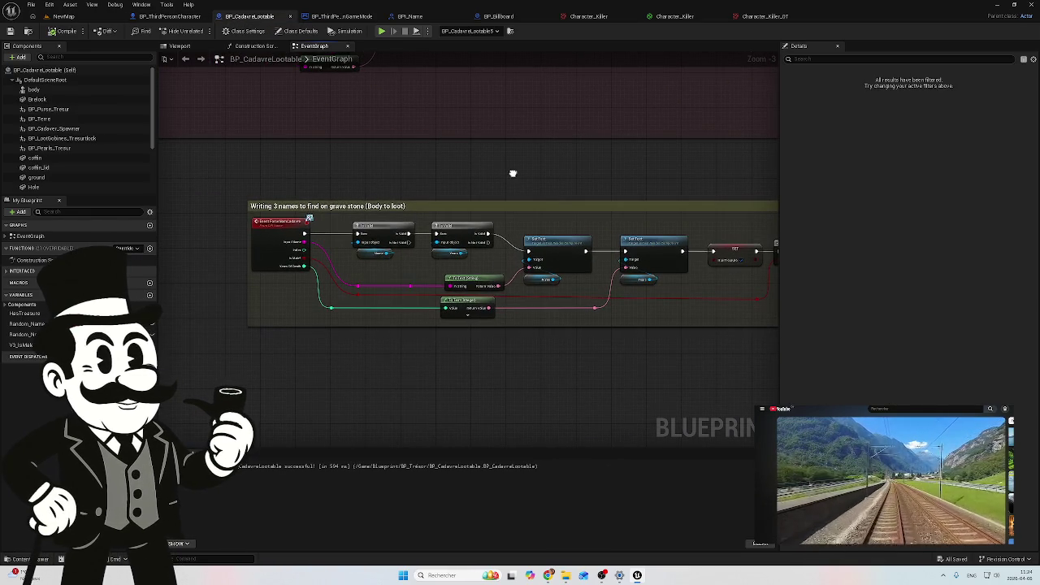
mouse_move(504, 175)
mouse_down()
mouse_move(479, 181)
mouse_move(367, 262)
mouse_move(688, 316)
mouse_up()
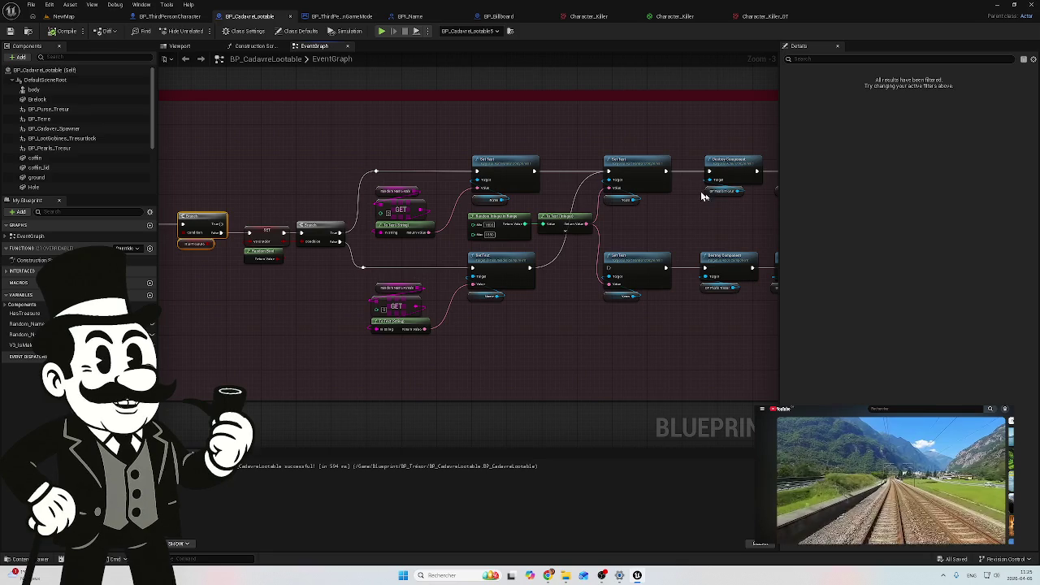
scroll(642, 223, up, 4)
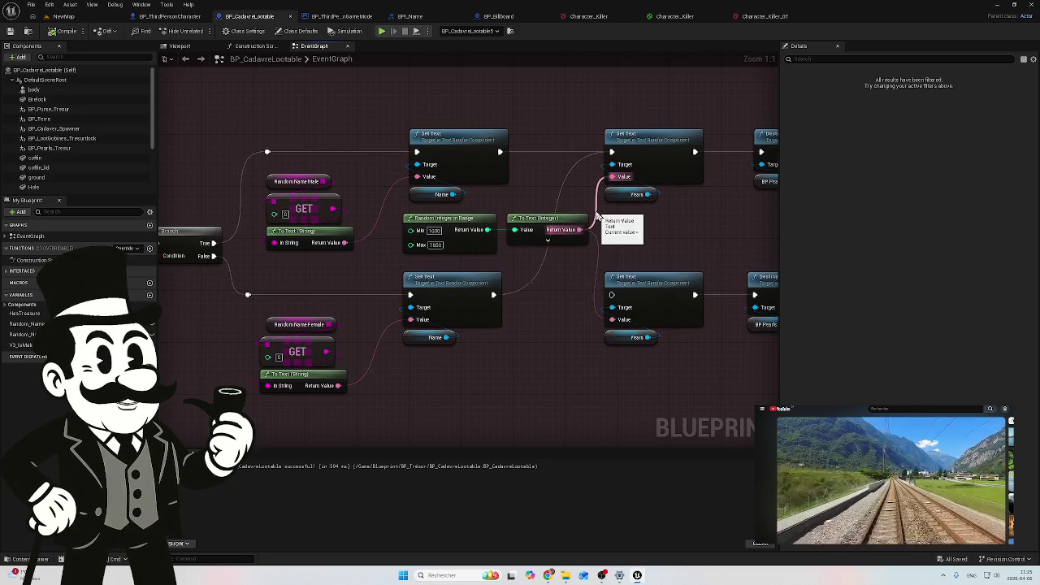
Try linking the year text output to the top Set Text Value input, then cancel the connection
drag(597, 215, 597, 215)
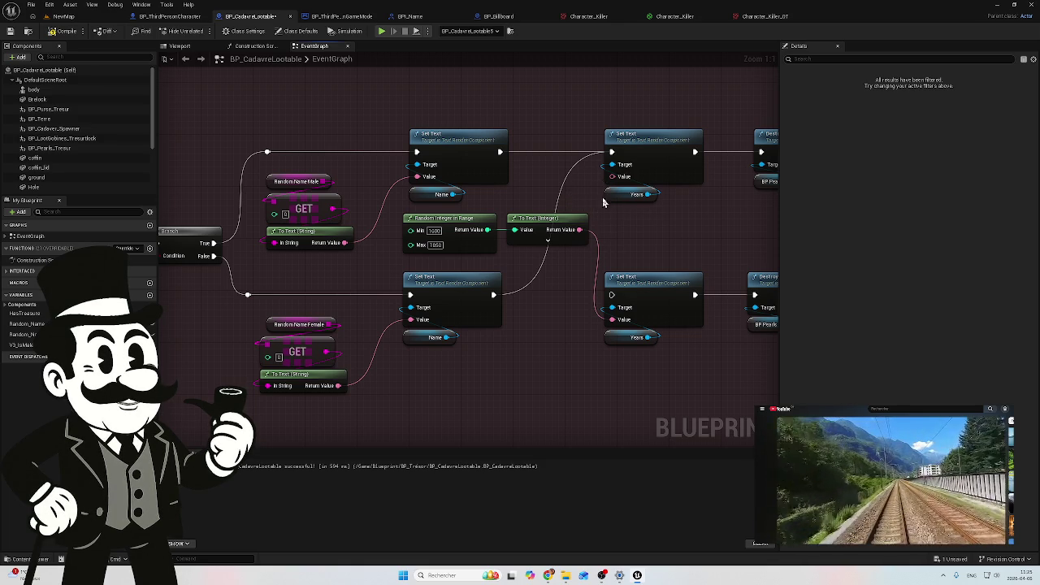
mouse_move(612, 176)
mouse_down()
mouse_move(690, 255)
mouse_move(660, 228)
mouse_move(534, 231)
mouse_up()
click(630, 185)
Add a To Text conversion node on the top Set Text Value input, then delete it
drag(529, 172, 586, 235)
text(te)
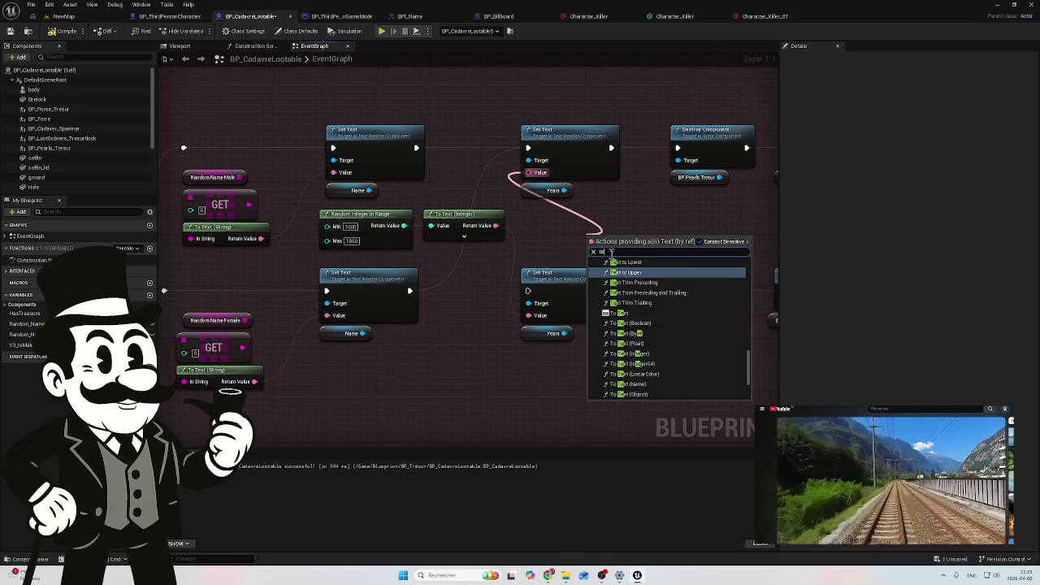
text(xt)
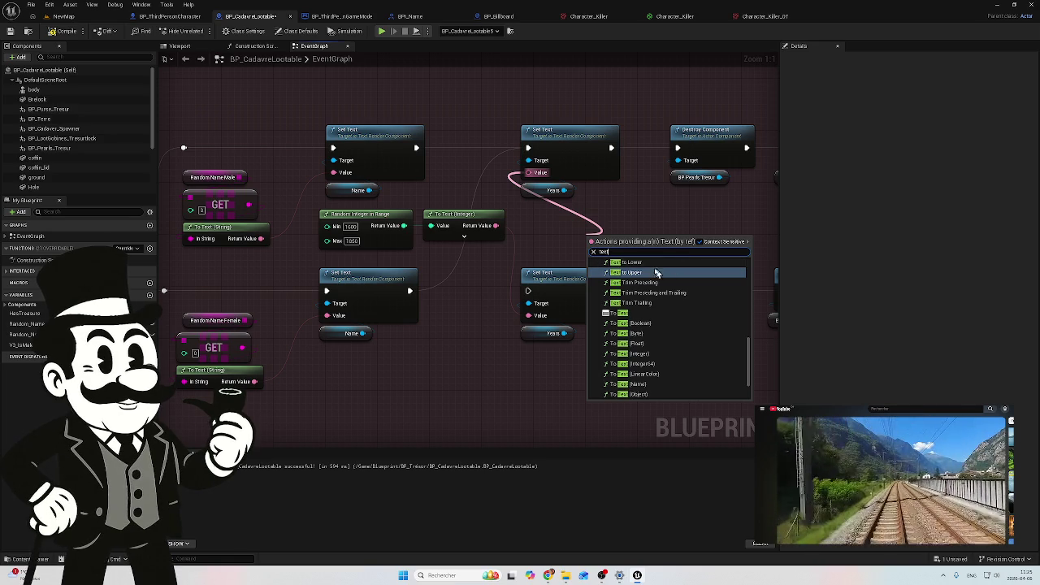
click(623, 313)
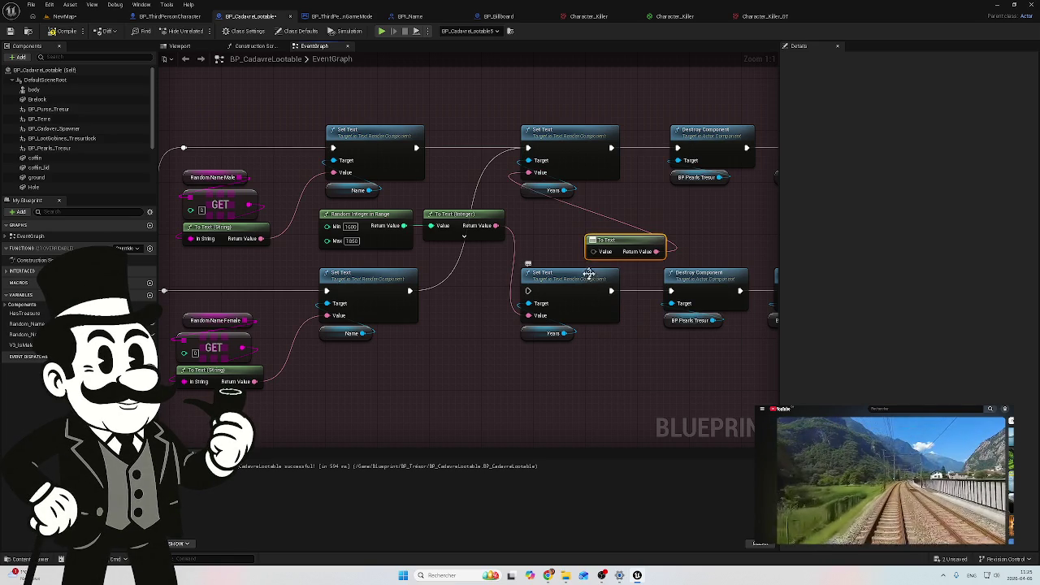
mouse_move(619, 239)
mouse_down()
mouse_move(553, 209)
mouse_move(570, 214)
mouse_up()
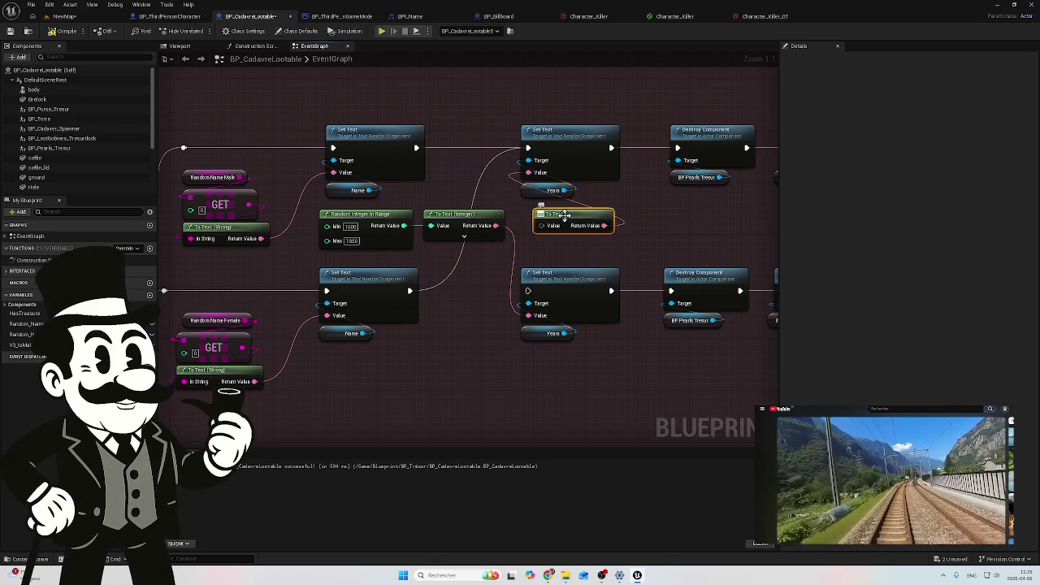
key(Delete)
Promote the top Set Text Value input to a new variable
drag(547, 231, 602, 216)
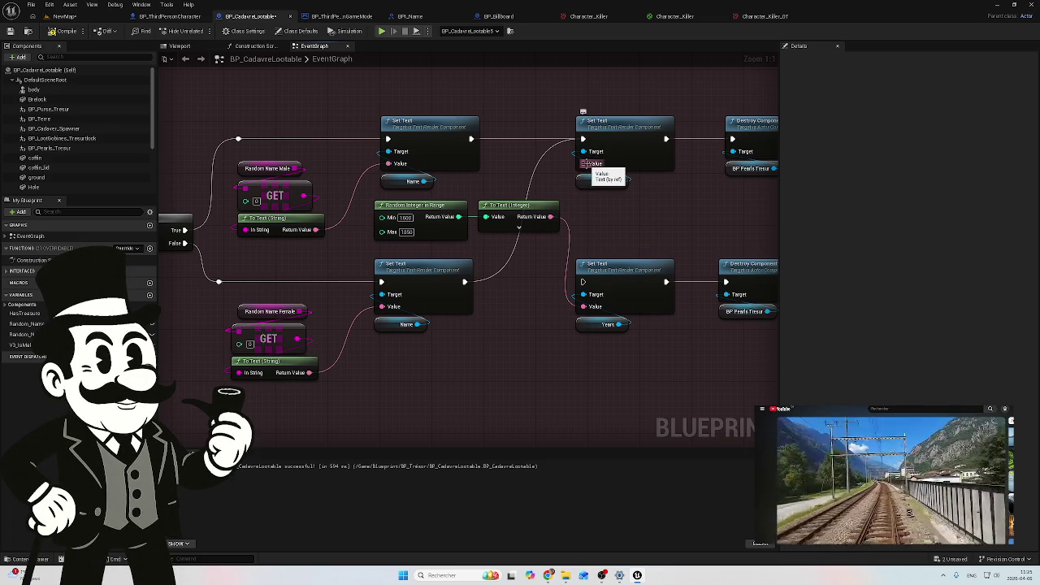
click(606, 165)
mouse_move(590, 164)
mouse_down()
mouse_move(582, 169)
mouse_move(621, 221)
mouse_up()
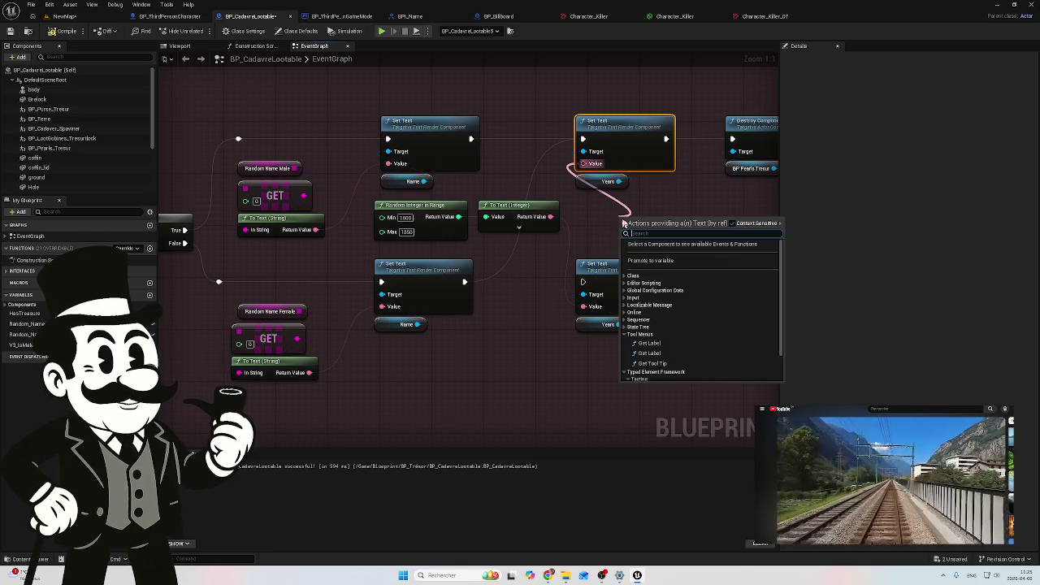
click(650, 260)
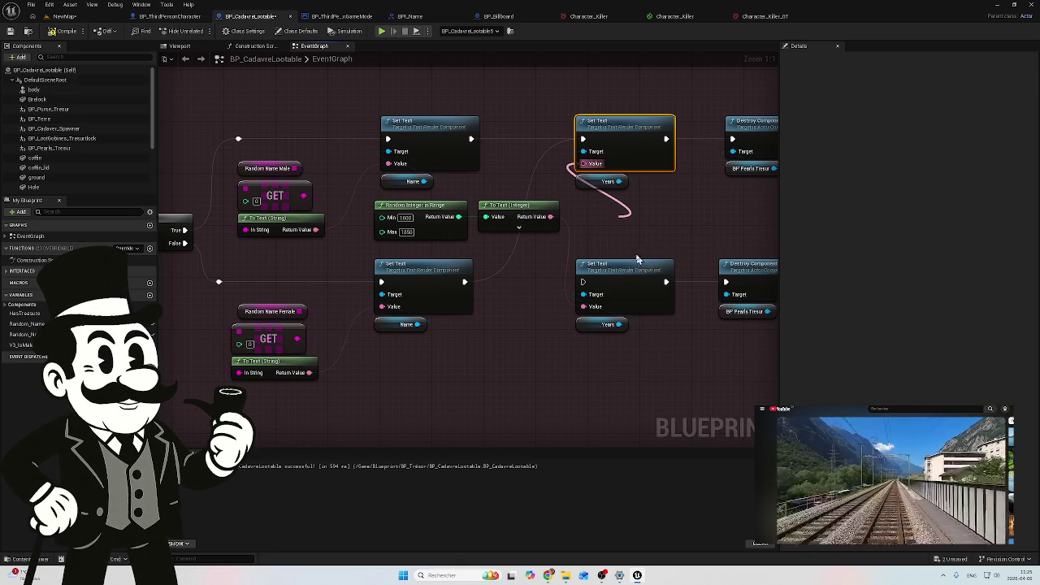
Rename the promoted Value variable to Text1 and position its getter node
drag(628, 225, 603, 225)
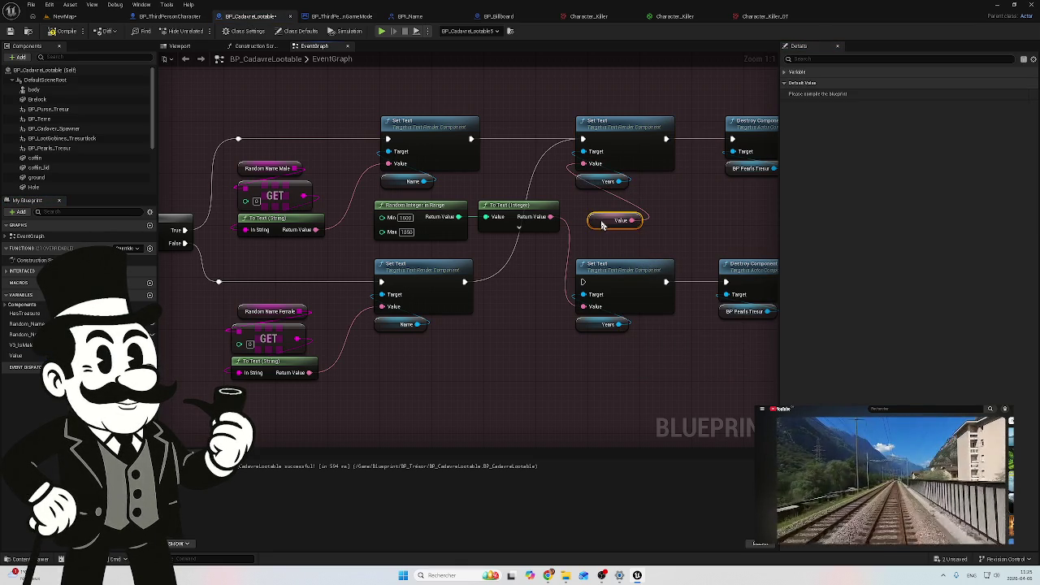
click(15, 355)
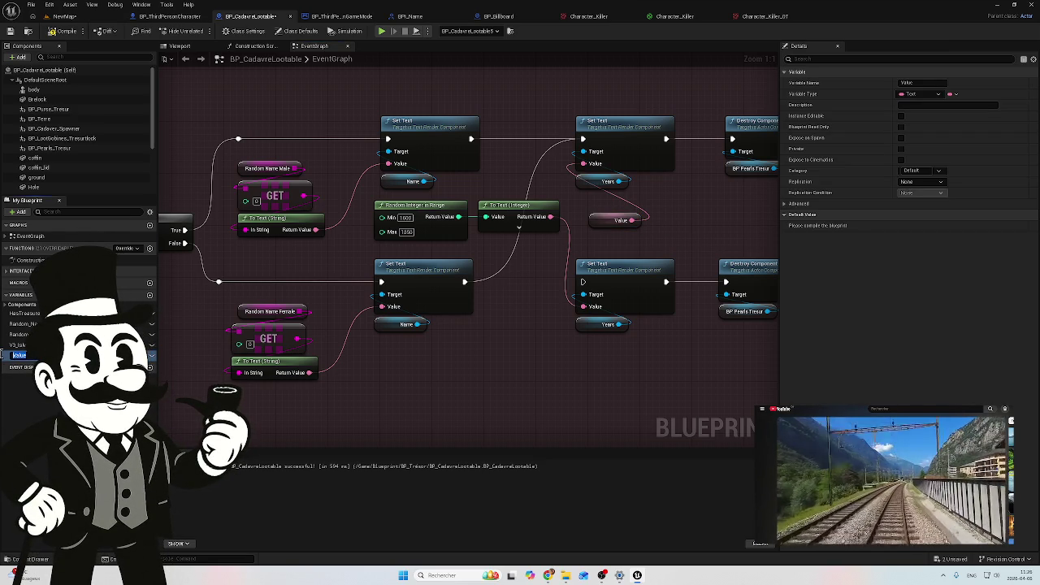
text(text)
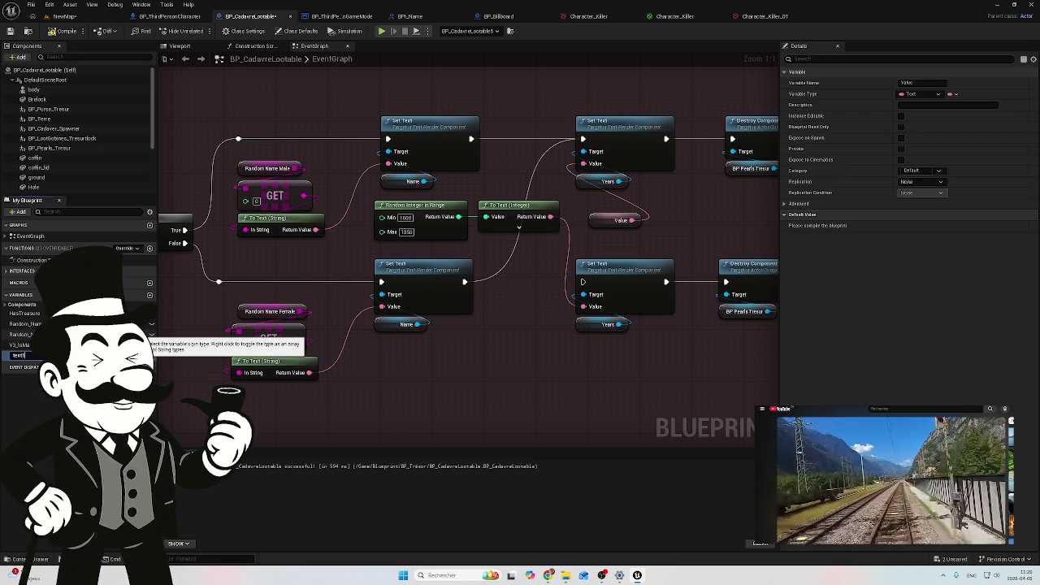
key(Return)
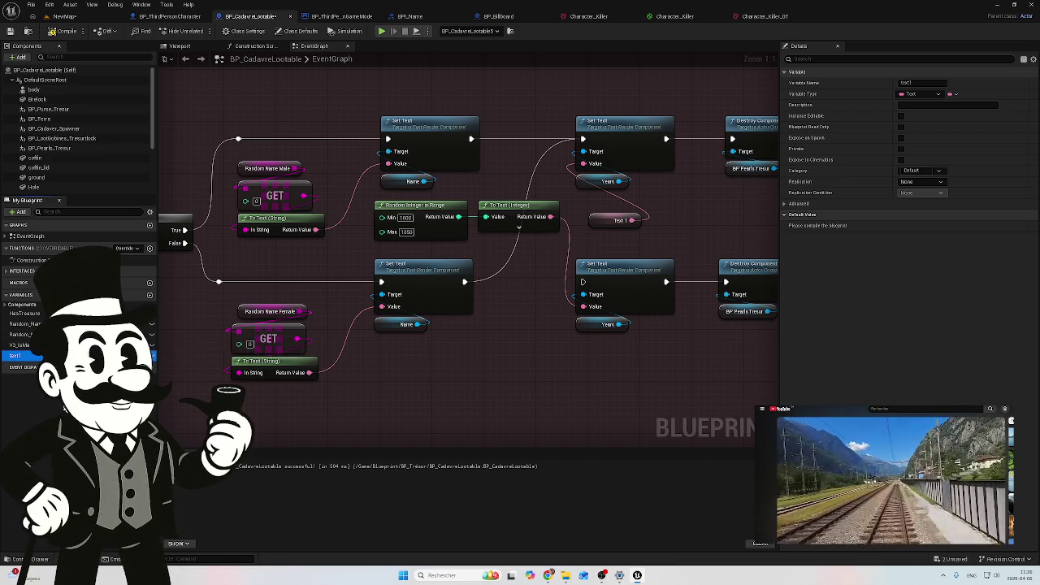
click(606, 218)
drag(606, 215, 586, 210)
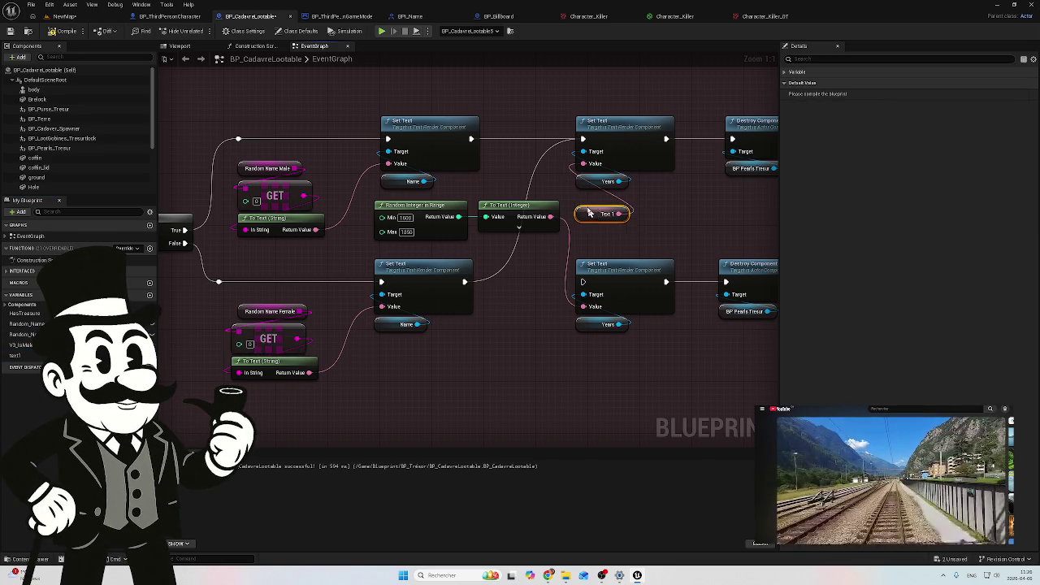
Compile and save BP_CadavreLootable, then return to the NewMap level
click(59, 34)
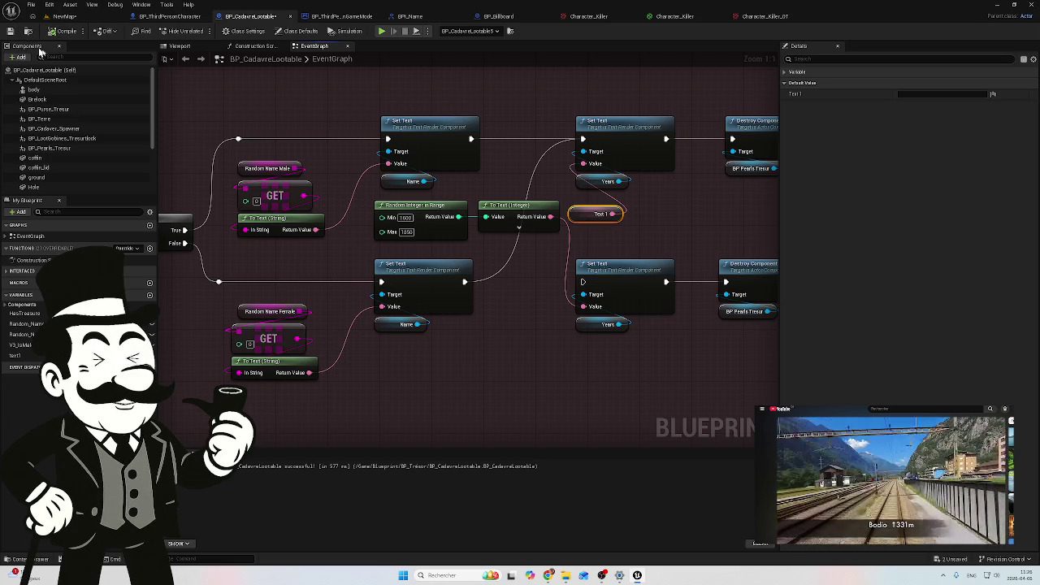
click(28, 33)
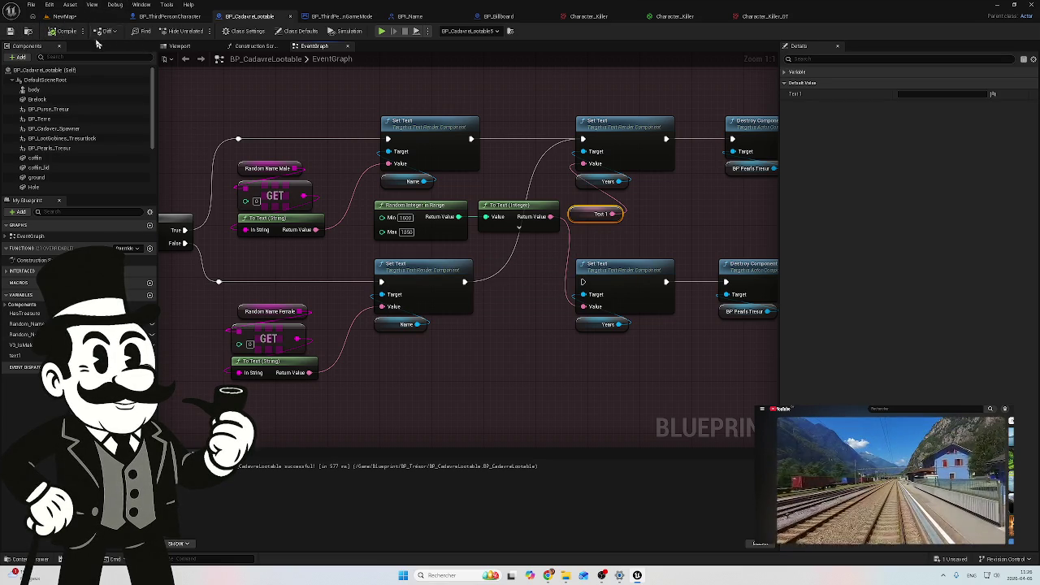
click(65, 16)
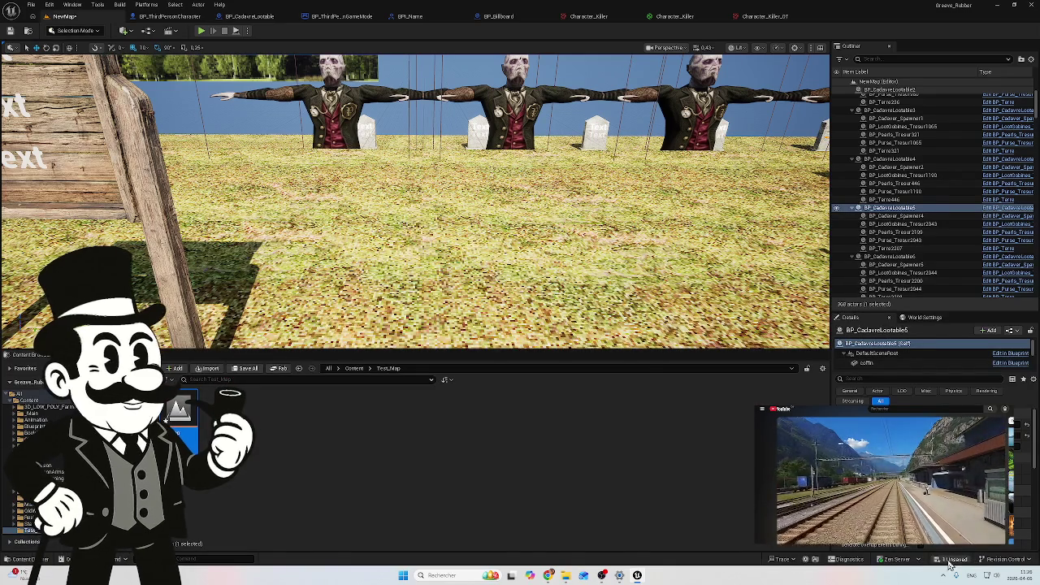
Save the remaining unsaved content and start a play test
click(951, 560)
click(569, 382)
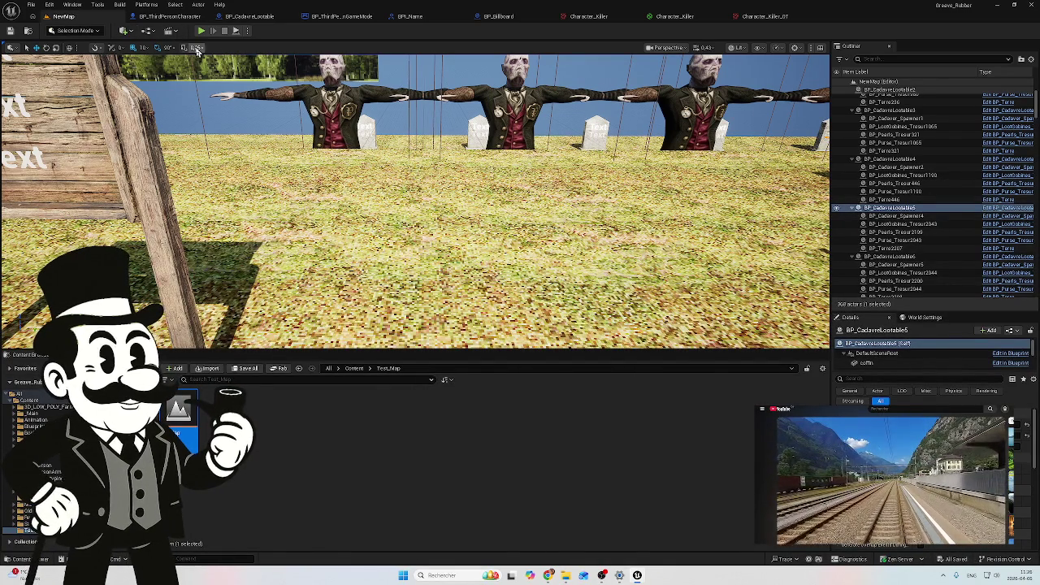
click(201, 30)
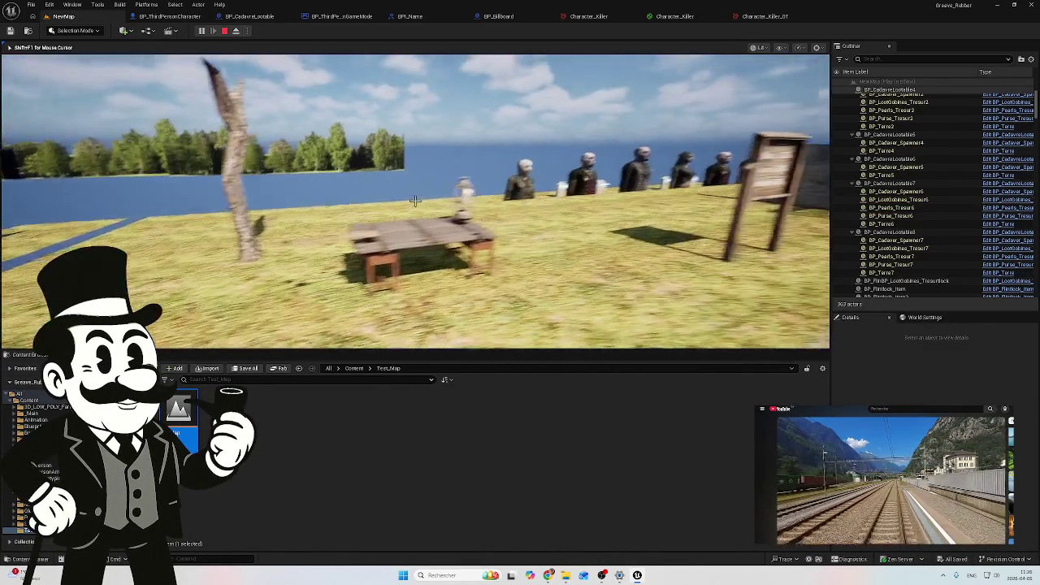
Walk past the table along the row of gravestones and the name sign
key(w)
key(w)
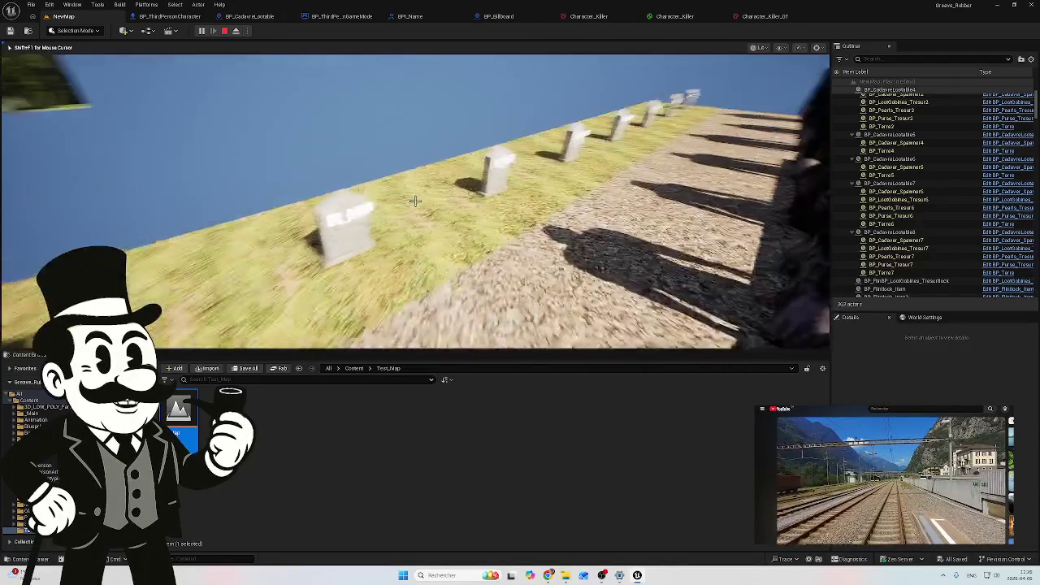
key(w)
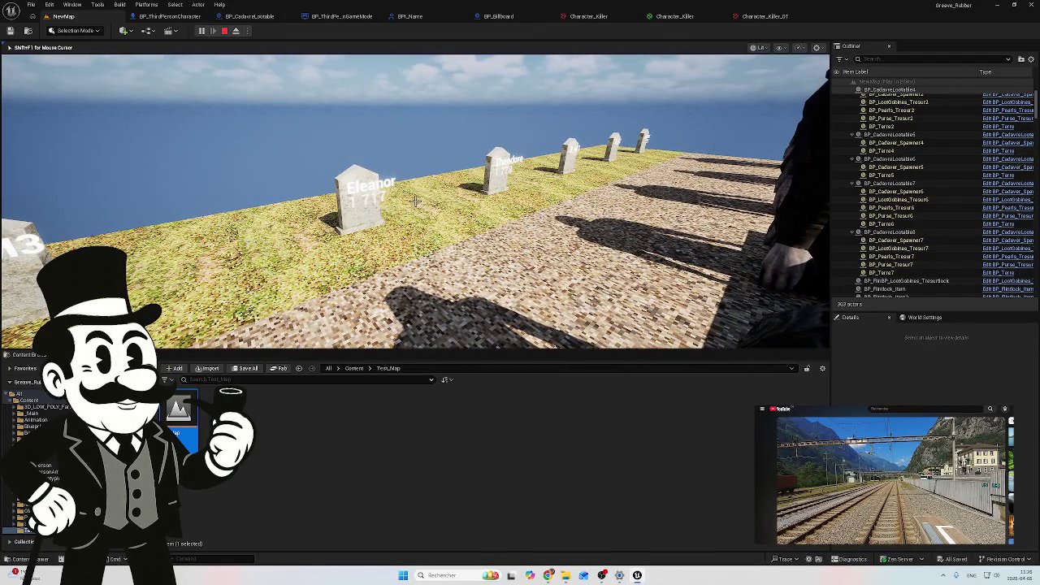
key(w)
key(w)
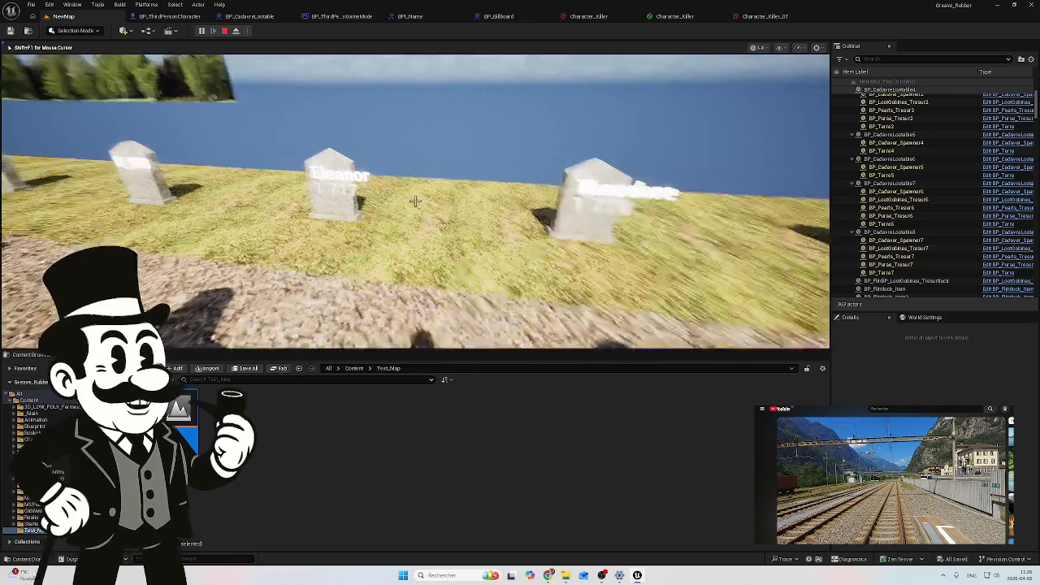
key(w)
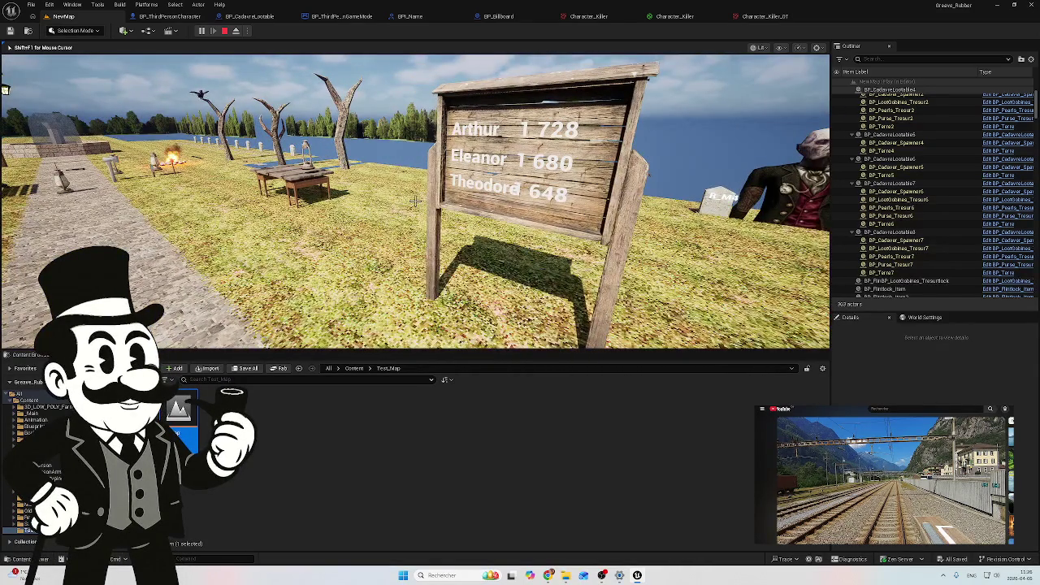
key(s)
Walk to the Arthur gravestone, then the wooden name sign, and end the play test
key(w)
key(w)
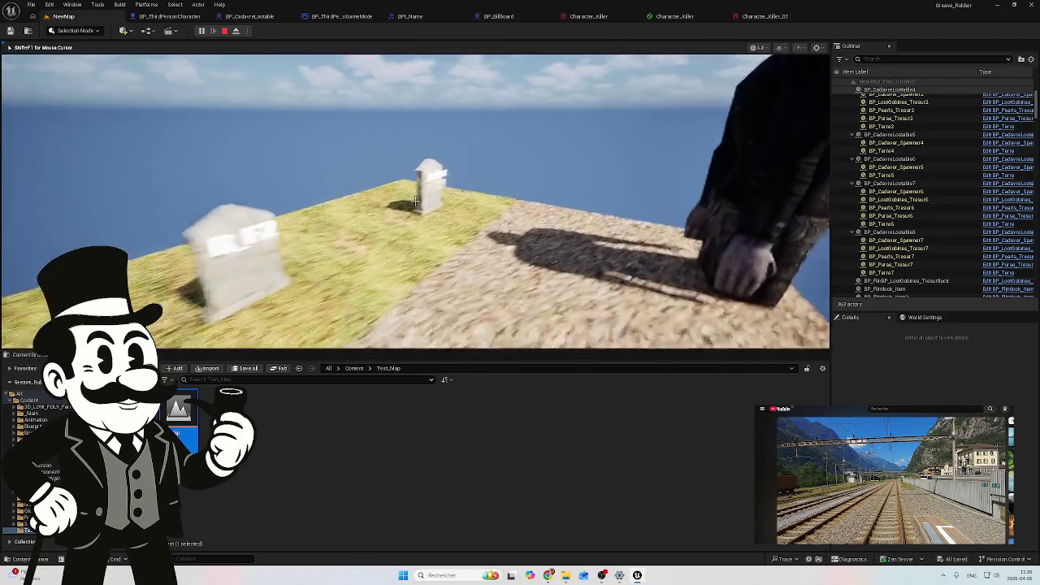
key(w)
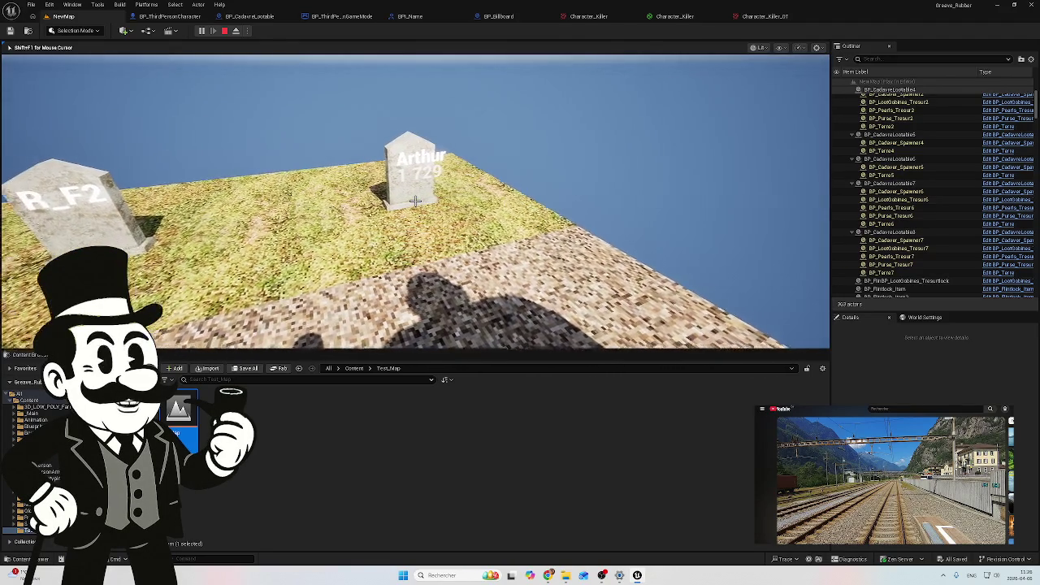
key(w)
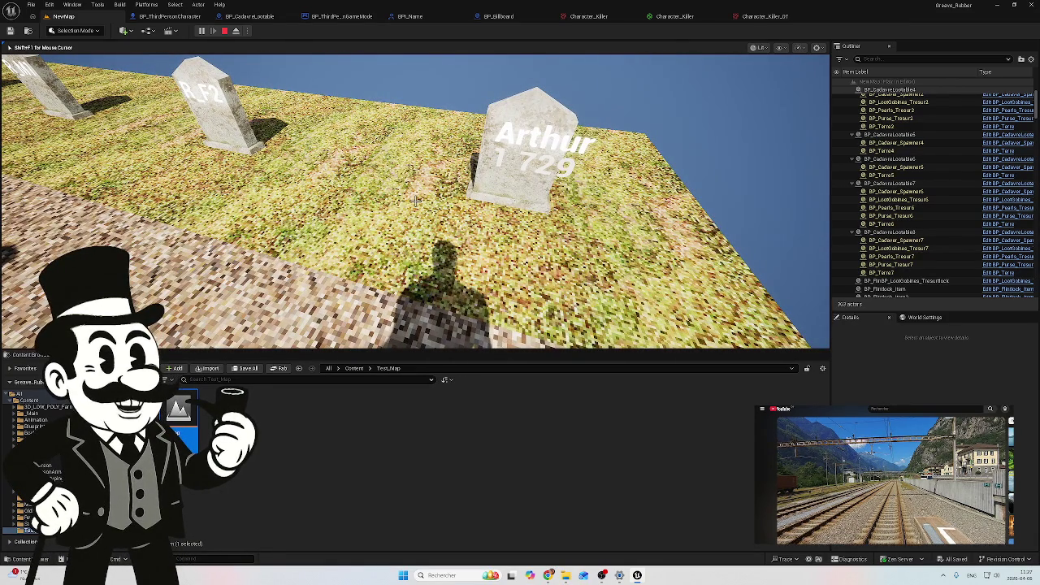
mouse_move(415, 201)
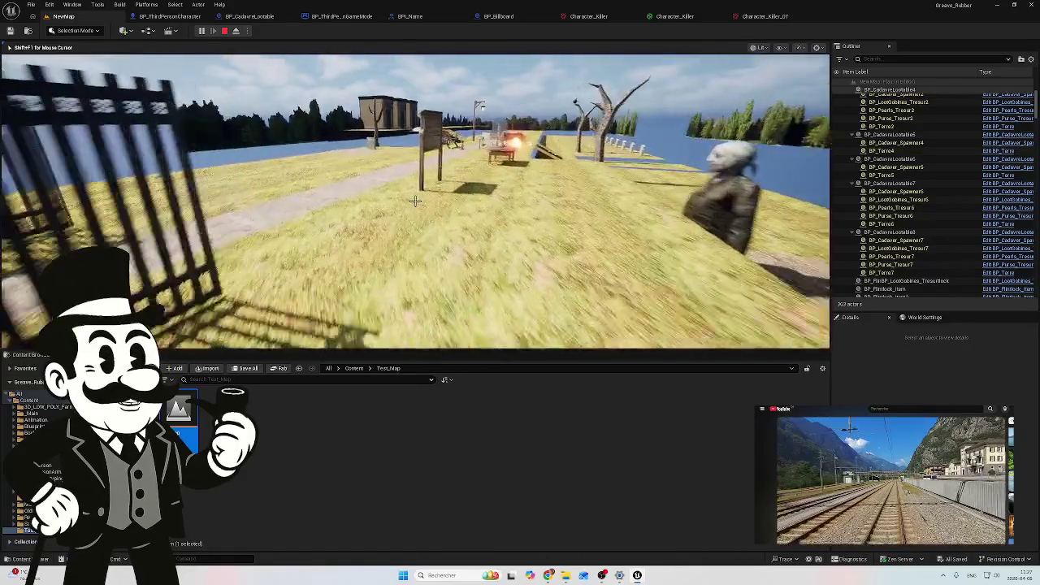
key(w)
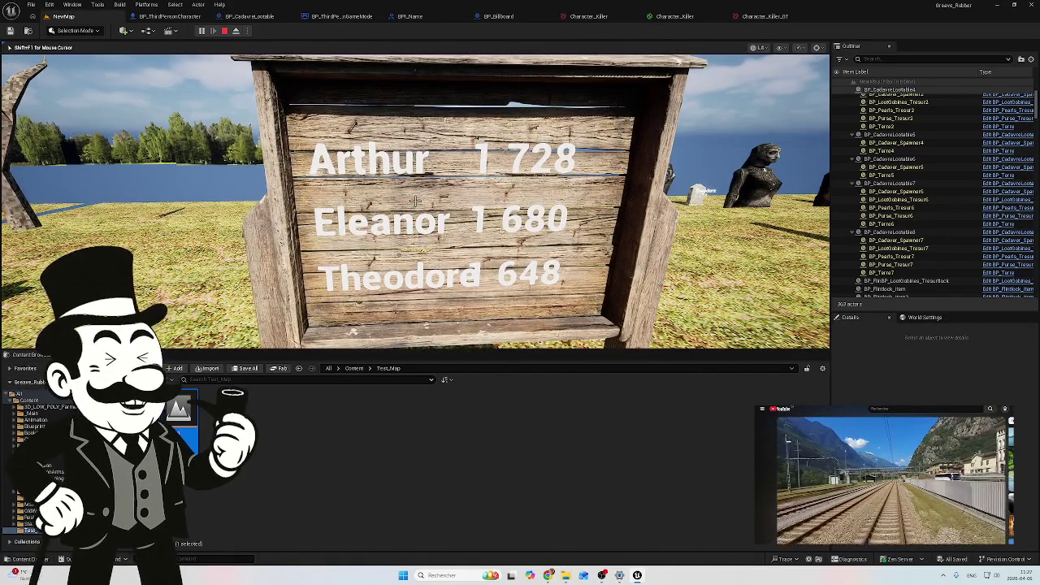
key(Escape)
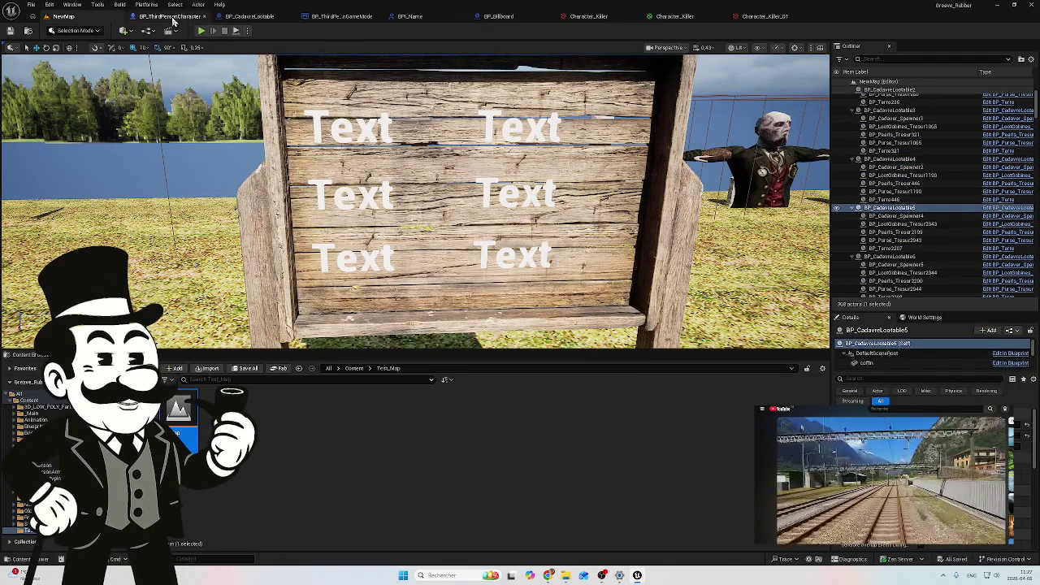
Switch to BP_CadavreLootable's event graph and bring the branch logic into view
click(341, 16)
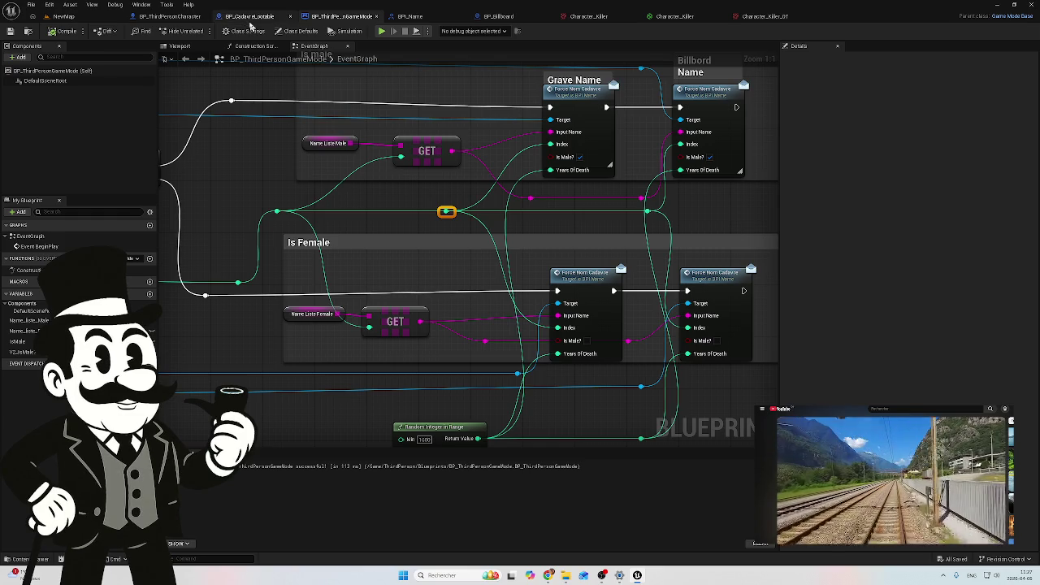
click(250, 25)
mouse_move(260, 266)
mouse_down()
mouse_move(425, 266)
mouse_move(436, 251)
mouse_move(285, 225)
mouse_up()
scroll(75, 160, down, 2)
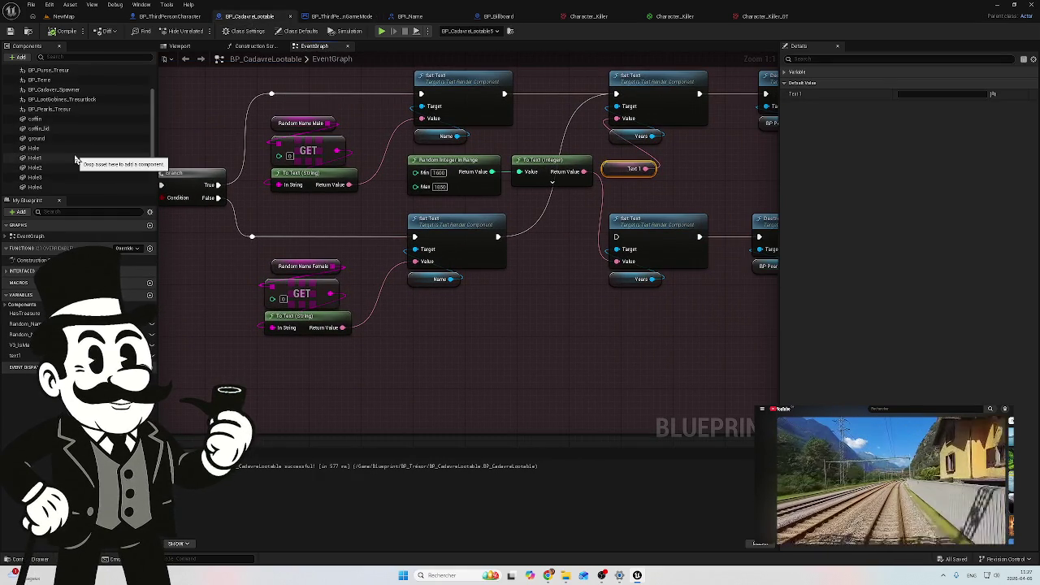
scroll(47, 114, down, 2)
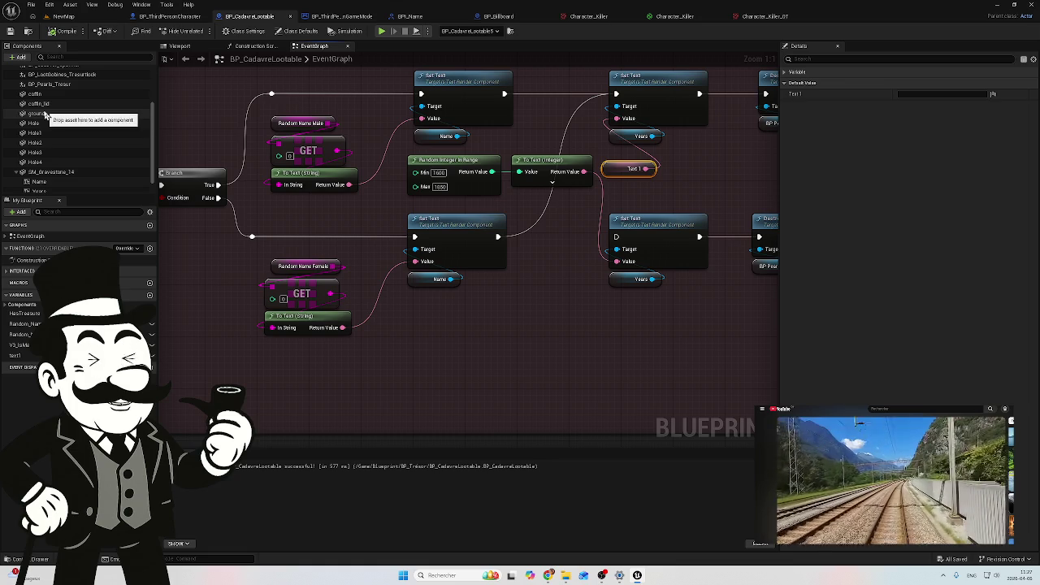
mouse_move(294, 239)
mouse_down()
mouse_move(417, 197)
mouse_move(525, 263)
mouse_move(588, 287)
mouse_up()
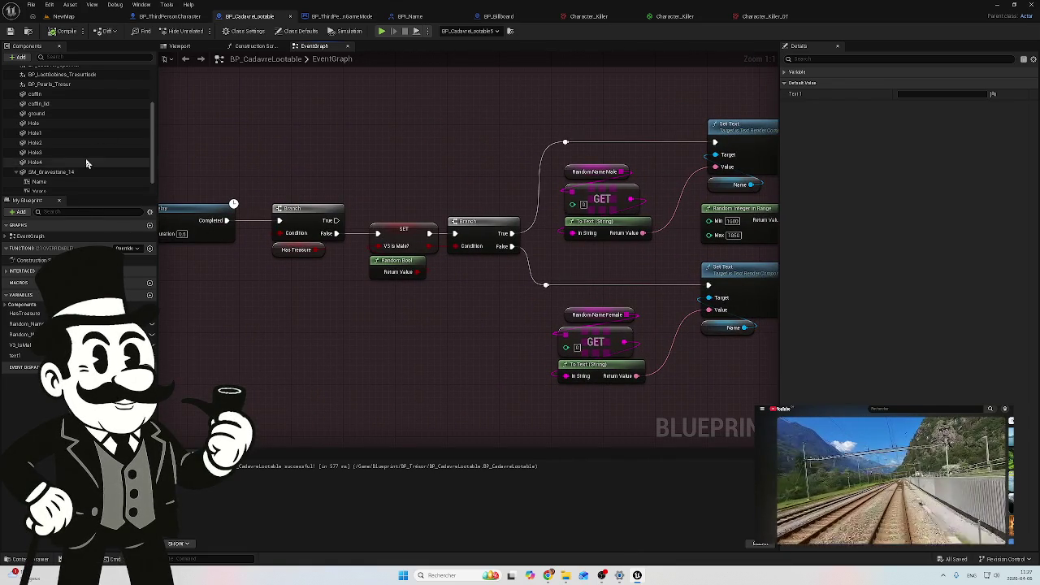
scroll(65, 171, down, 1)
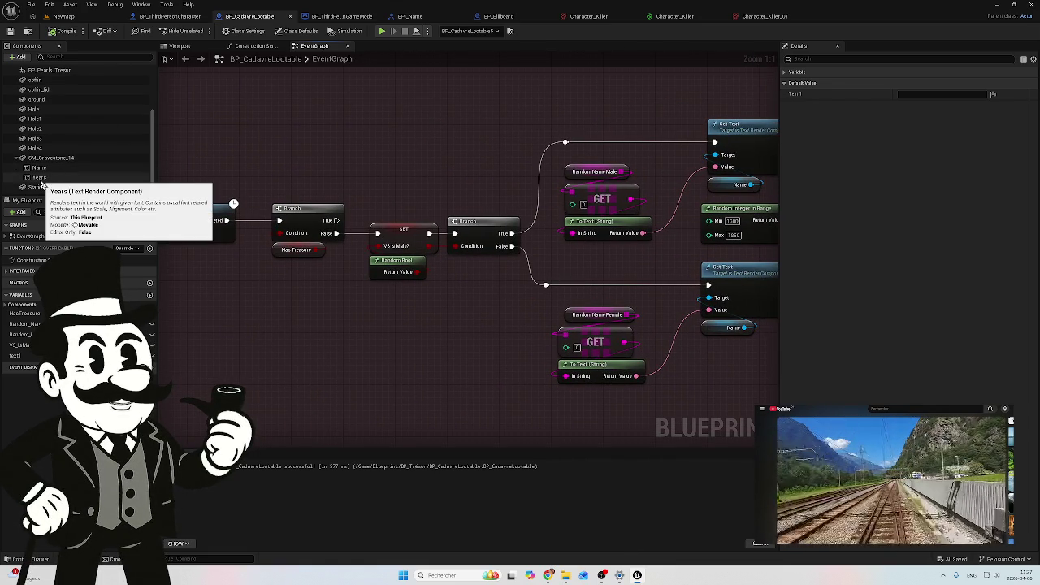
Remove the accidentally added Granular Synth component and dismiss the component search
click(19, 58)
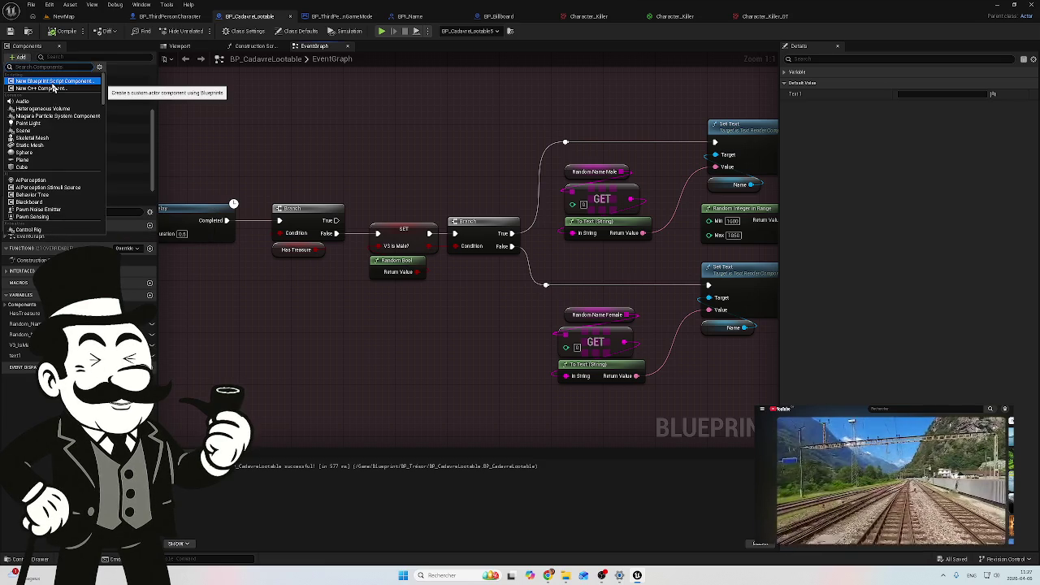
text(gr)
click(52, 88)
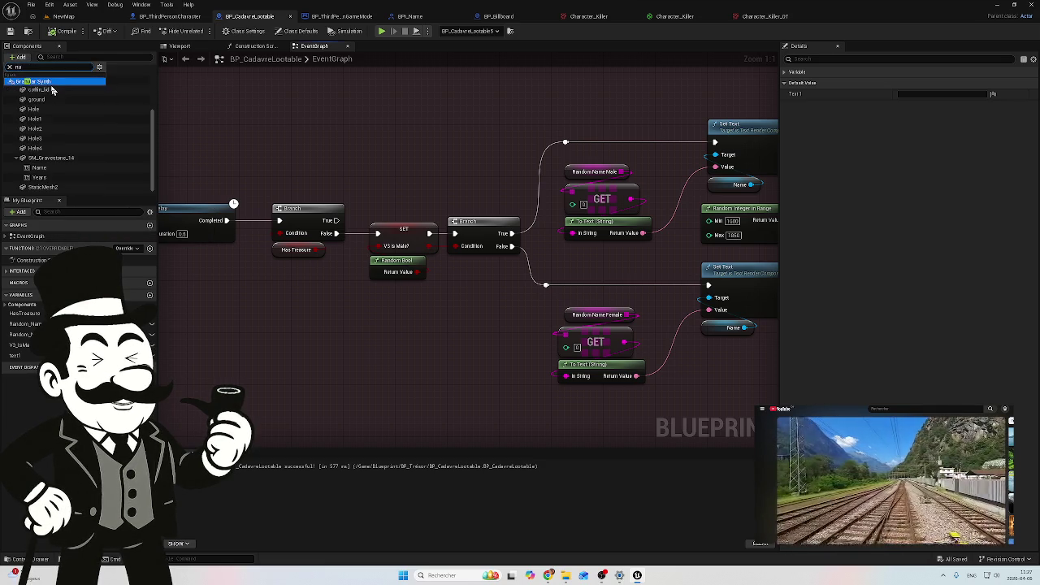
key(Delete)
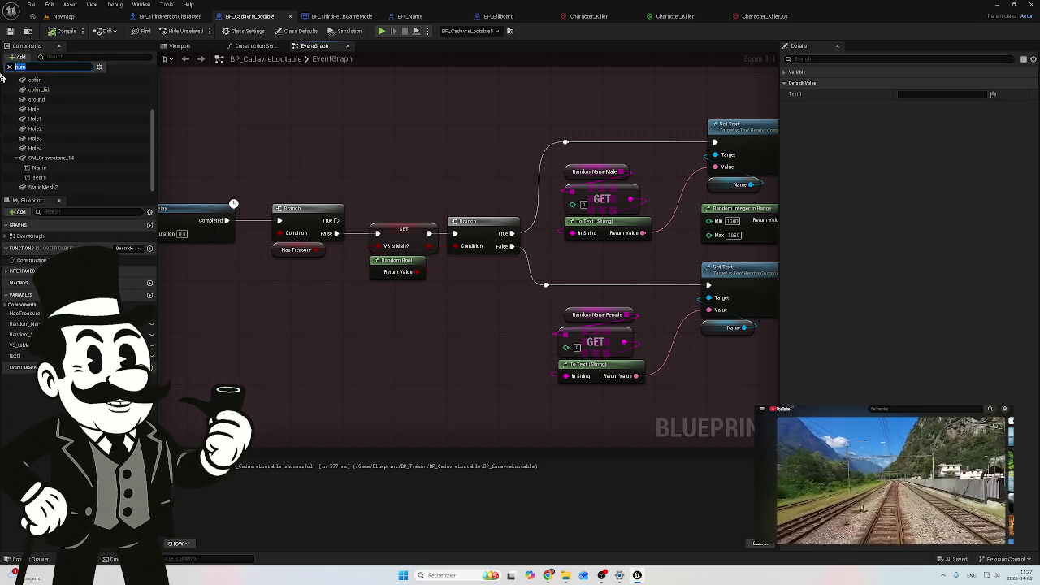
text(in)
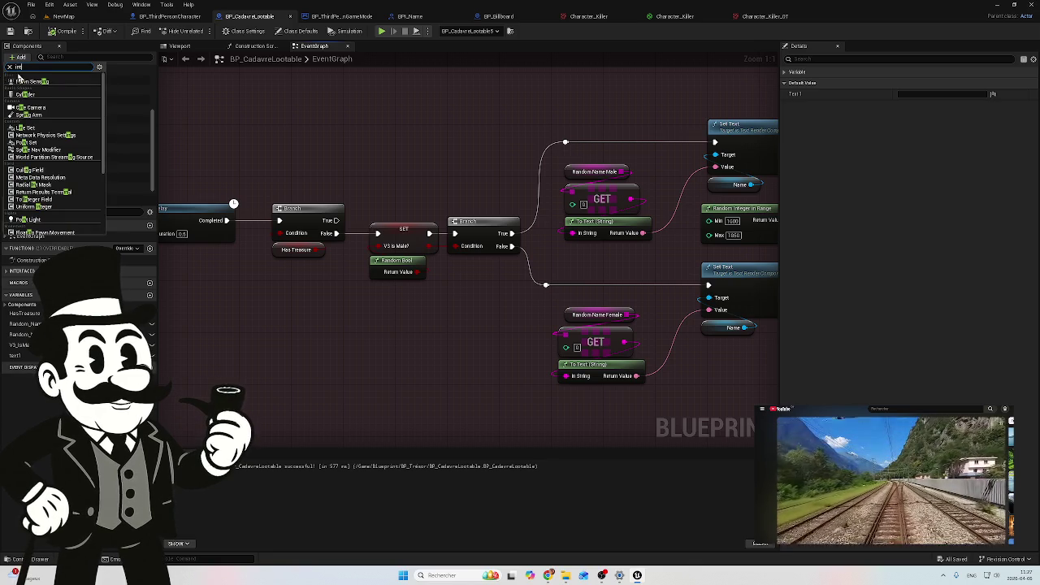
text(t)
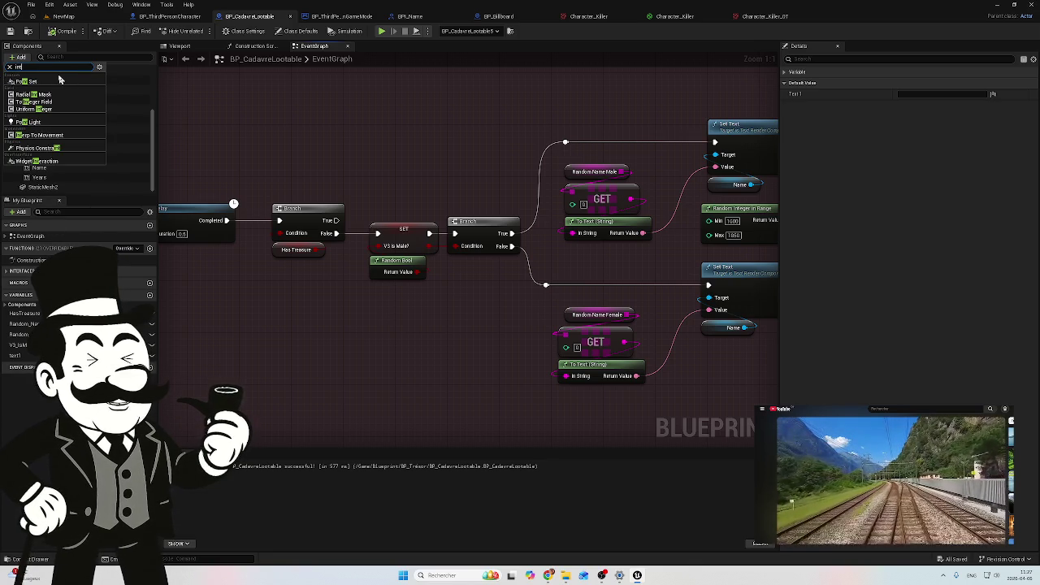
text(ege)
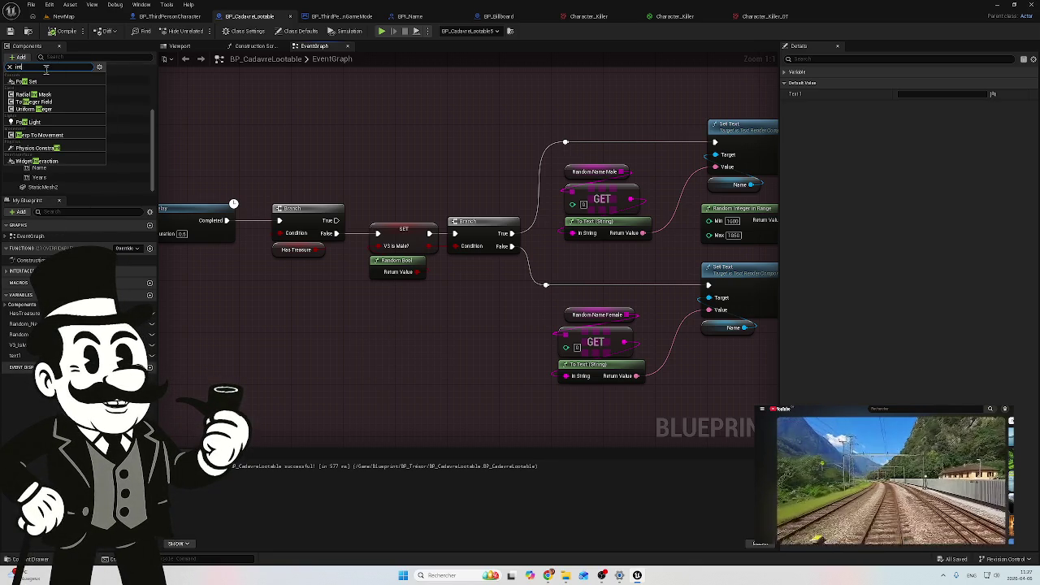
click(241, 156)
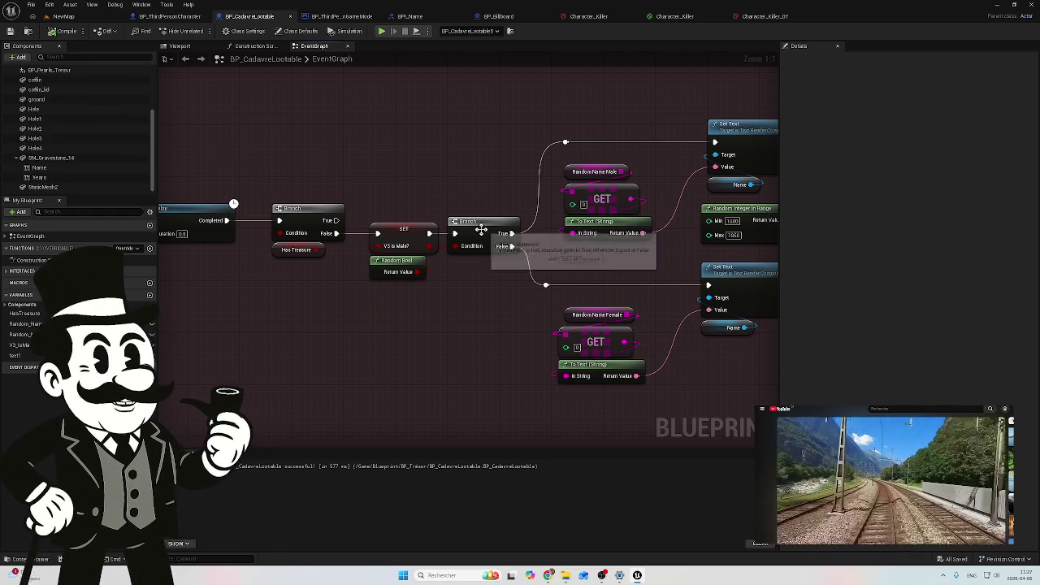
scroll(474, 270, down, 3)
scroll(474, 269, up, 3)
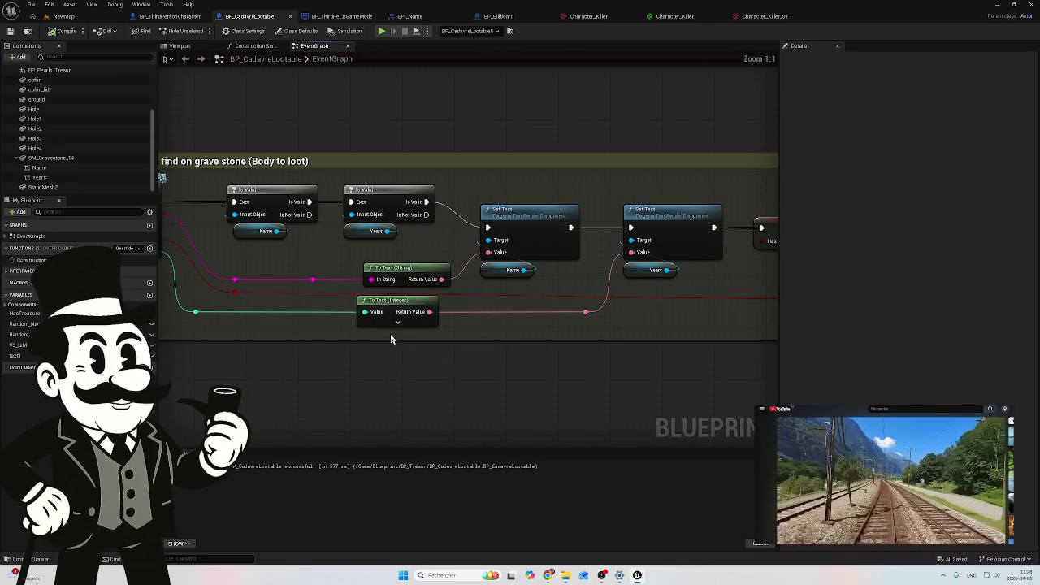
Expand the years To Text (Integer) node to show Use Grouping and integral digits 1–324
click(398, 323)
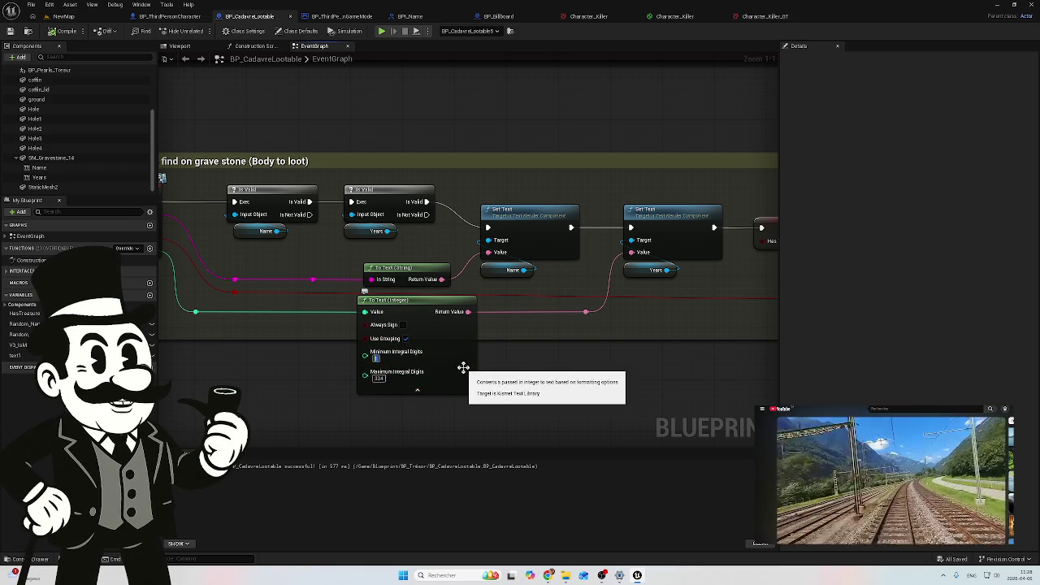
click(438, 317)
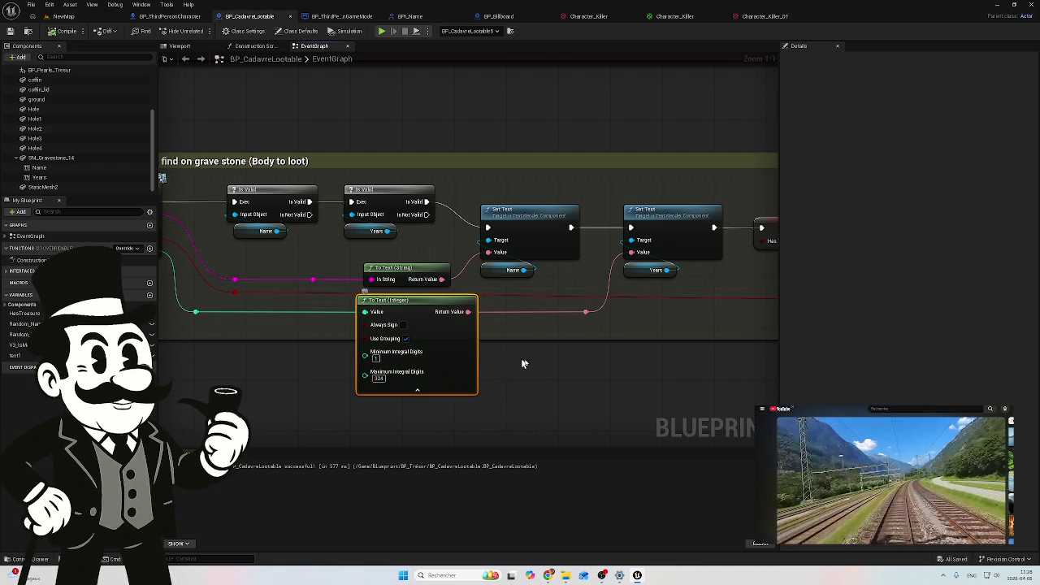
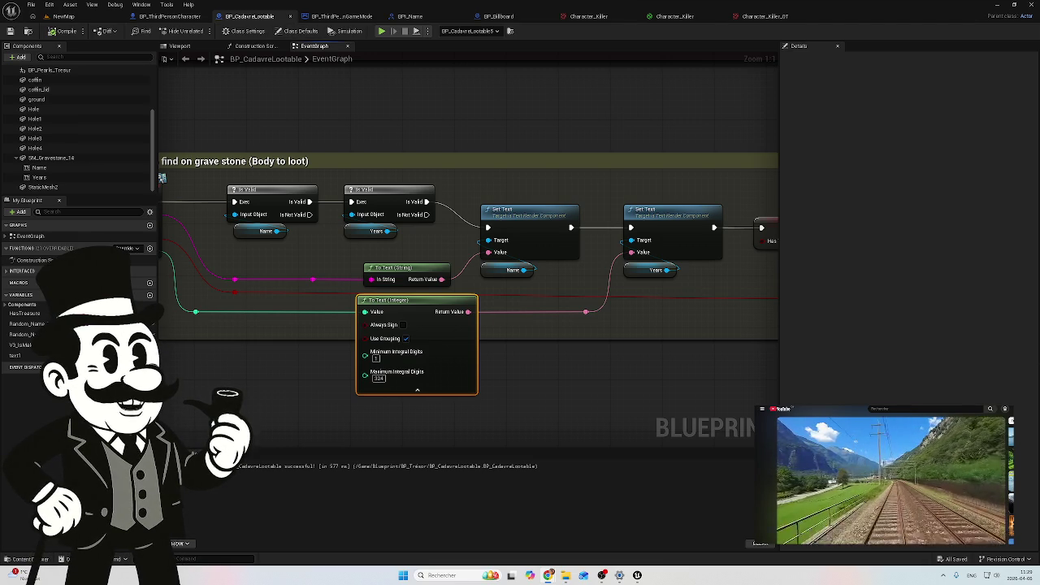
Play-test NewMap and walk to the billboard to check its names and years, like Frederick 695
click(84, 17)
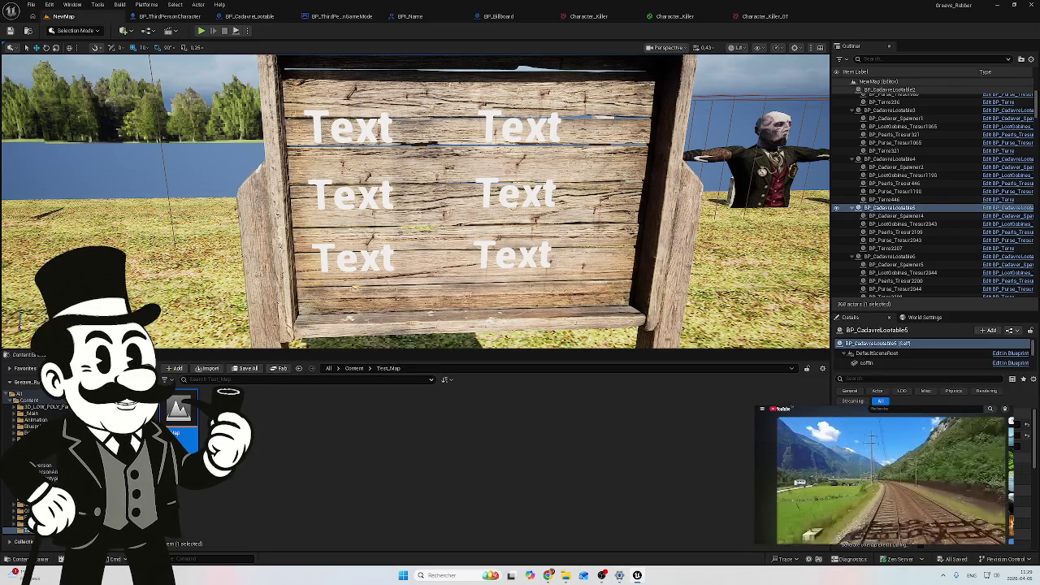
click(203, 31)
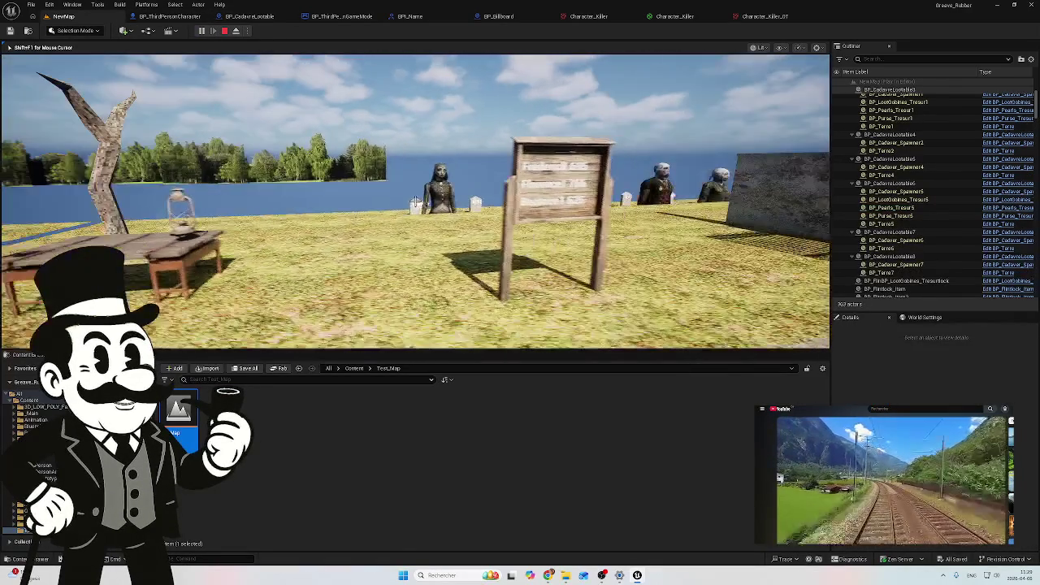
key(w)
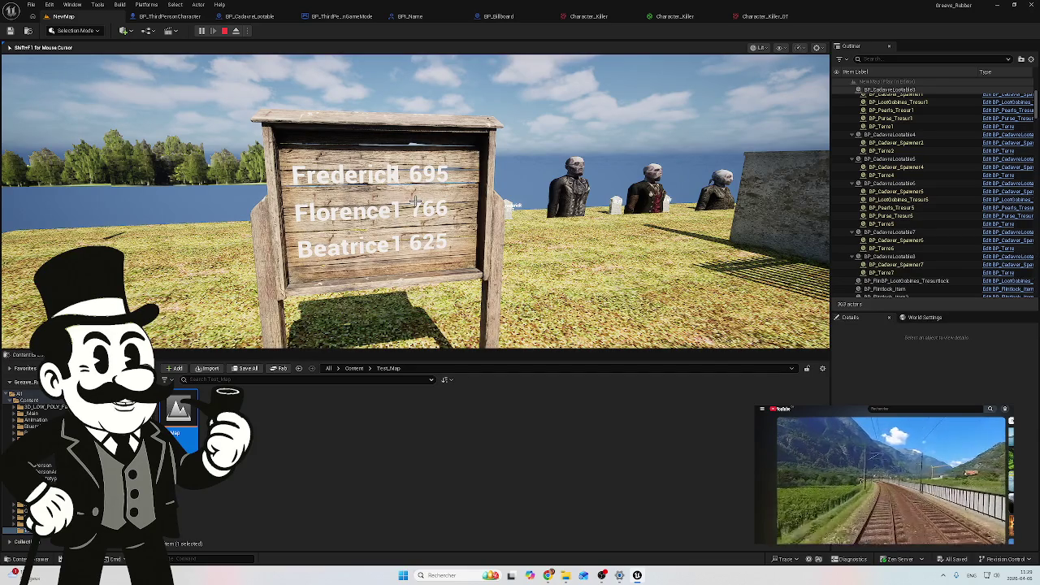
key(d)
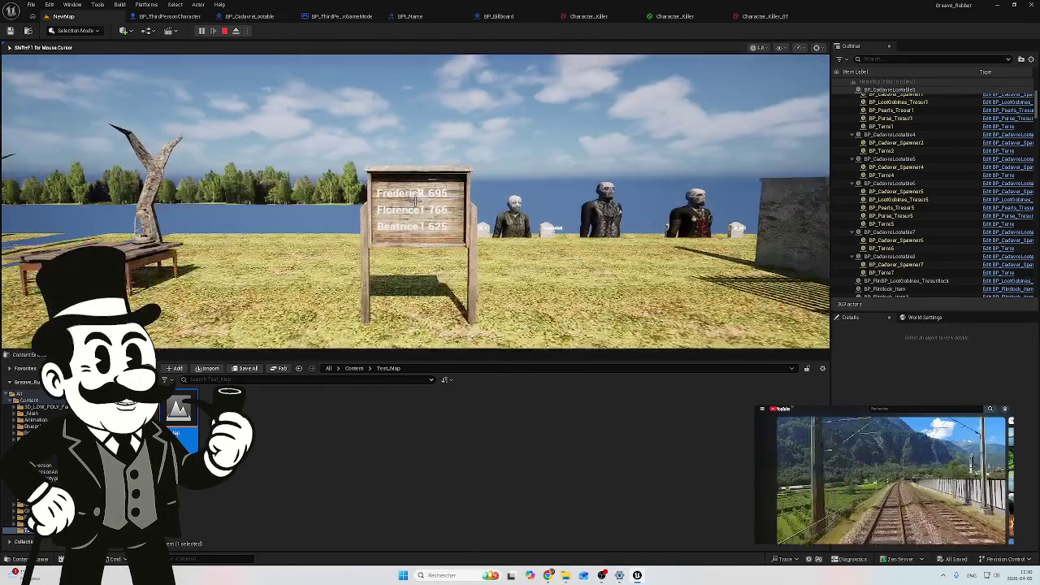
key(Escape)
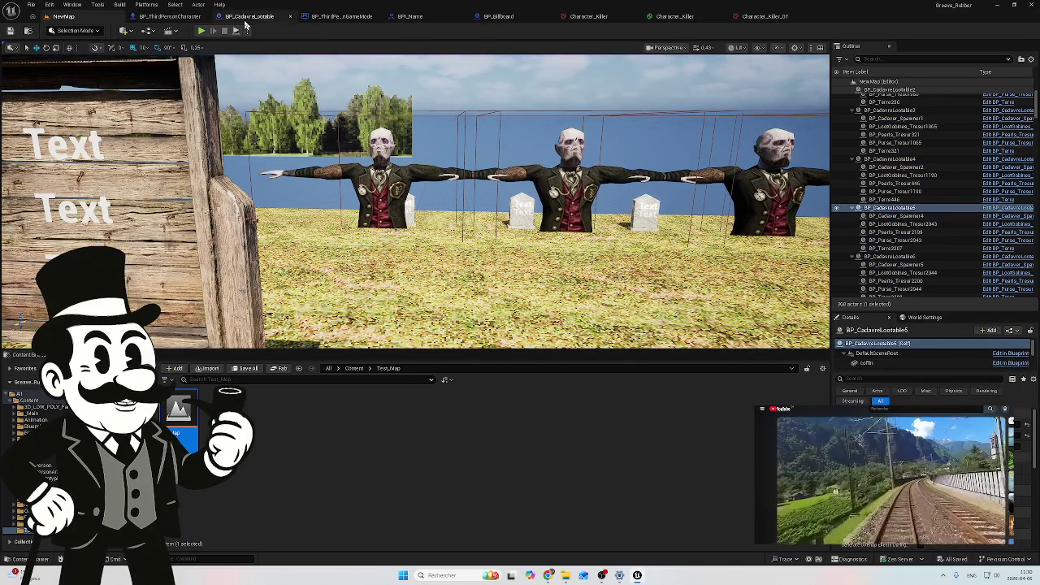
click(348, 17)
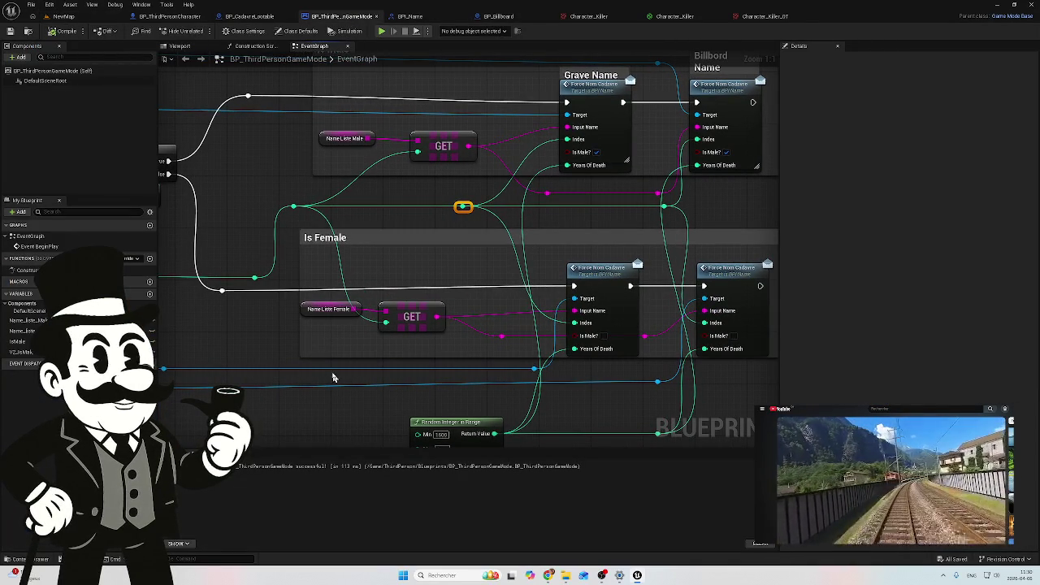
Pan the game mode graph across the Is male / Is Female groups to the Random Integer in Range node
mouse_move(343, 352)
mouse_down()
mouse_move(357, 279)
mouse_move(349, 283)
mouse_move(456, 282)
mouse_move(691, 348)
mouse_up()
mouse_move(266, 254)
mouse_down()
mouse_move(556, 291)
mouse_move(263, 251)
mouse_up()
mouse_move(516, 260)
mouse_down()
mouse_move(358, 259)
mouse_move(319, 247)
mouse_up()
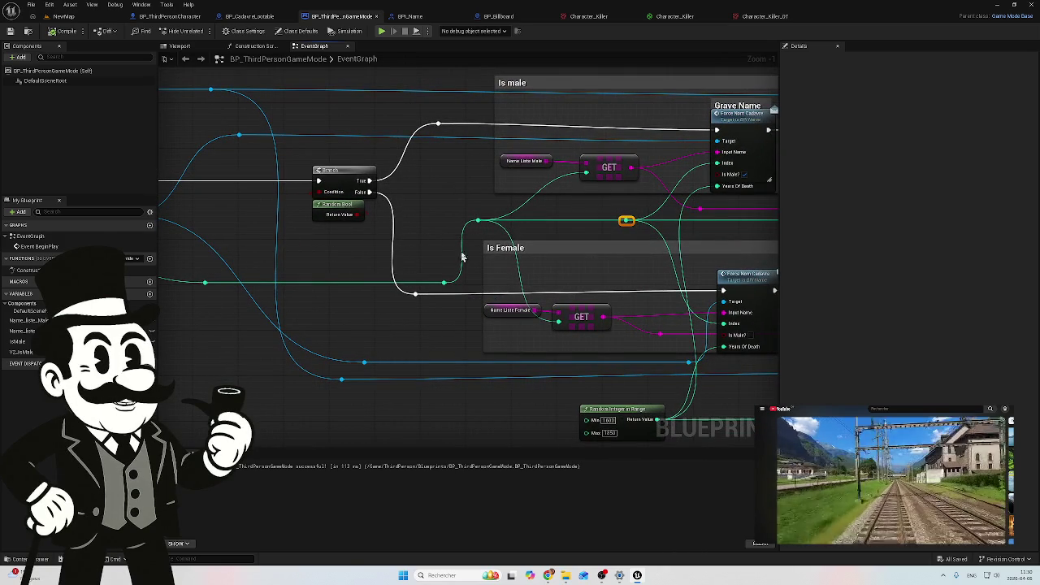
drag(555, 218, 406, 252)
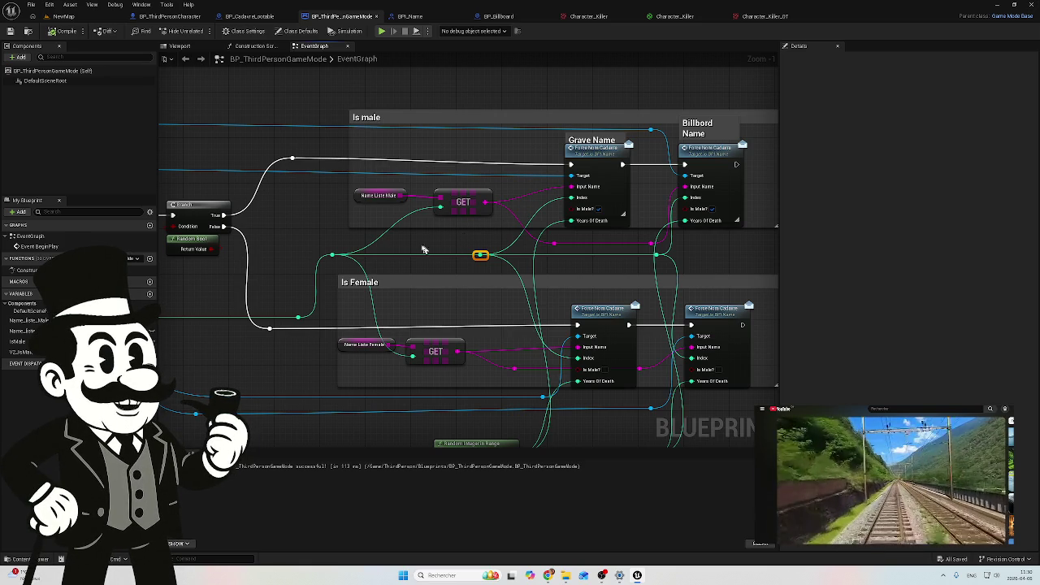
mouse_move(426, 255)
mouse_down()
mouse_move(439, 181)
mouse_move(381, 205)
mouse_up()
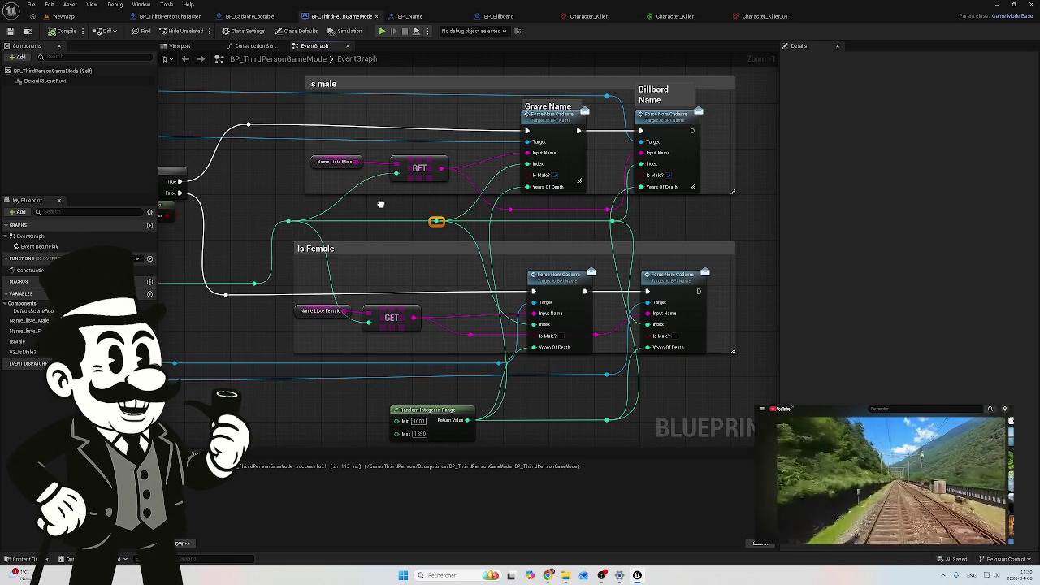
mouse_move(380, 205)
mouse_down()
mouse_move(355, 210)
mouse_move(397, 210)
mouse_up()
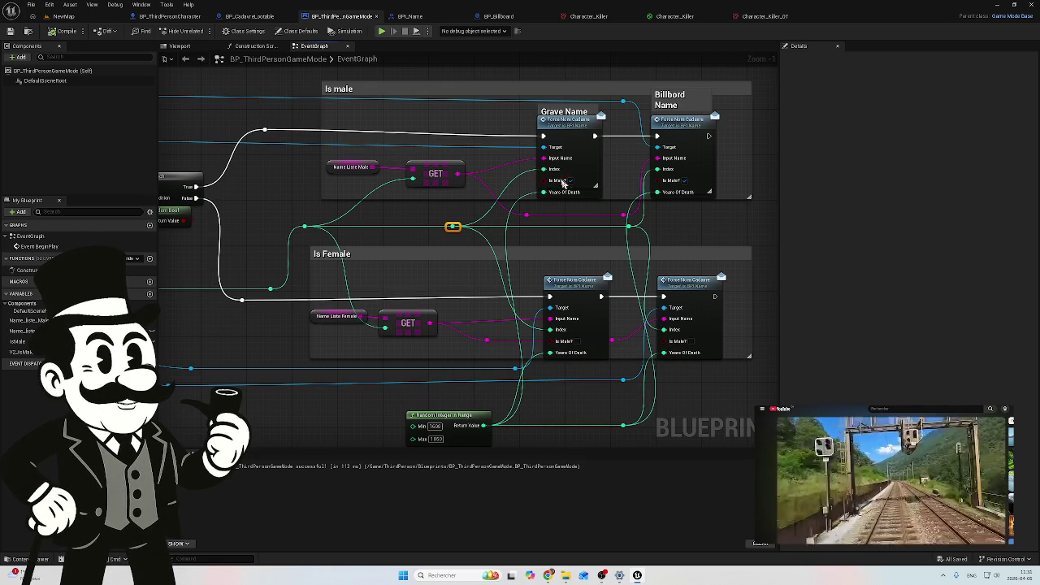
drag(443, 391, 497, 312)
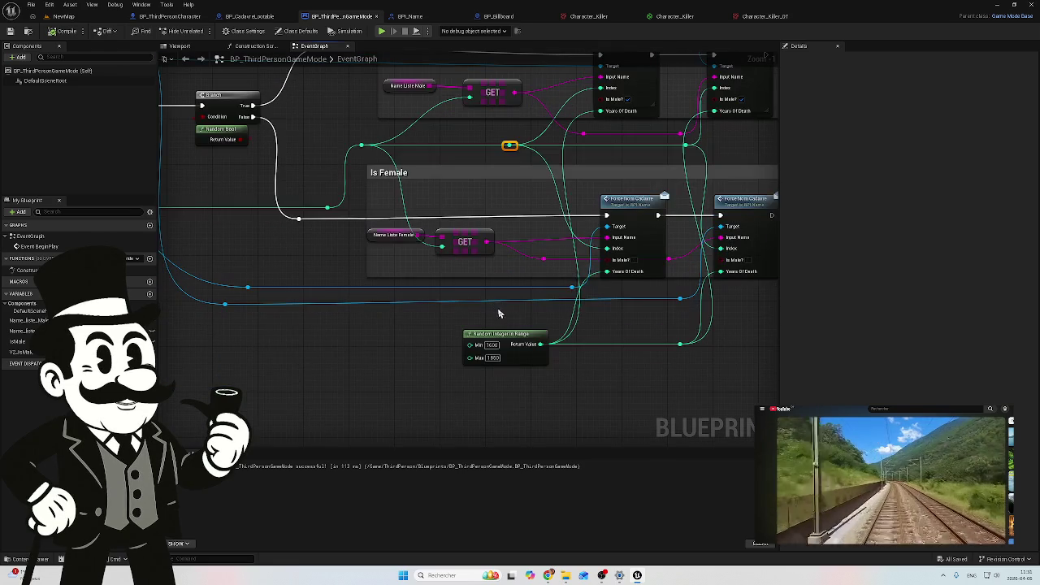
Change the years-of-death Random Integer in Range Max from 1850 to 800
scroll(490, 352, up, 1)
click(490, 344)
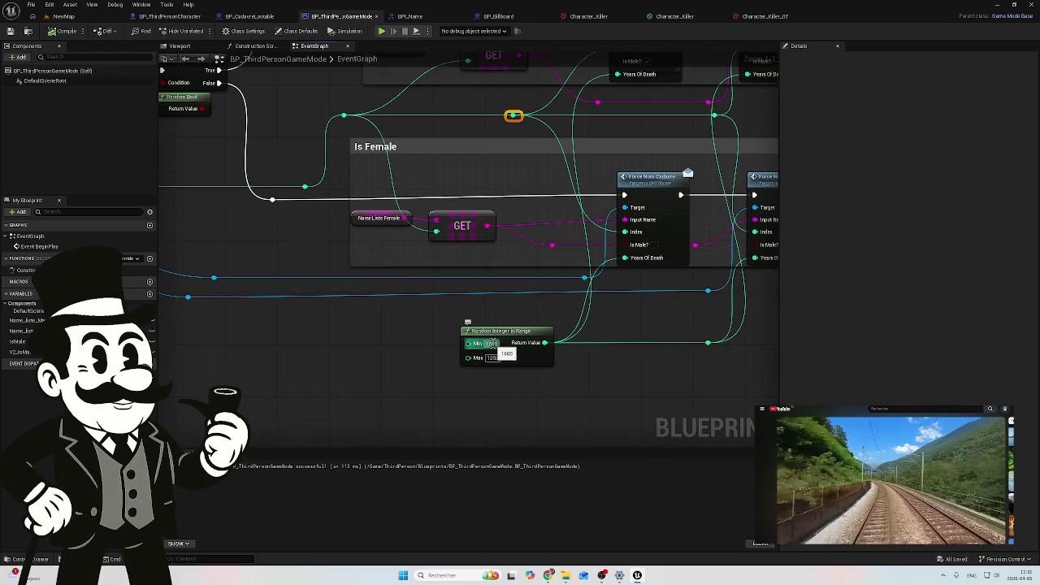
click(491, 344)
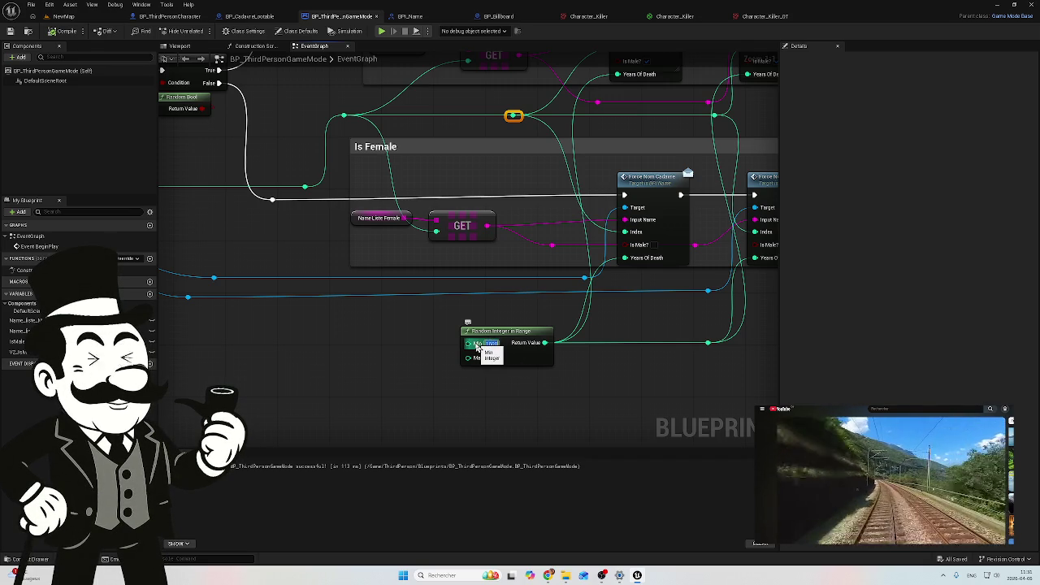
text(100)
click(493, 358)
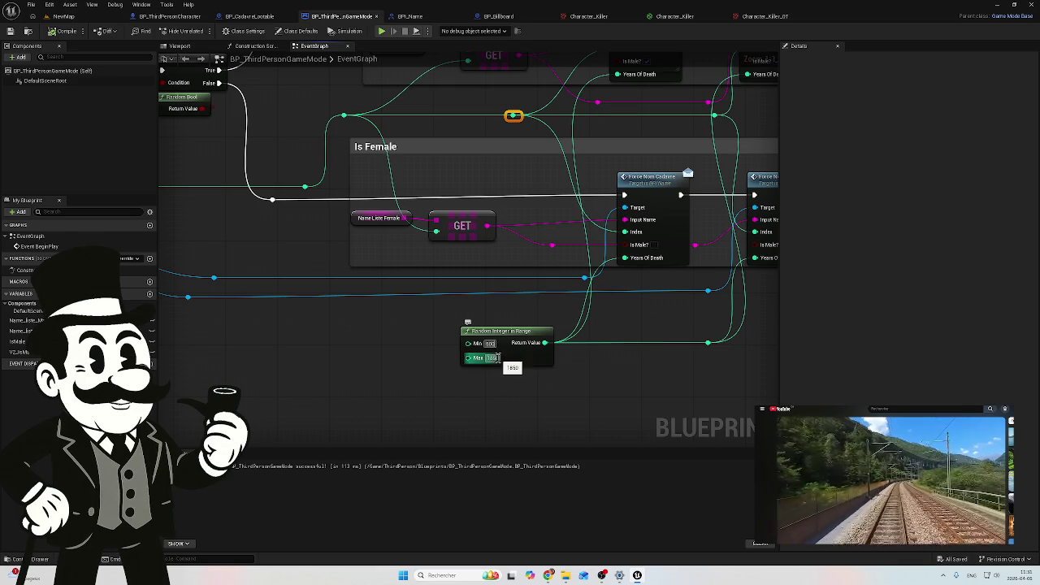
text(800)
click(524, 397)
drag(561, 385, 479, 399)
scroll(479, 399, down, 1)
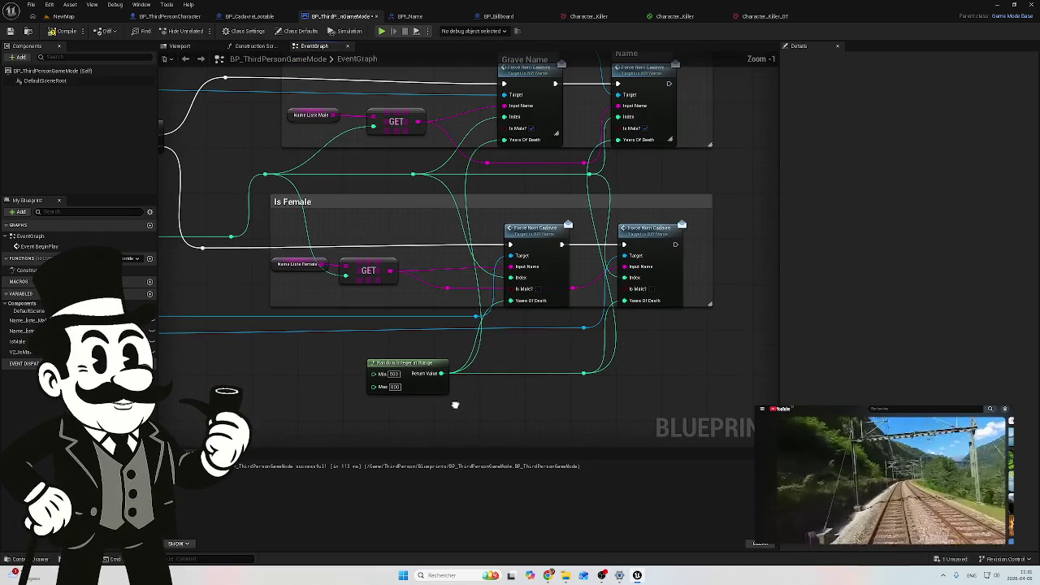
scroll(379, 158, down, 2)
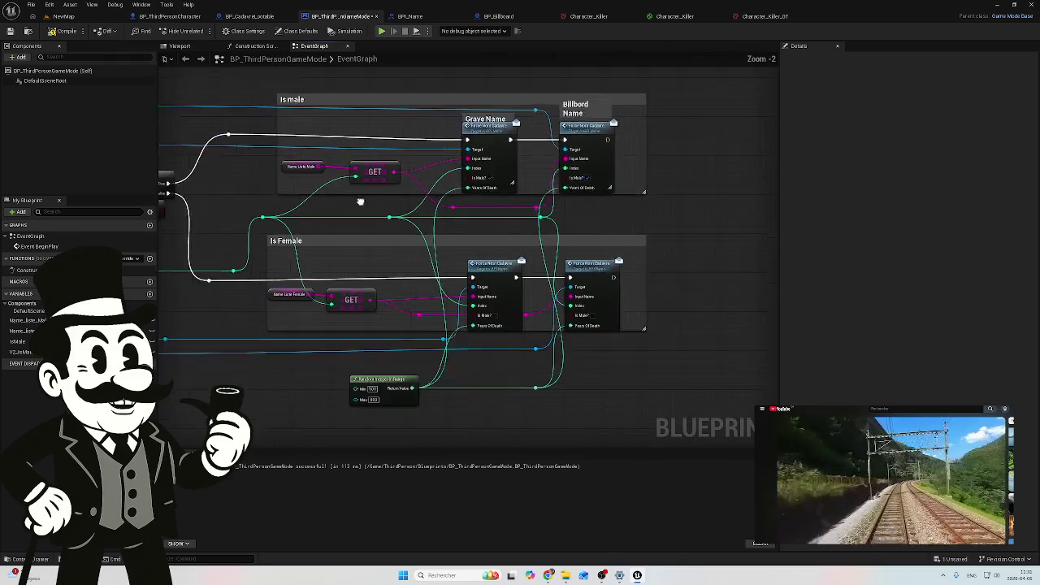
click(250, 17)
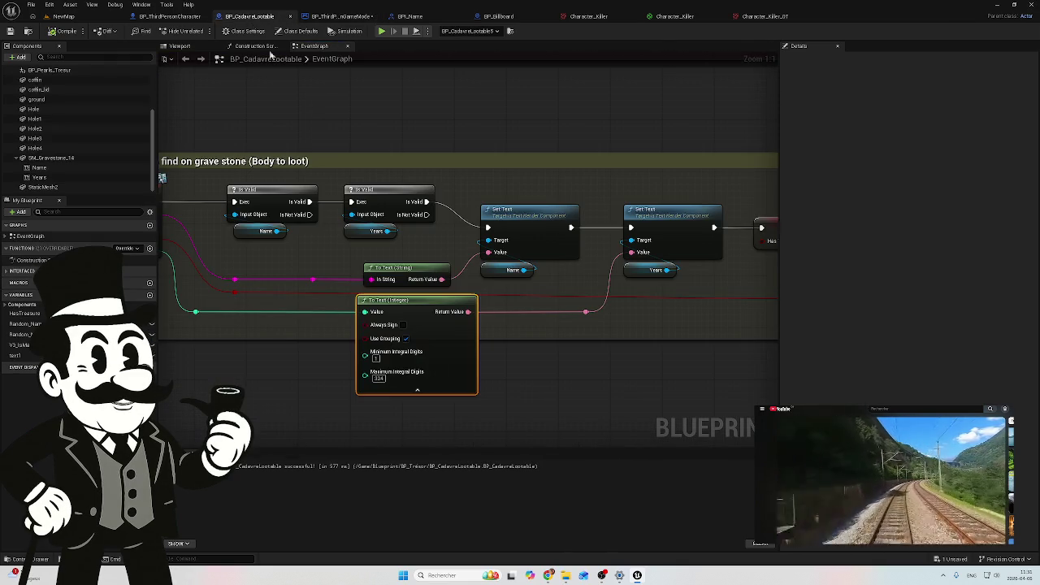
Wire the ToText (Integer) output into the upper Years Set Text Value and delete the unused Text1 node
scroll(337, 335, down, 2)
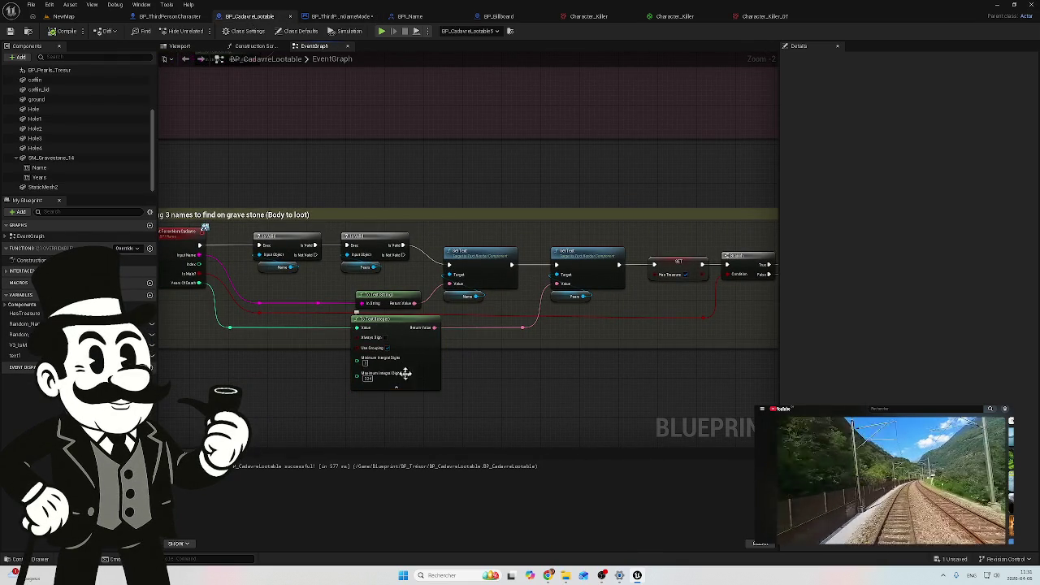
click(395, 386)
scroll(439, 367, down, 4)
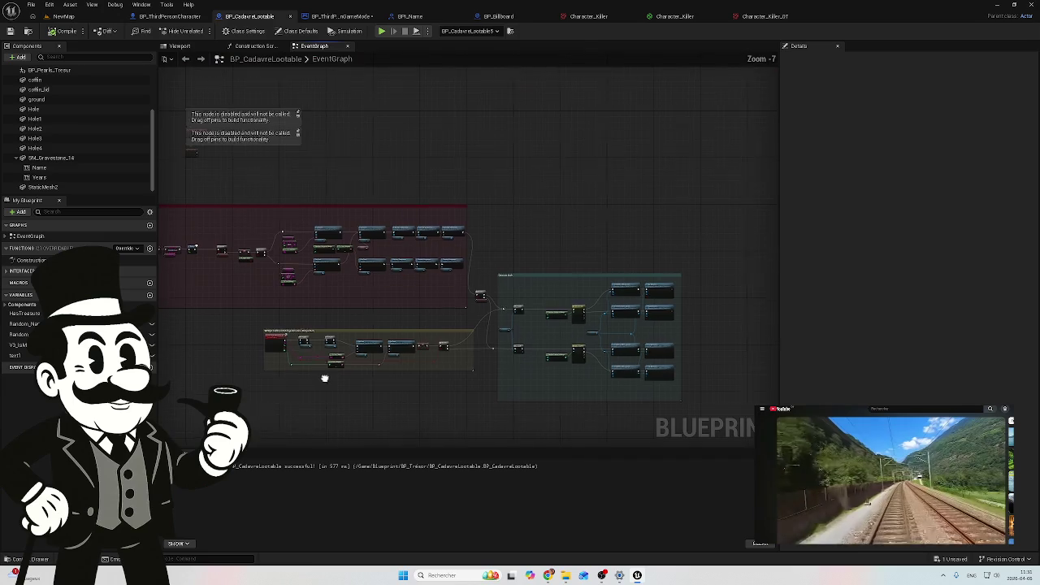
scroll(382, 306, up, 7)
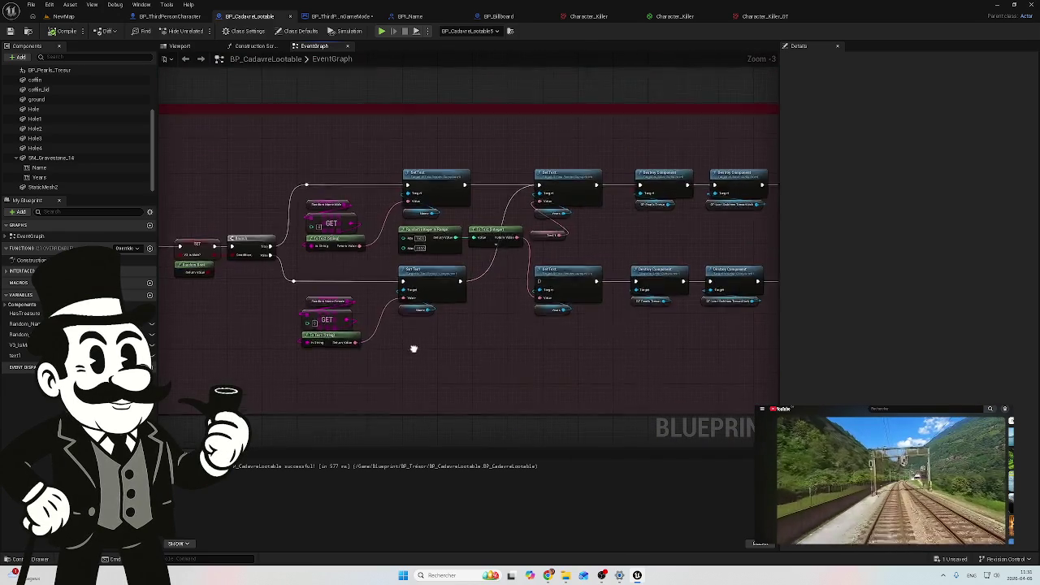
drag(514, 239, 547, 186)
click(546, 234)
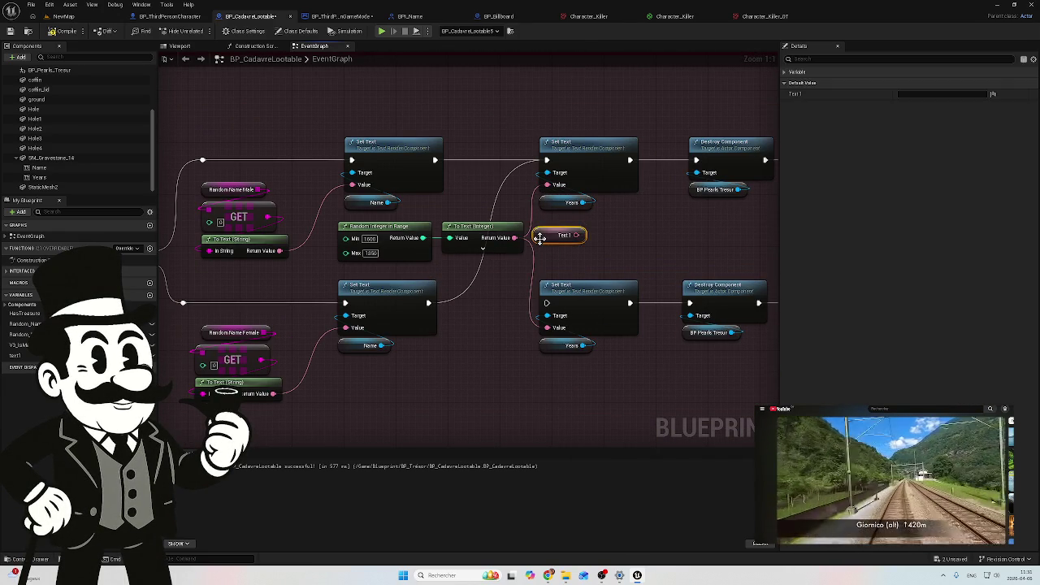
key(Delete)
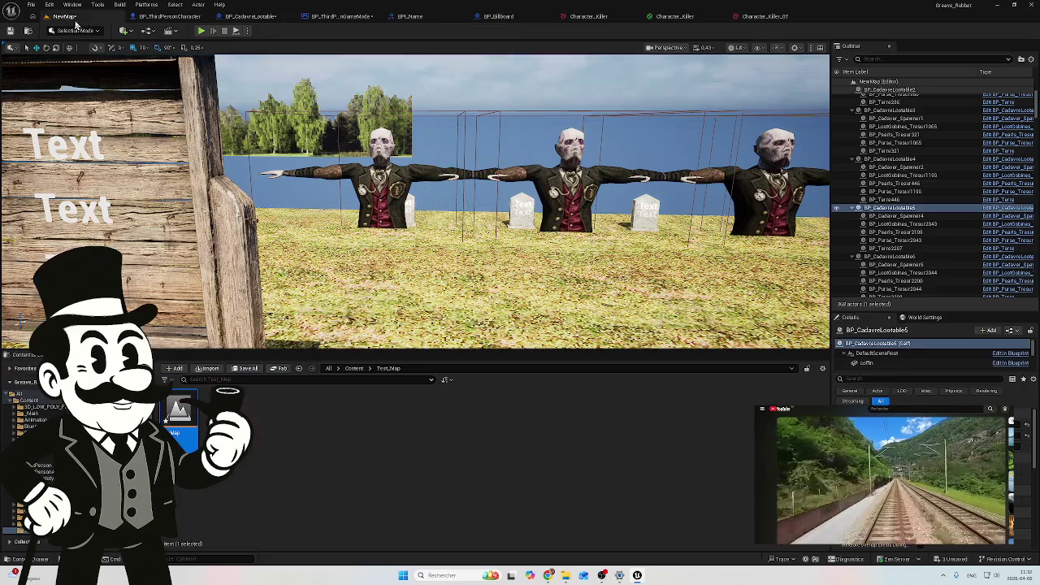
Save the modified blueprints with Save Selected from the NewMap level
click(65, 16)
click(952, 559)
click(579, 381)
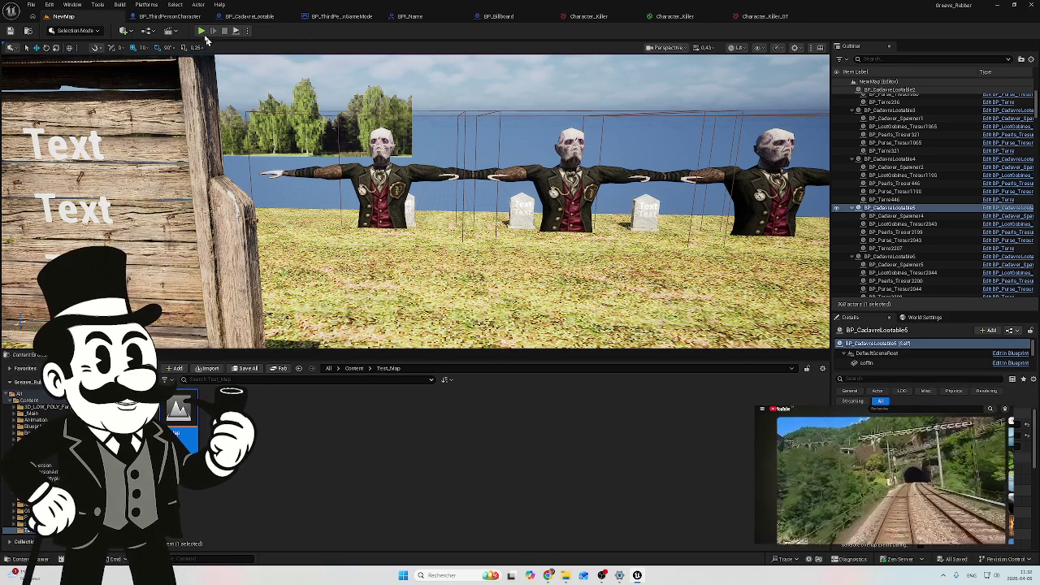
click(203, 32)
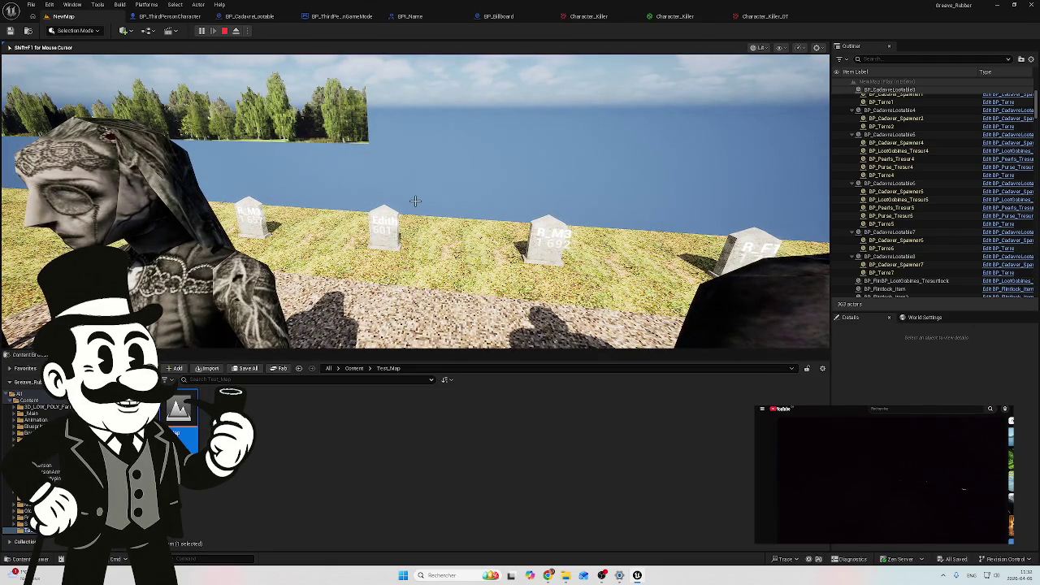
key(w)
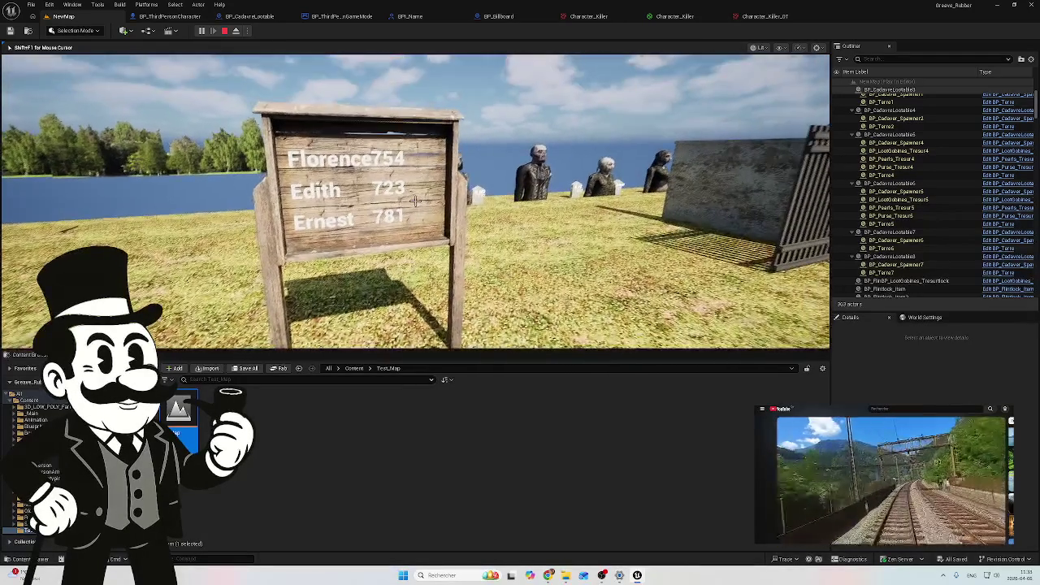
key(Escape)
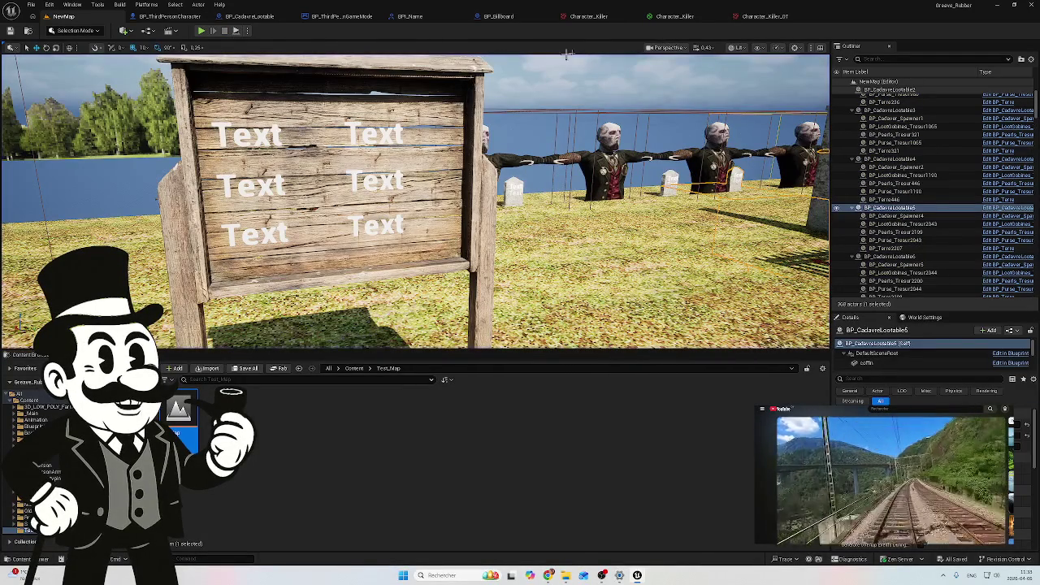
Inspect the two Is Female Force Nom Cadavre nodes in the game mode graph
click(169, 18)
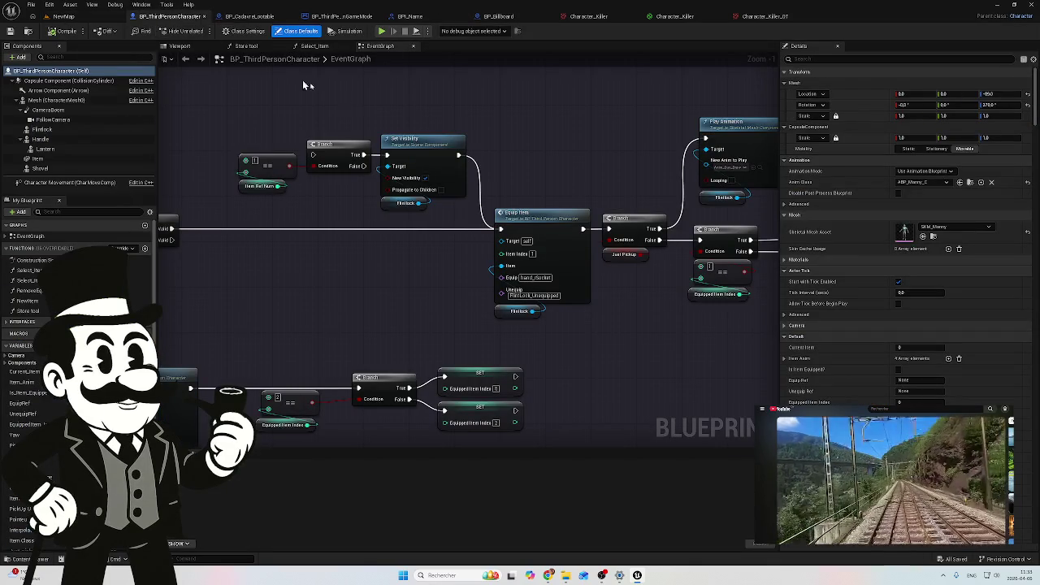
click(337, 16)
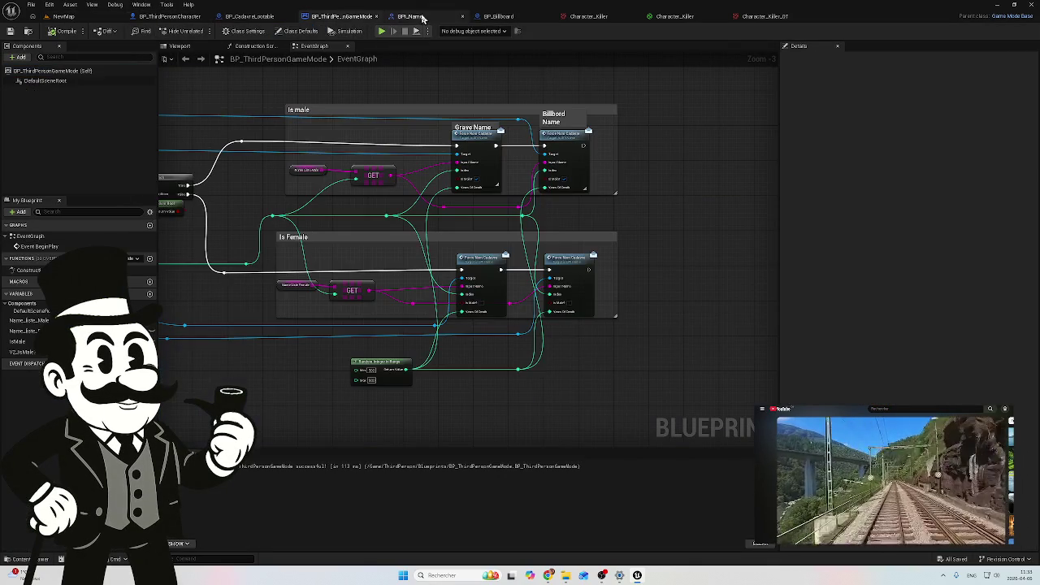
scroll(354, 419, up, 3)
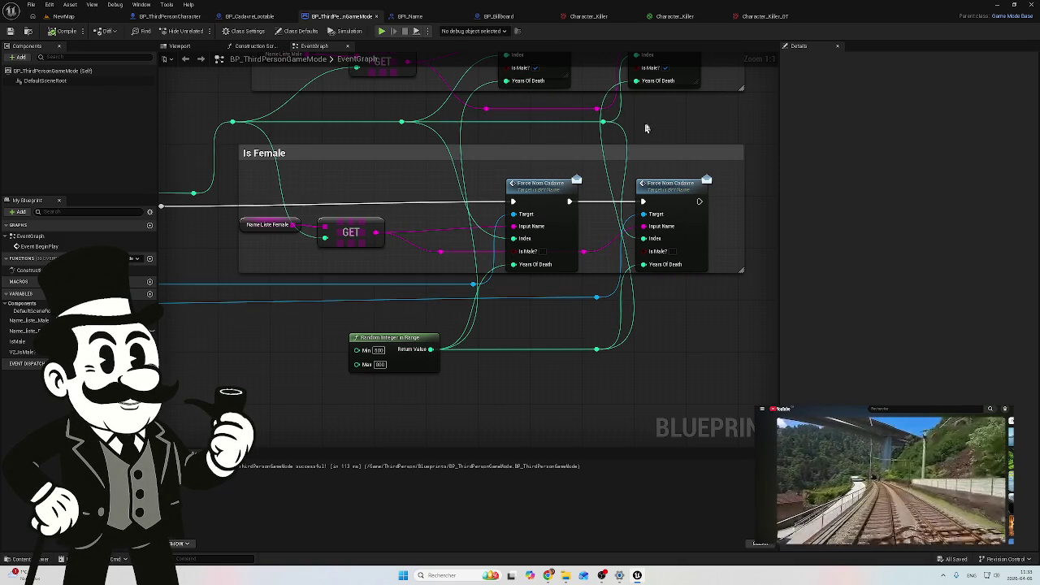
drag(676, 116, 626, 200)
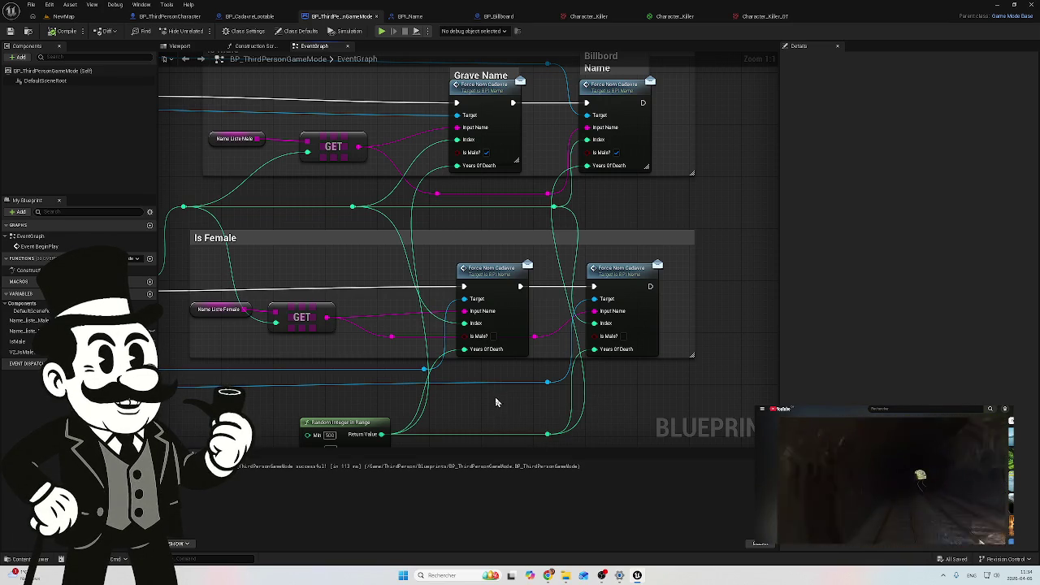
drag(495, 403, 494, 375)
click(491, 247)
click(607, 252)
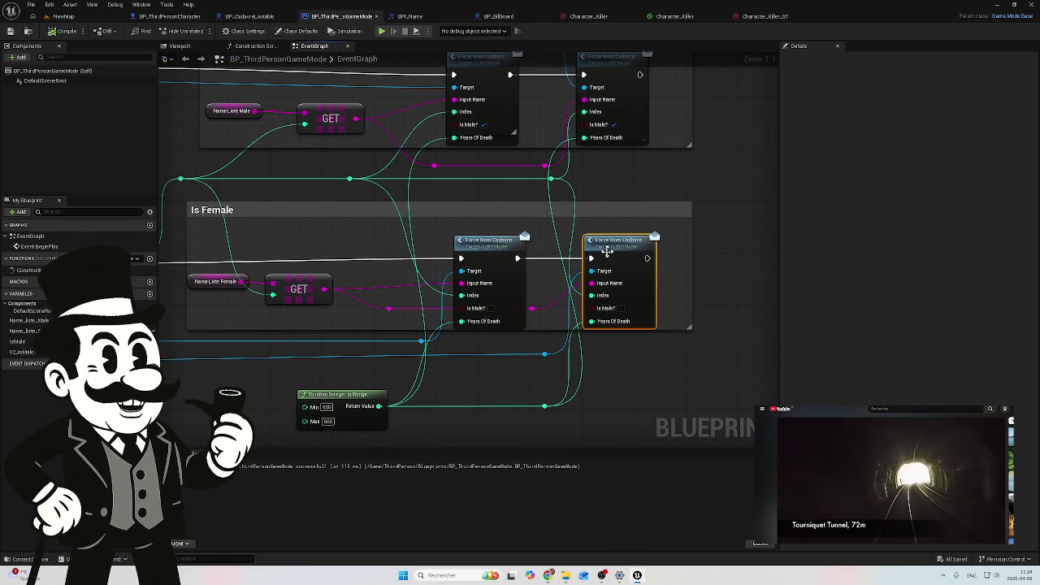
click(470, 248)
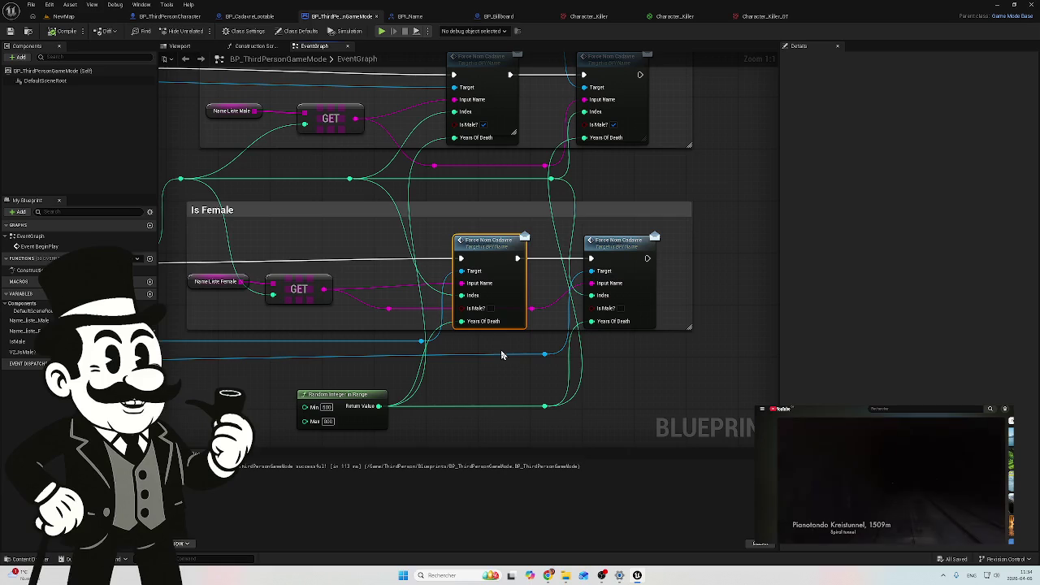
click(631, 263)
click(480, 242)
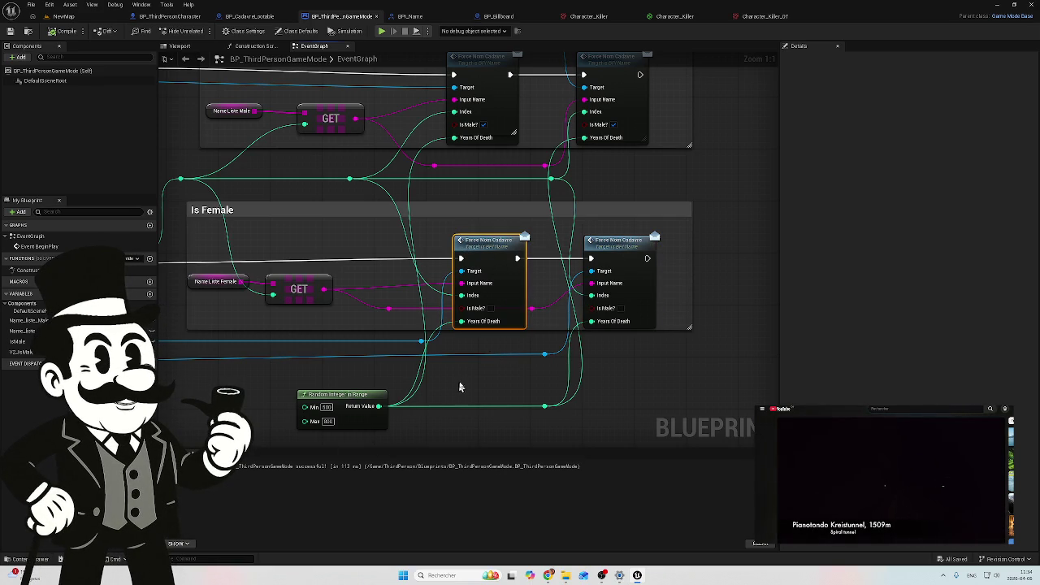
drag(461, 375, 500, 359)
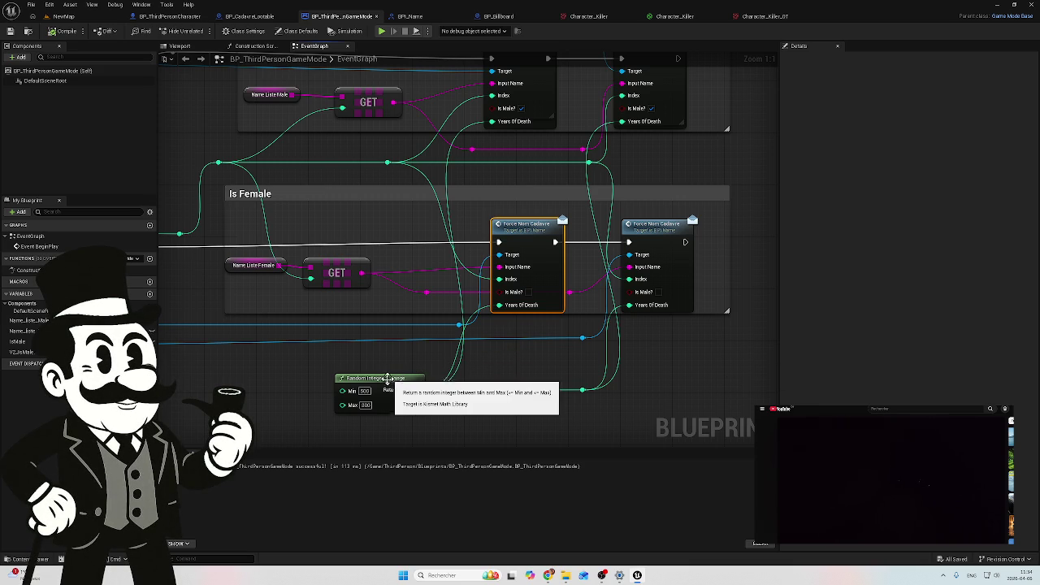
drag(425, 357, 452, 315)
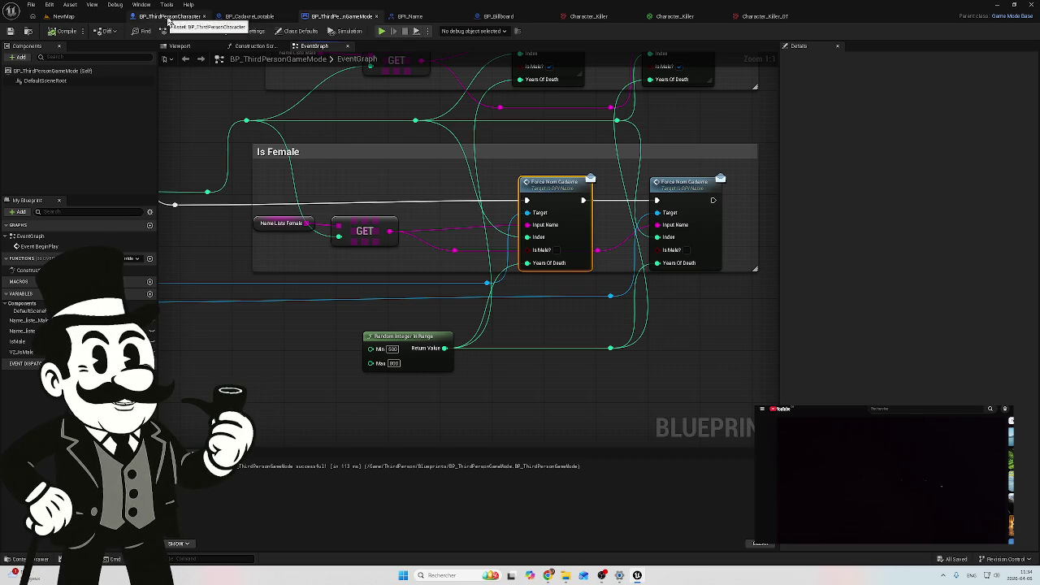
Bring up the BPI_Name interface with its ForceNomCadavre function
click(248, 18)
click(335, 18)
click(447, 18)
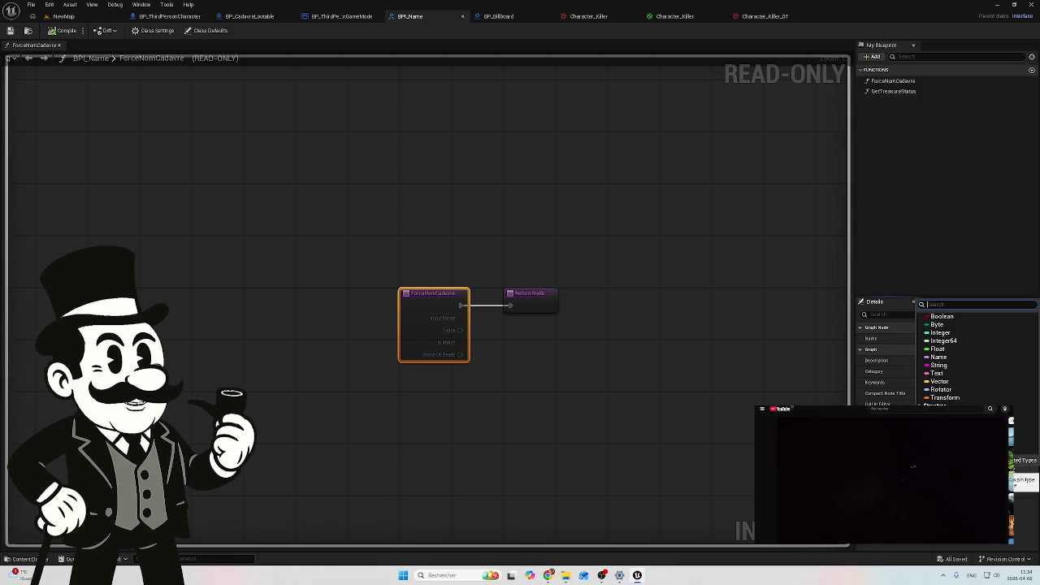
Give the ForceNomCadavre Years Of Death input a new type in BPI_Name and compile it
click(957, 370)
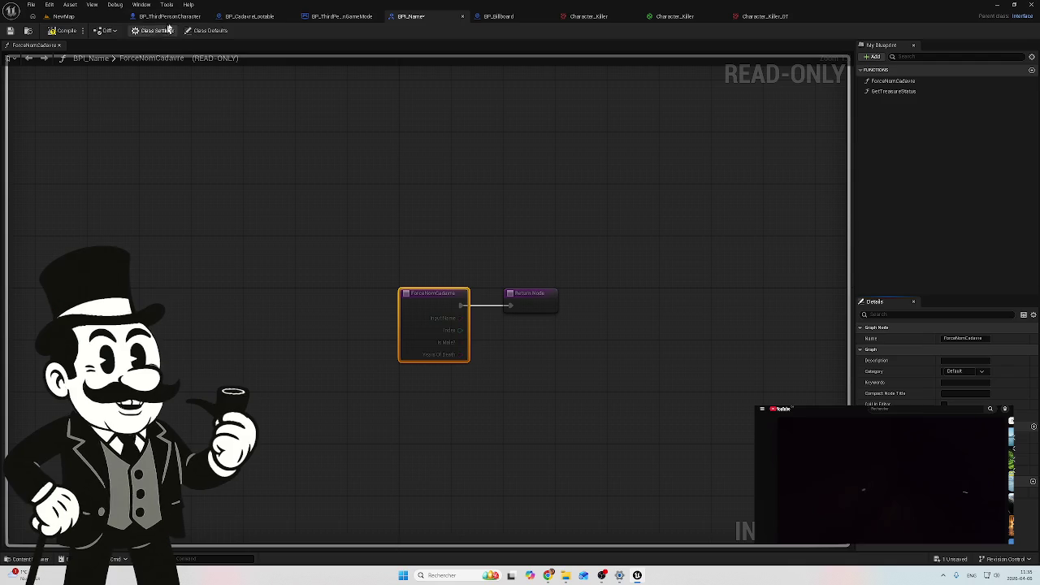
click(248, 16)
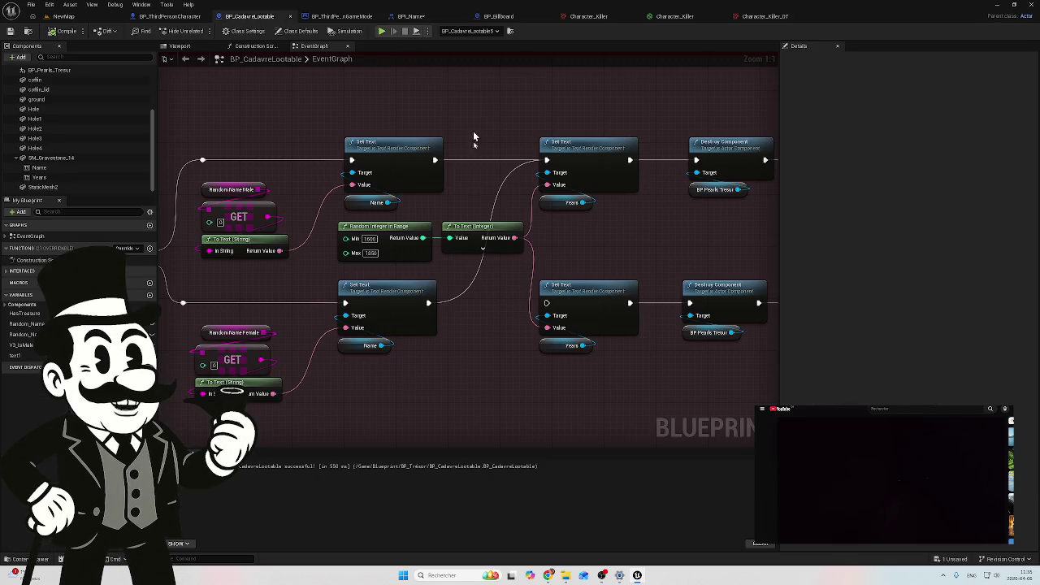
click(340, 16)
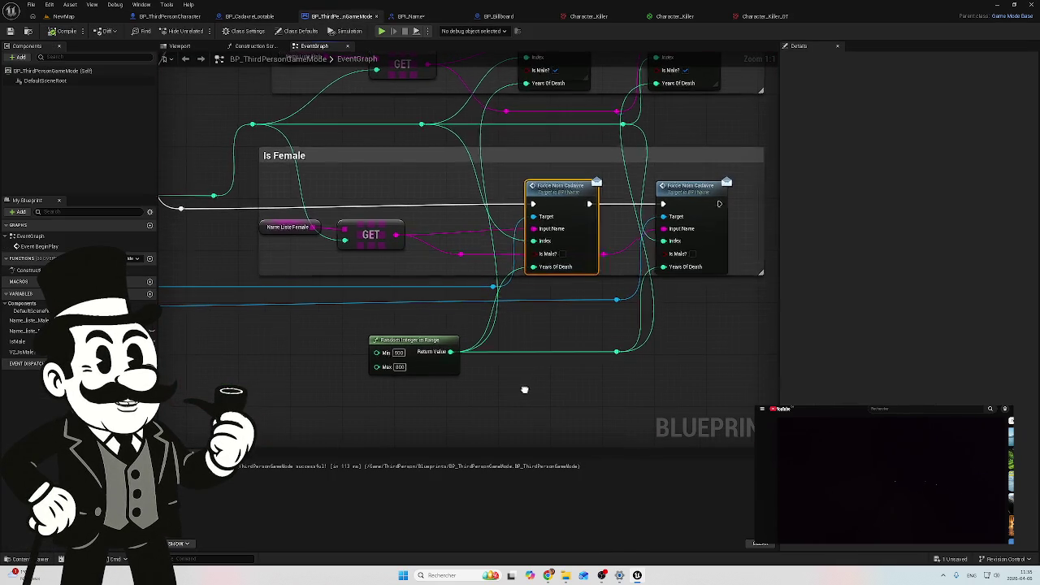
click(418, 18)
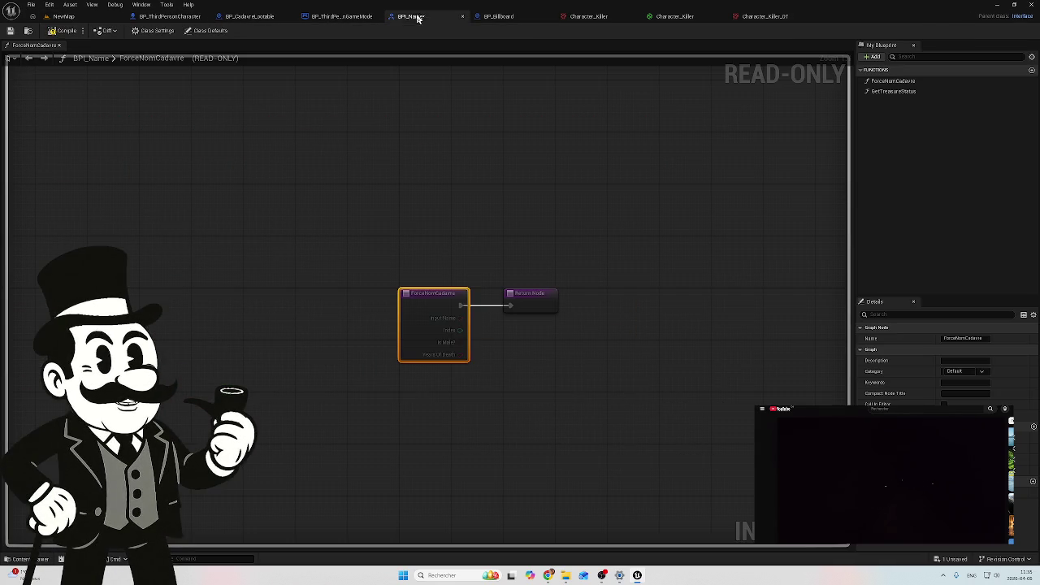
click(51, 32)
click(10, 30)
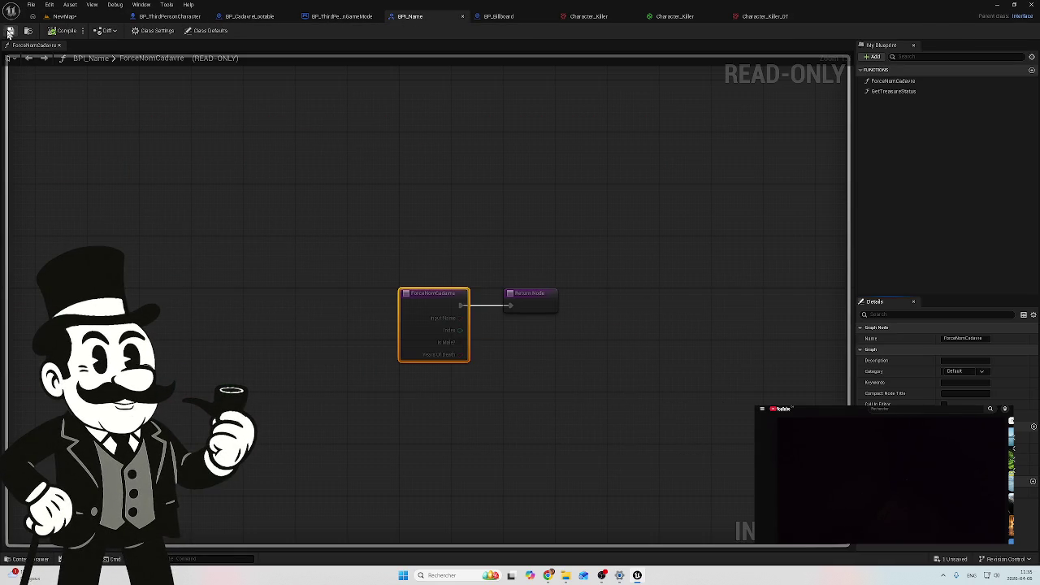
click(336, 23)
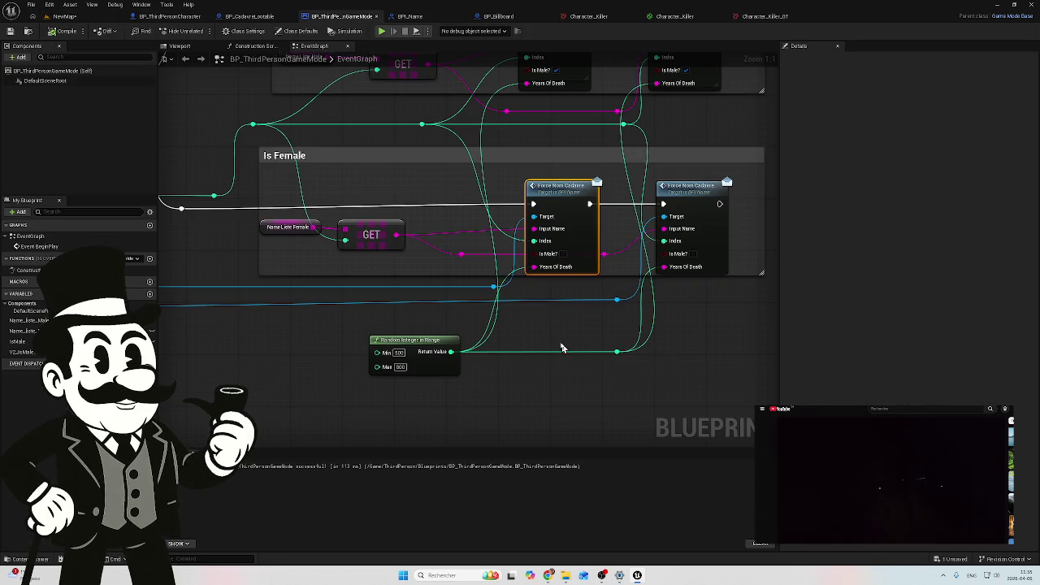
Remove the reroute point from the Random Integer in Range output wire
right_click(559, 319)
click(430, 323)
click(433, 327)
click(426, 341)
drag(414, 346, 369, 346)
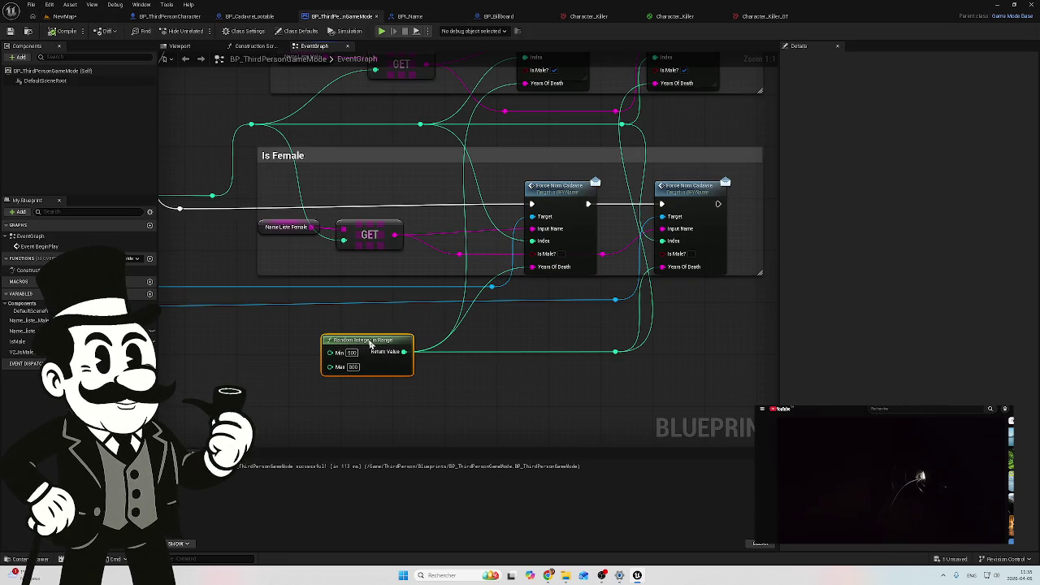
double_click(441, 341)
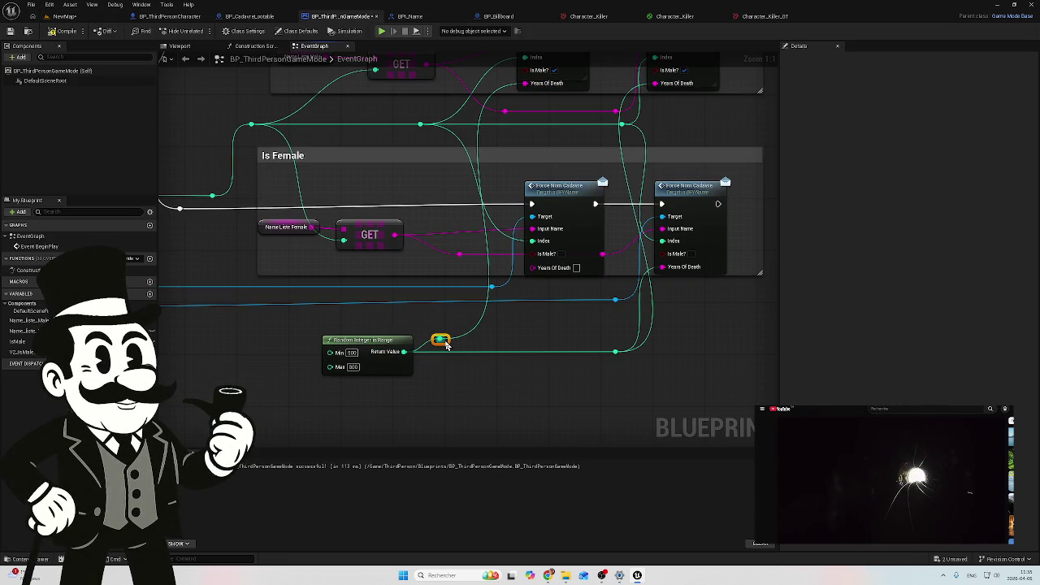
click(430, 345)
alt+click(428, 352)
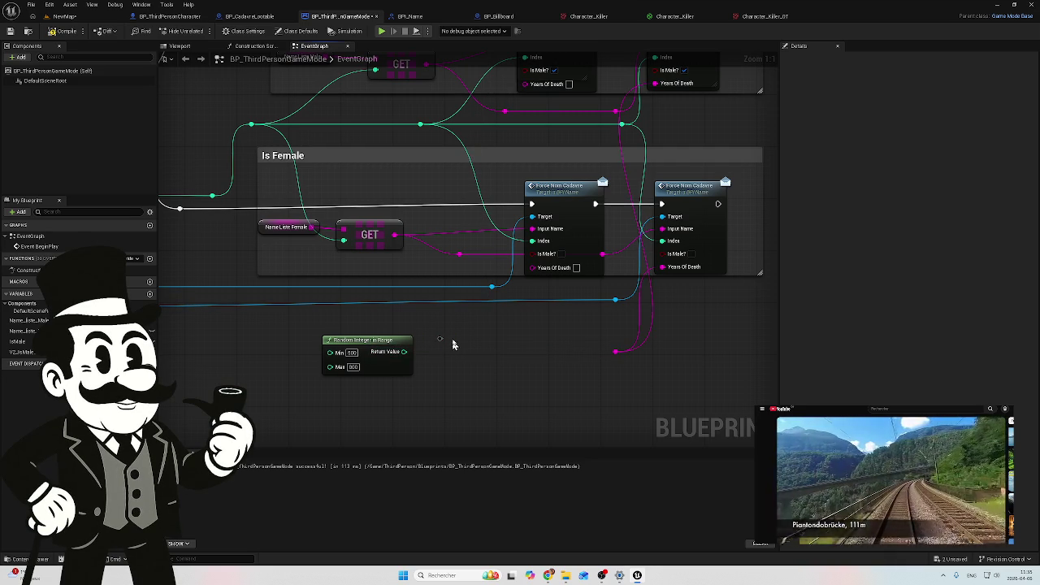
click(440, 341)
key(Delete)
Insert a conversion node after Random Integer in Range and wire it to the Is Male Years Of Death inputs
mouse_move(404, 352)
mouse_down()
mouse_move(635, 346)
mouse_move(615, 351)
mouse_up()
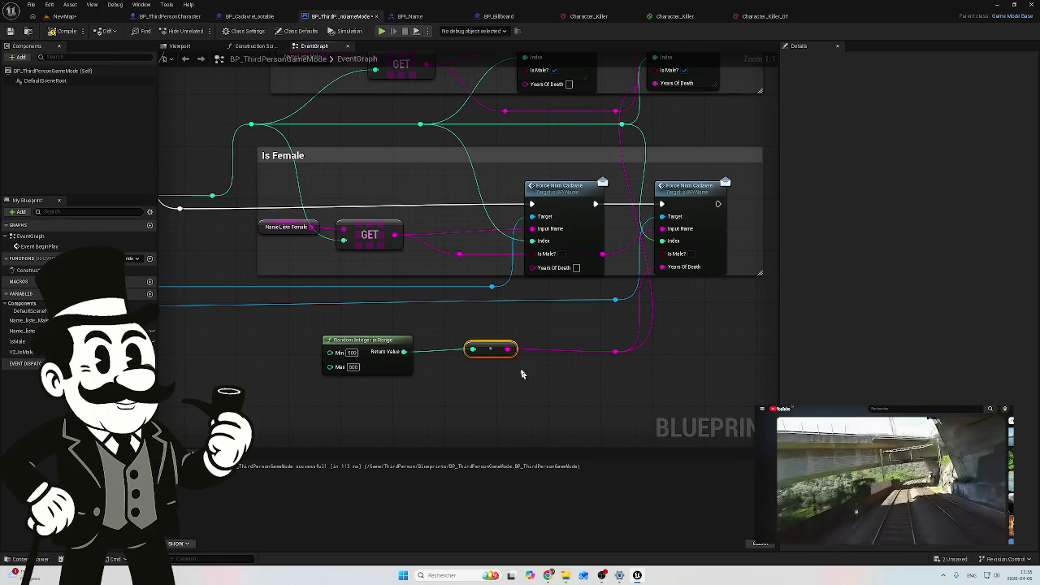
mouse_move(486, 350)
mouse_down()
mouse_move(324, 379)
mouse_move(342, 353)
mouse_move(314, 343)
mouse_up()
mouse_move(466, 359)
mouse_down()
mouse_move(464, 348)
mouse_move(460, 364)
mouse_up()
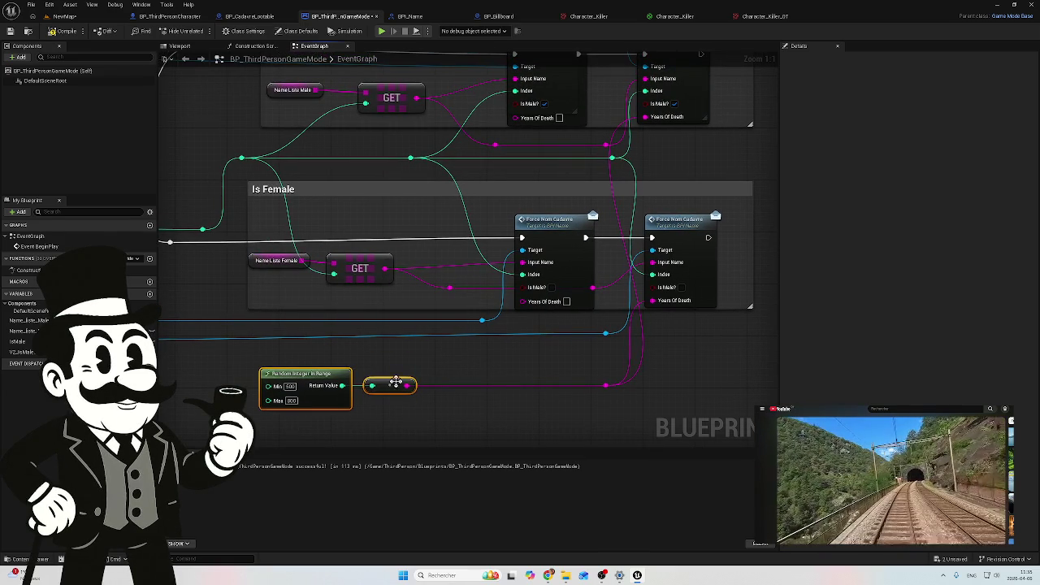
mouse_move(406, 385)
mouse_down()
mouse_move(457, 379)
mouse_move(523, 301)
mouse_up()
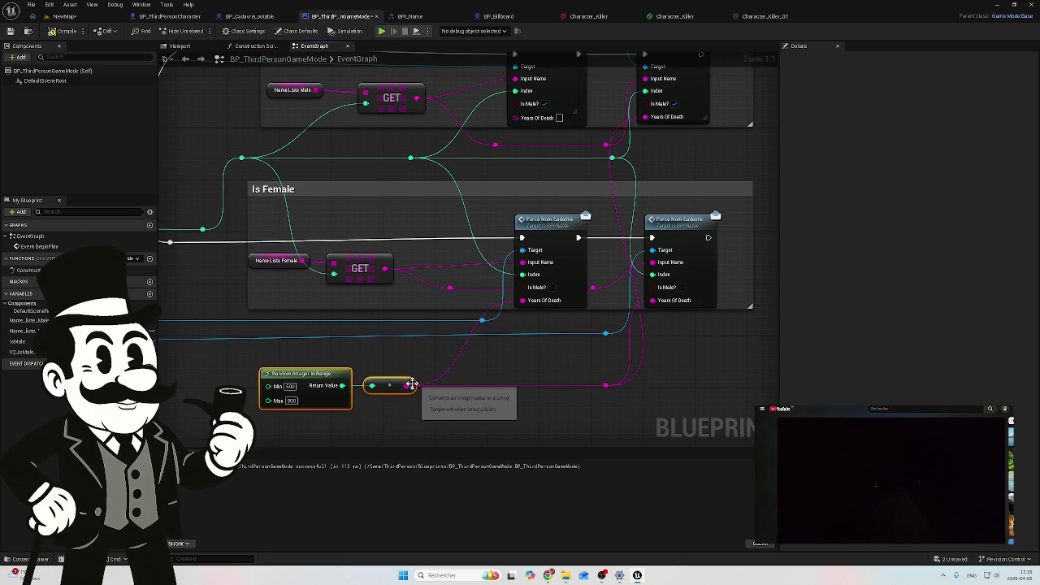
mouse_move(406, 386)
mouse_down()
mouse_move(417, 389)
mouse_move(529, 107)
mouse_up()
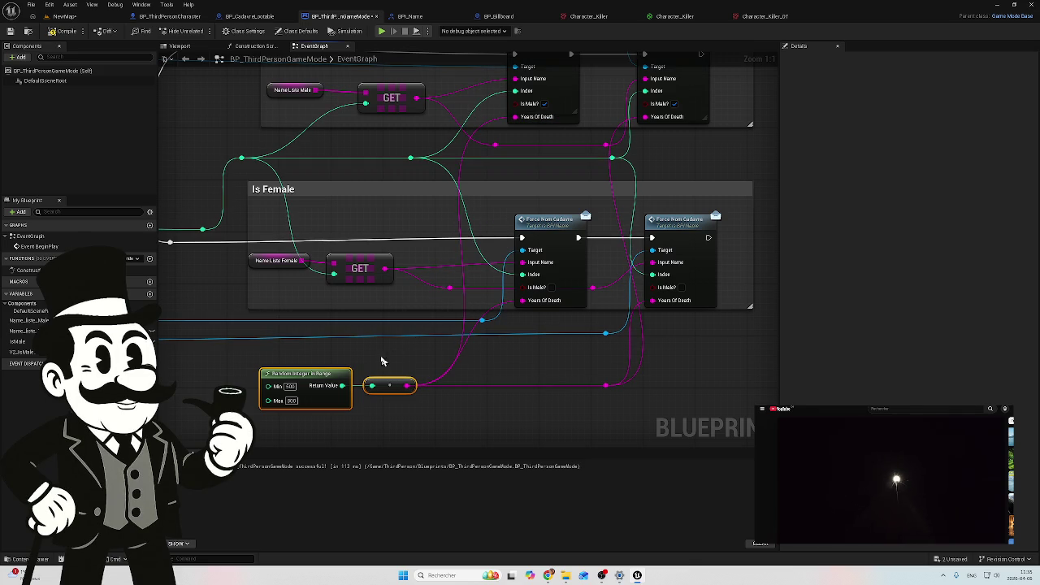
scroll(419, 327, down, 2)
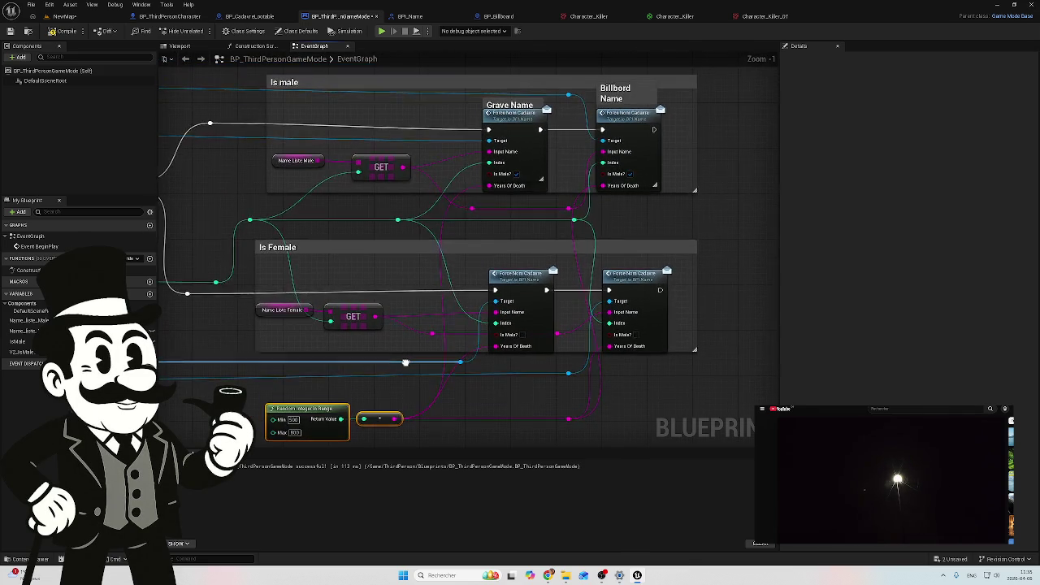
Zoom out and move the Is Female comment group and its reroutes further down
drag(405, 362, 460, 312)
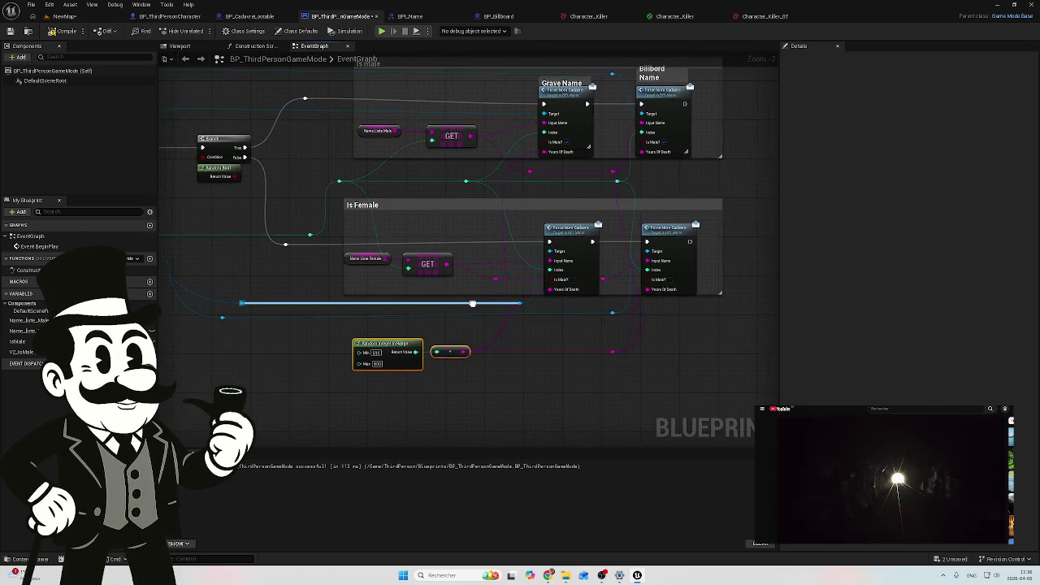
scroll(452, 274, down, 1)
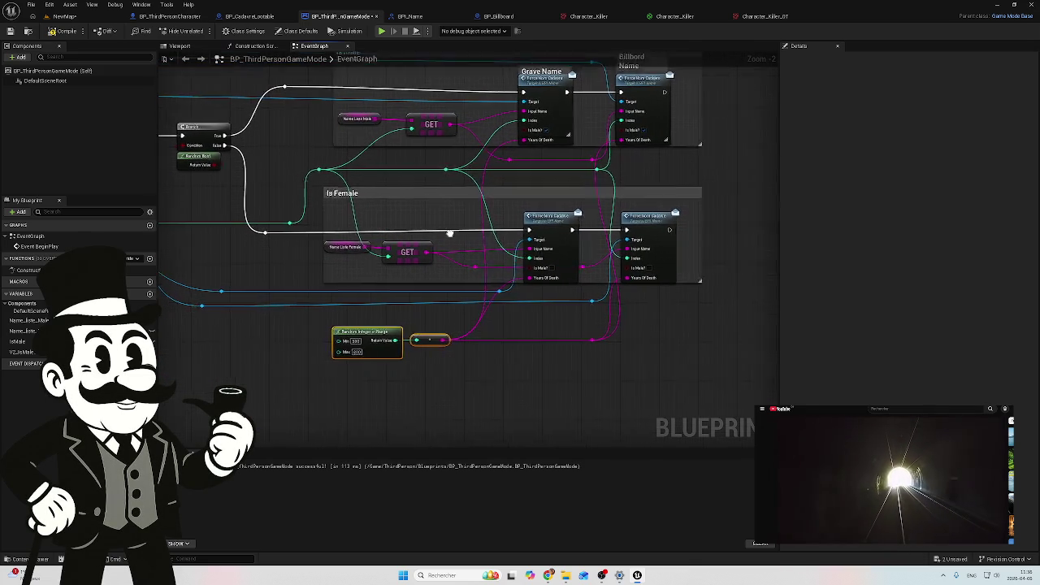
scroll(443, 219, down, 1)
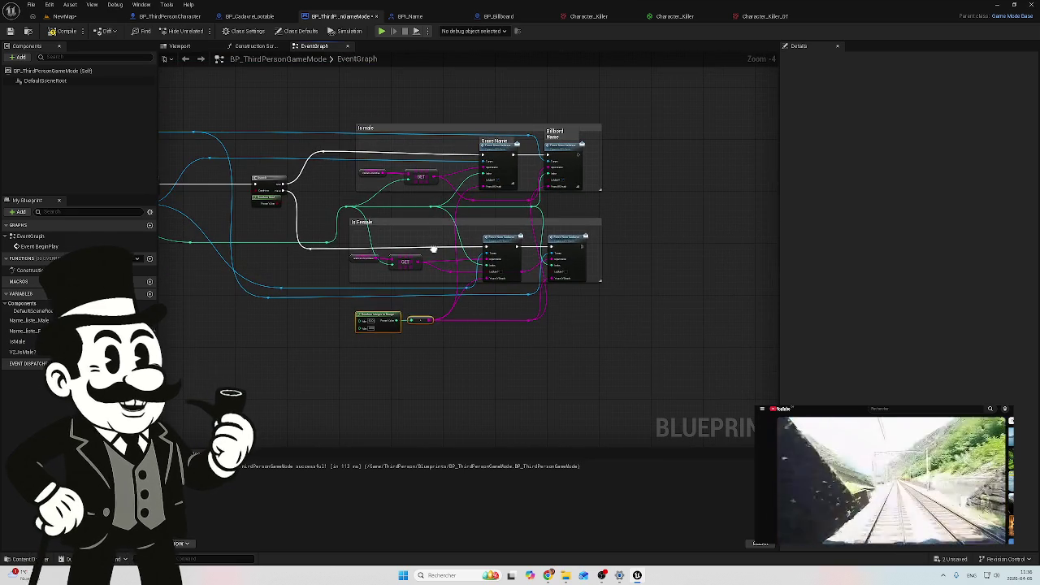
mouse_move(442, 233)
mouse_down()
mouse_move(420, 238)
mouse_move(466, 259)
mouse_up()
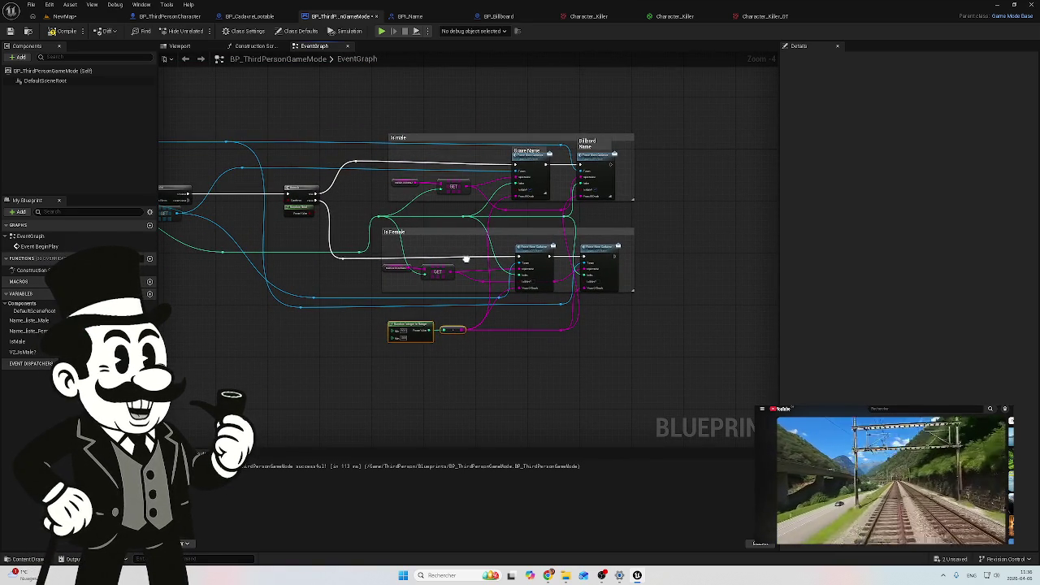
scroll(460, 231, up, 4)
drag(598, 213, 536, 210)
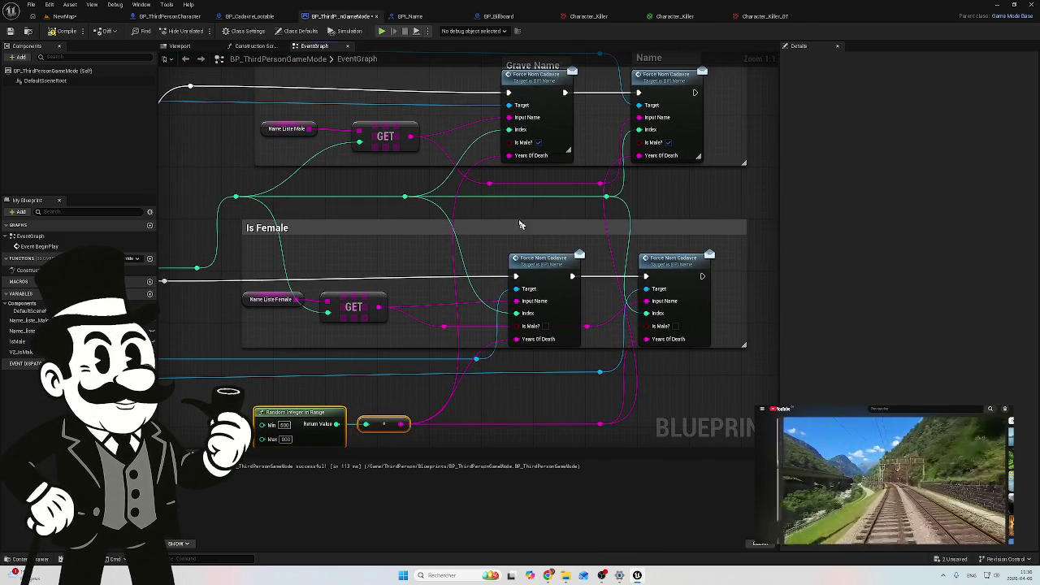
scroll(477, 223, down, 1)
mouse_move(437, 191)
mouse_down()
mouse_move(491, 153)
mouse_move(531, 162)
mouse_up()
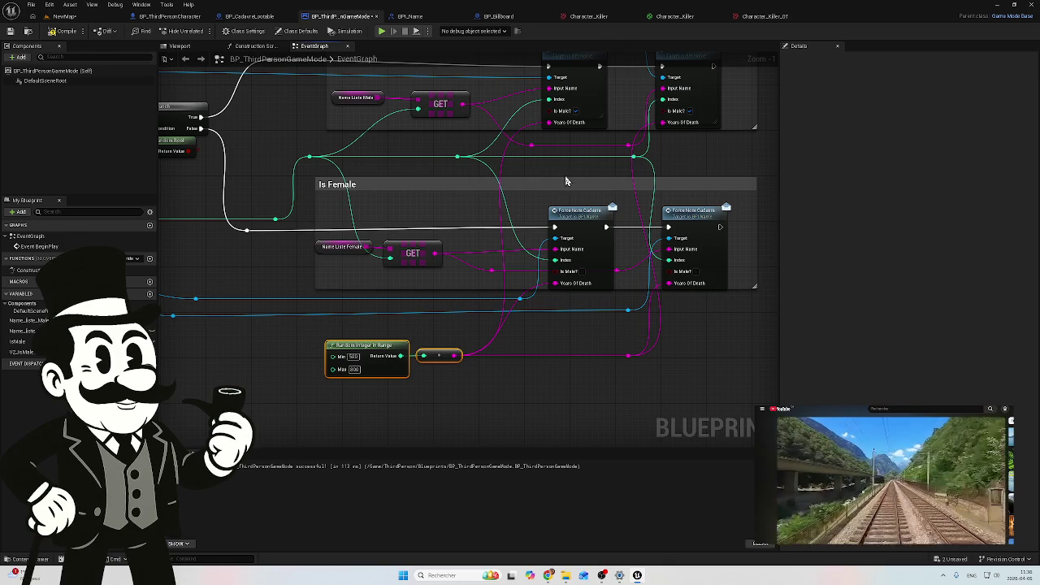
mouse_move(554, 172)
mouse_down()
mouse_move(543, 150)
mouse_move(523, 156)
mouse_up()
scroll(531, 123, down, 1)
mouse_move(717, 156)
mouse_down()
mouse_move(691, 169)
mouse_move(722, 170)
mouse_move(336, 350)
mouse_up()
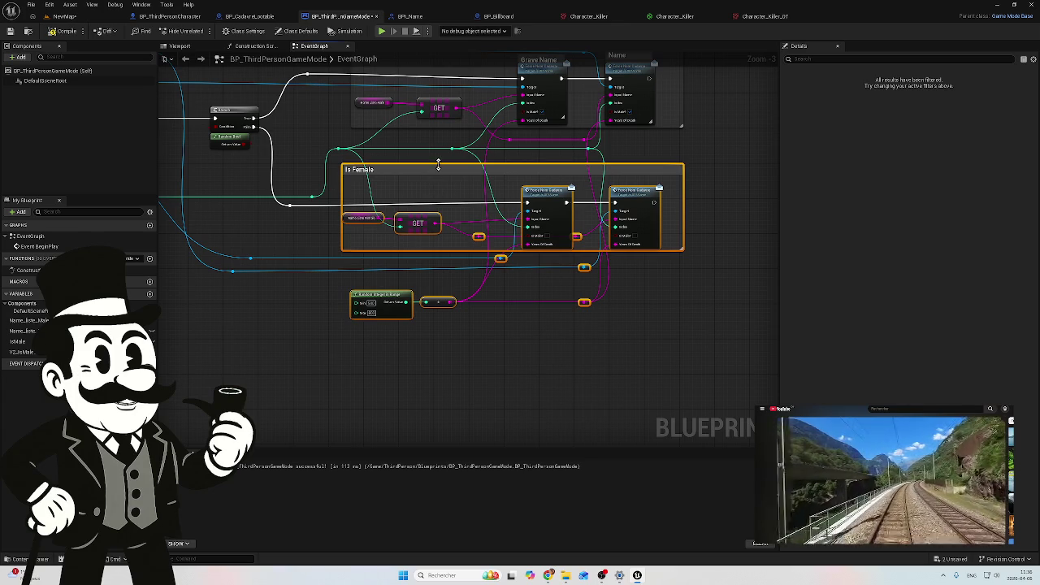
mouse_move(443, 169)
mouse_down()
mouse_move(453, 241)
mouse_move(446, 238)
mouse_up()
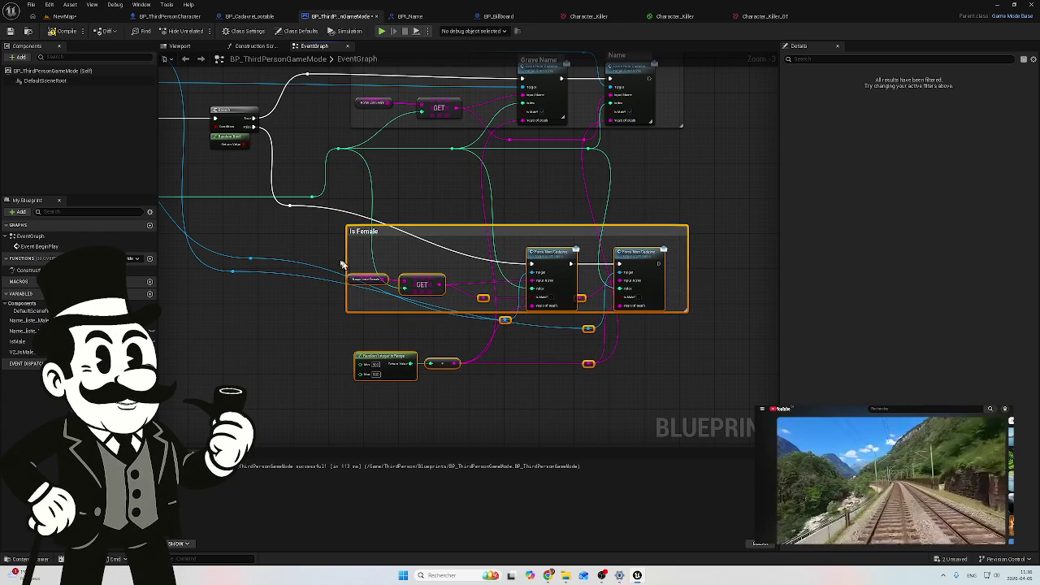
Move the Random Integer in Range and conversion nodes up between the groups
click(271, 251)
mouse_move(272, 251)
mouse_down()
mouse_move(227, 278)
mouse_move(251, 296)
mouse_move(242, 324)
mouse_up()
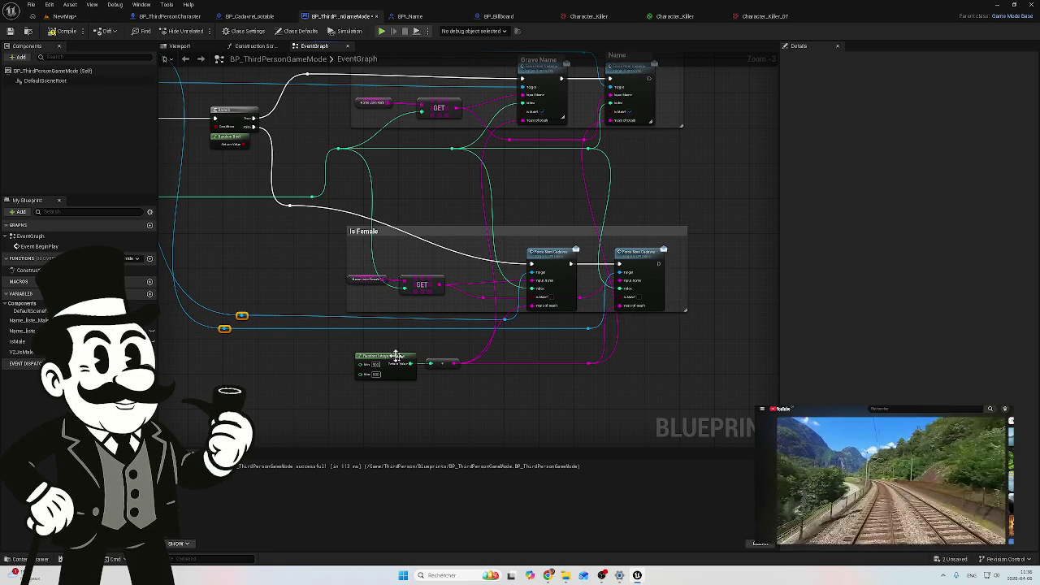
mouse_move(459, 393)
mouse_down()
mouse_move(354, 353)
mouse_move(383, 325)
mouse_move(376, 200)
mouse_move(228, 216)
mouse_move(262, 206)
mouse_move(291, 227)
mouse_move(265, 227)
mouse_move(576, 277)
mouse_move(583, 200)
mouse_move(536, 202)
mouse_move(582, 189)
mouse_move(617, 194)
mouse_move(561, 194)
mouse_move(591, 204)
mouse_move(583, 198)
mouse_up()
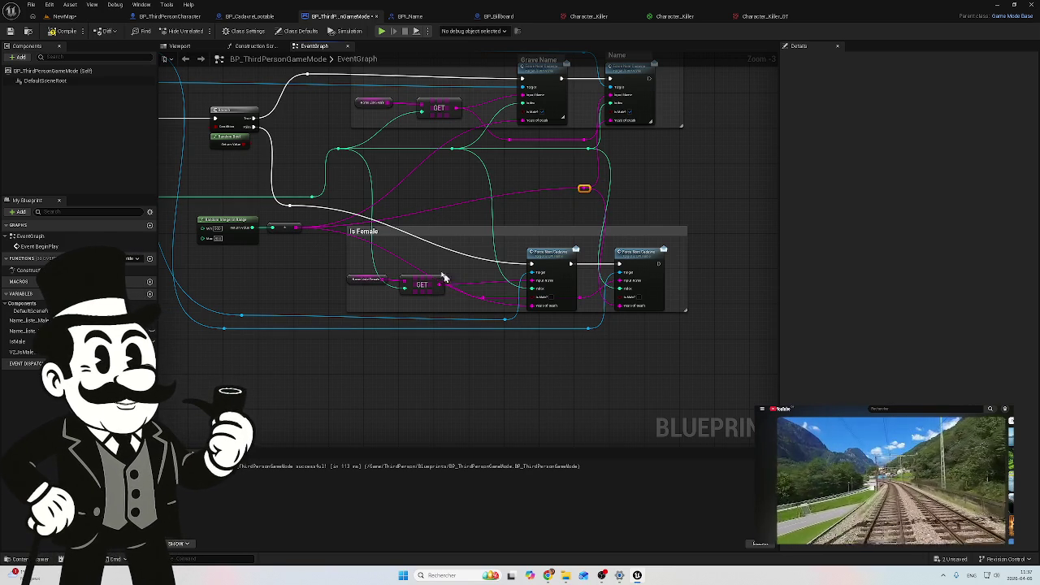
Unplug the year wires from the two female Years Of Death inputs
scroll(379, 254, up, 1)
drag(405, 201, 457, 241)
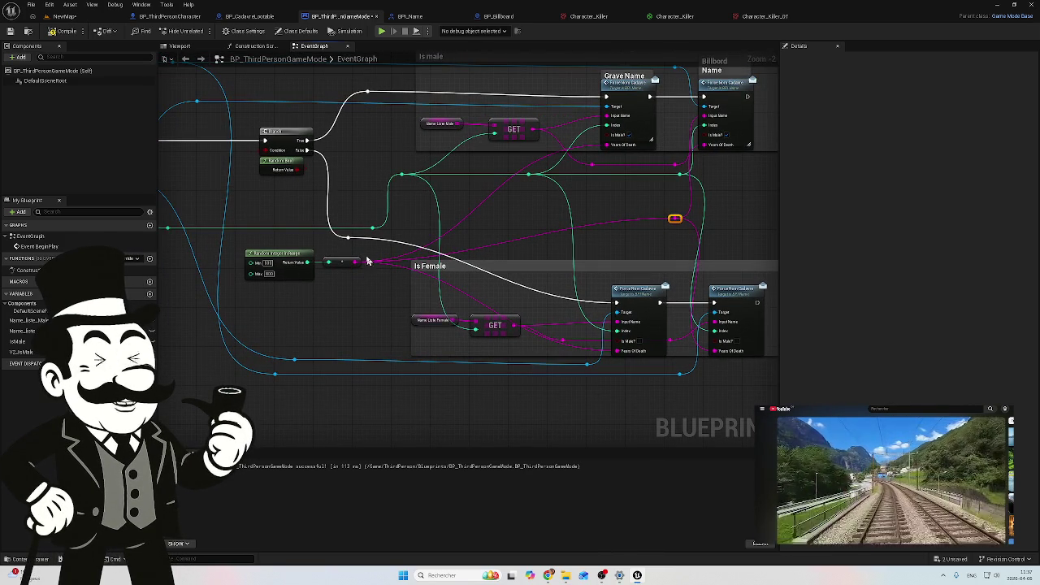
scroll(483, 289, up, 1)
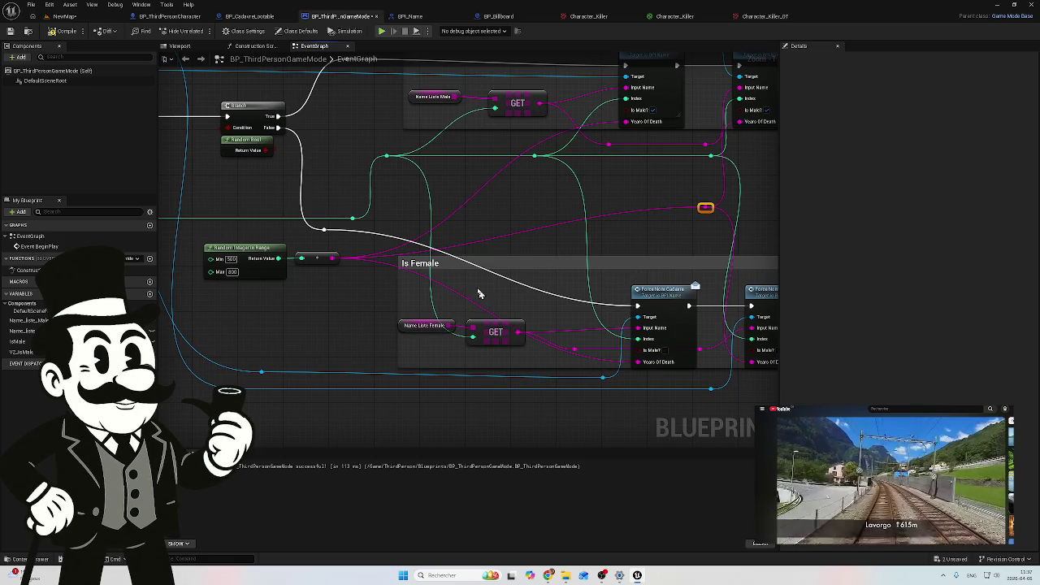
click(477, 204)
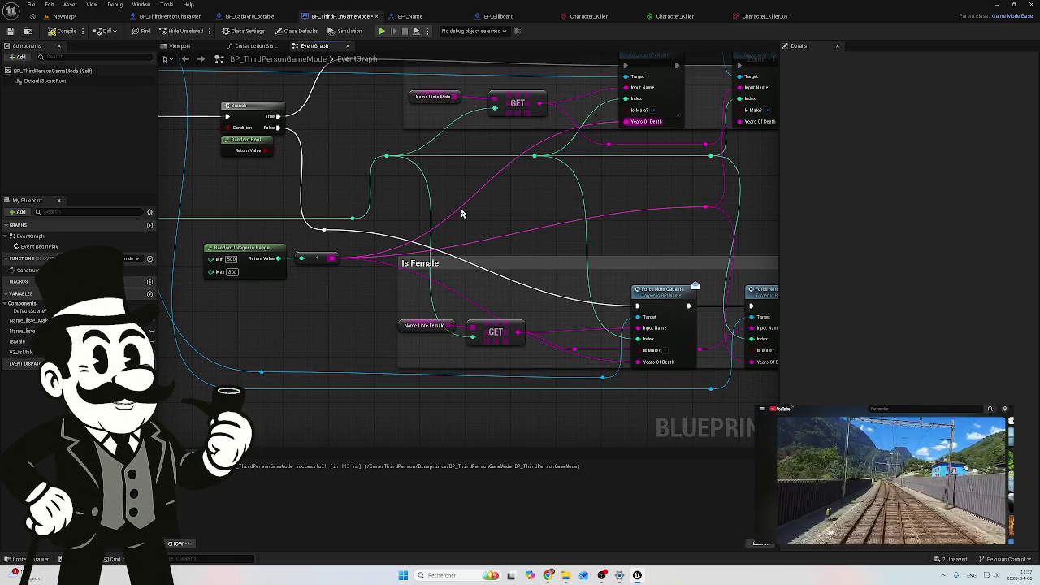
alt+click(462, 211)
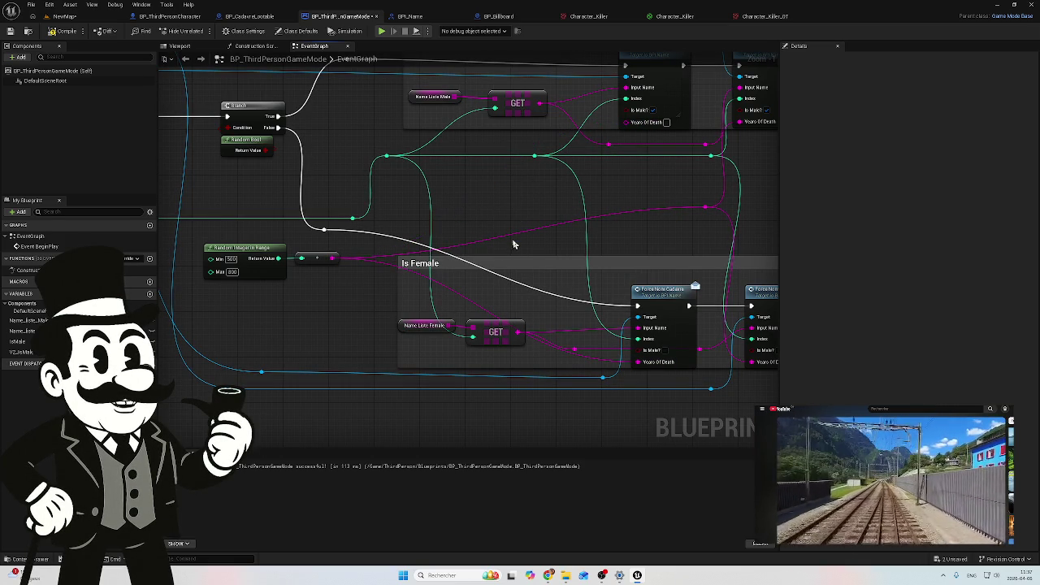
alt+click(378, 264)
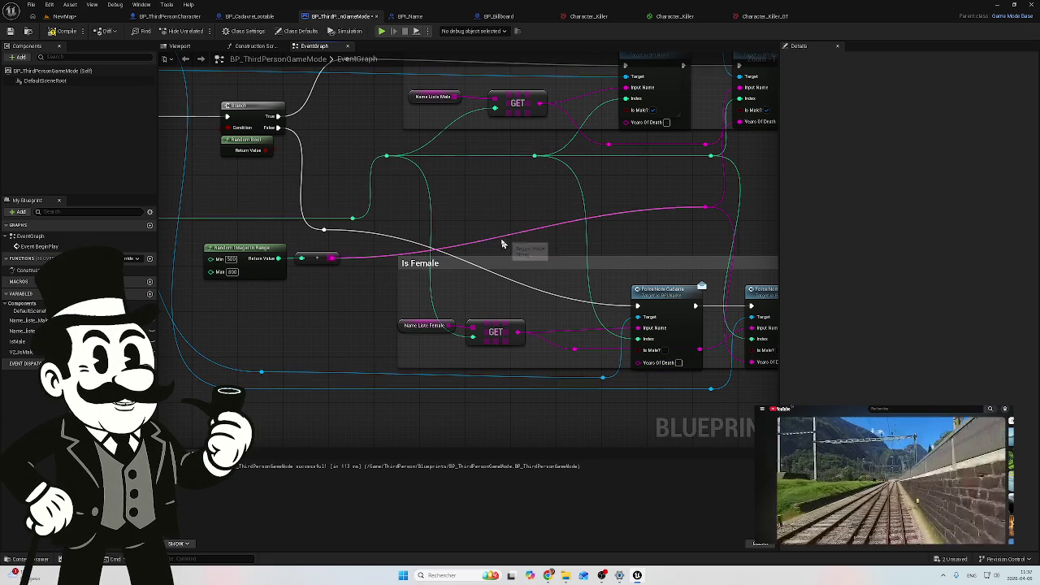
Line up the teal index wire's reroute points and straighten them into one row
click(350, 220)
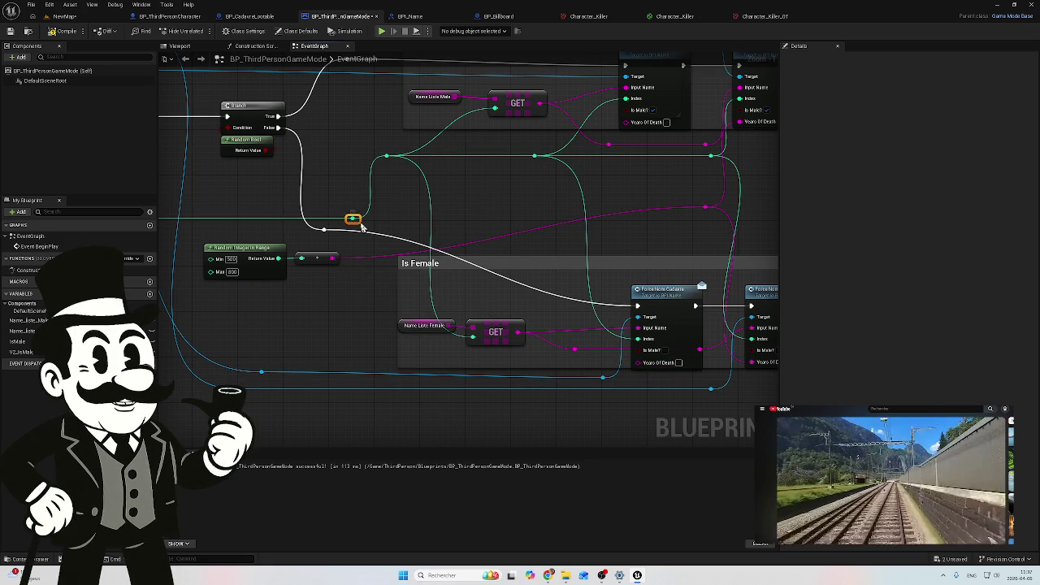
scroll(440, 206, down, 2)
mouse_move(439, 206)
mouse_down()
mouse_move(658, 204)
mouse_move(641, 220)
mouse_move(663, 222)
mouse_move(639, 228)
mouse_up()
key(ctrl+z)
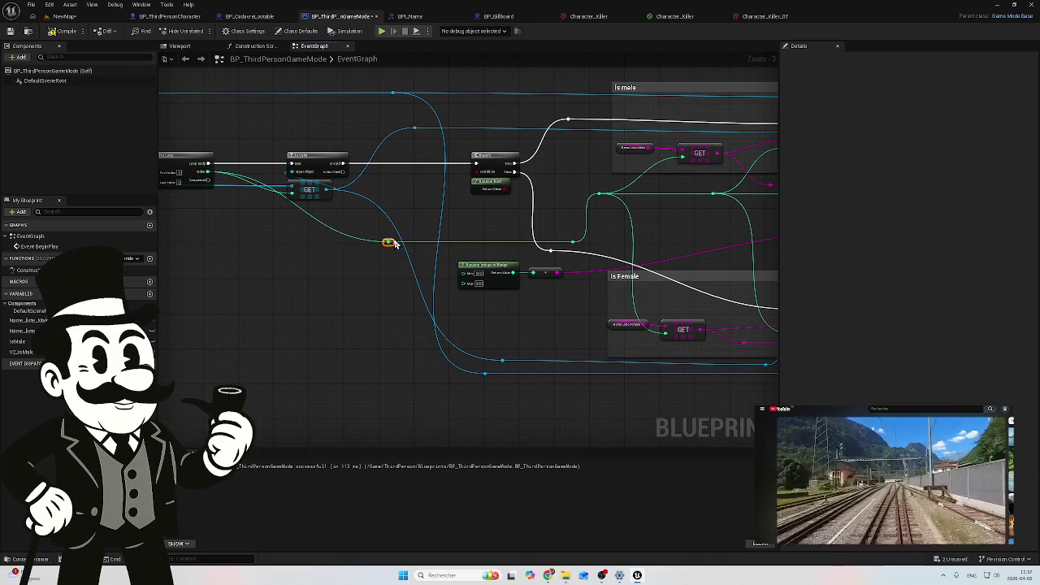
mouse_move(392, 245)
mouse_down()
mouse_move(248, 246)
mouse_move(251, 218)
mouse_up()
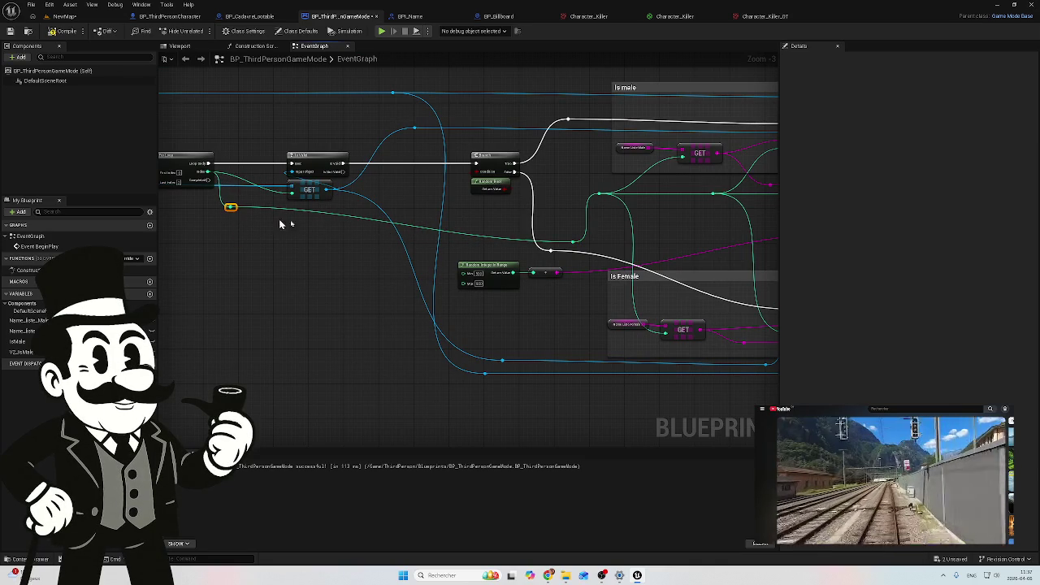
key(ctrl+z)
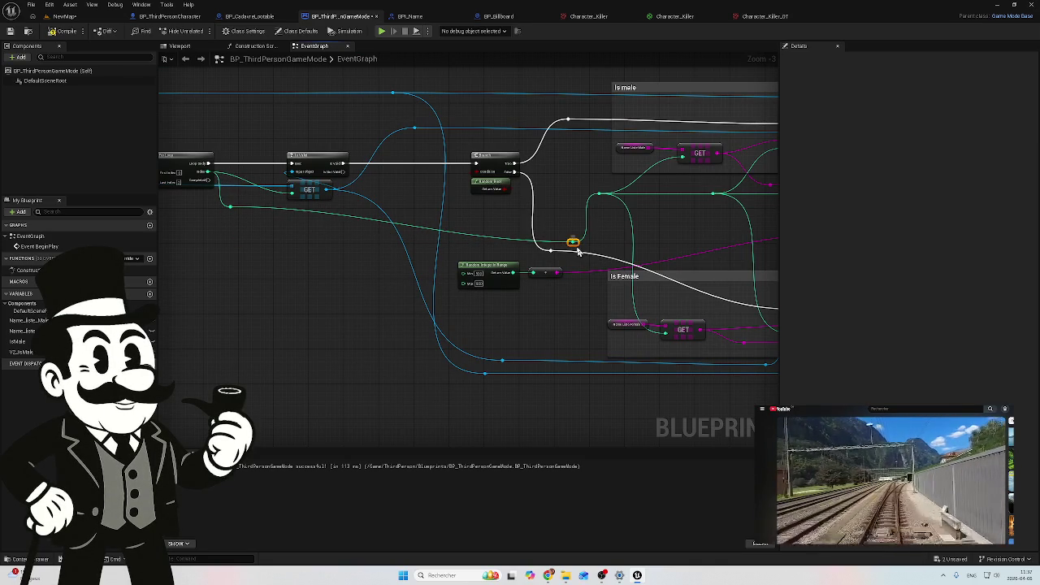
mouse_move(575, 244)
mouse_down()
mouse_move(575, 215)
mouse_move(431, 207)
mouse_up()
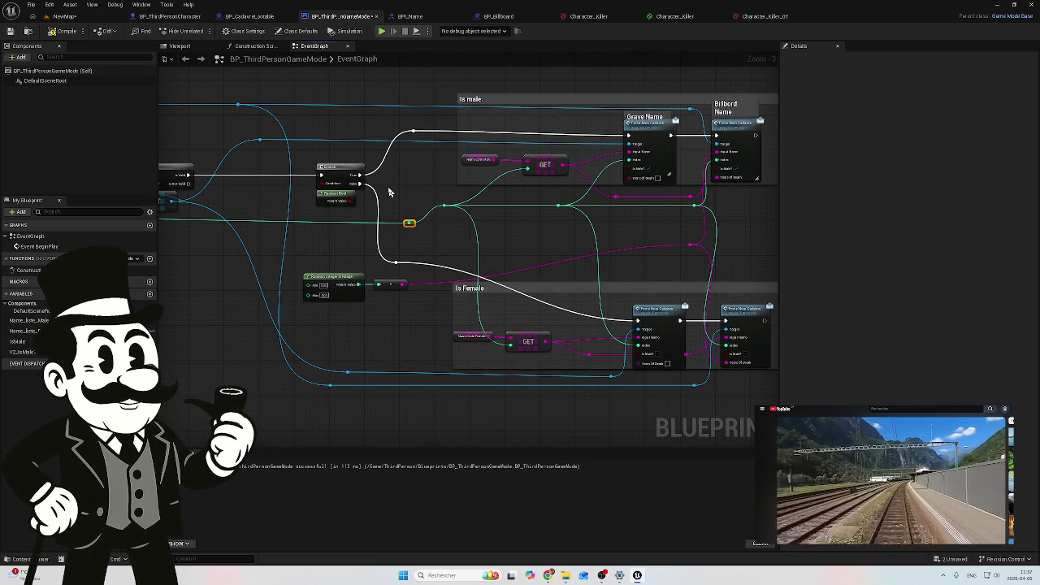
mouse_move(391, 189)
mouse_down()
mouse_move(465, 215)
mouse_move(623, 227)
mouse_move(668, 248)
mouse_move(693, 240)
mouse_up()
key(Delete)
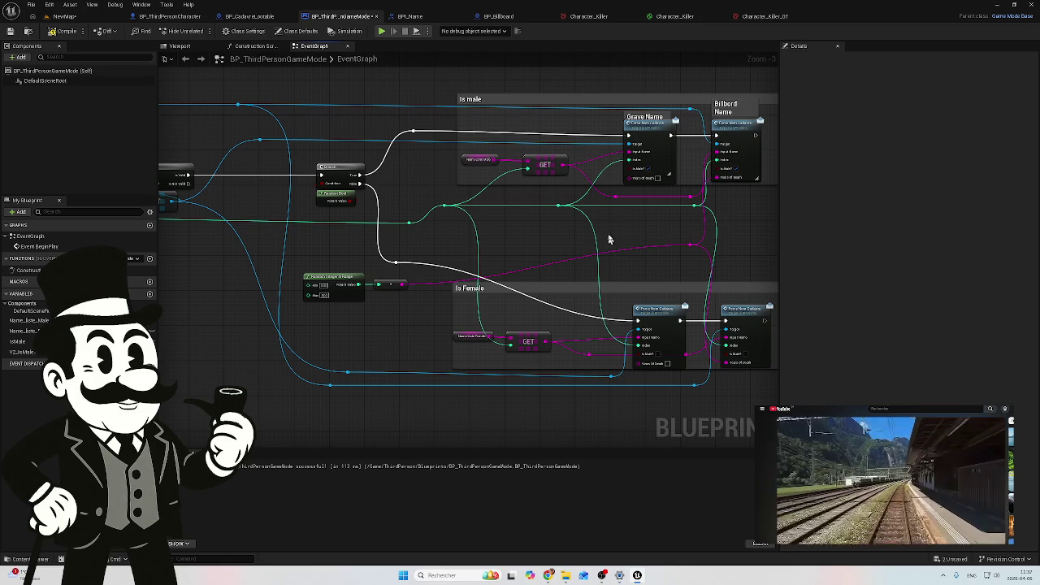
mouse_move(719, 205)
mouse_down()
mouse_move(415, 256)
mouse_move(385, 242)
mouse_move(417, 216)
mouse_move(421, 225)
mouse_move(400, 226)
mouse_up()
key(q)
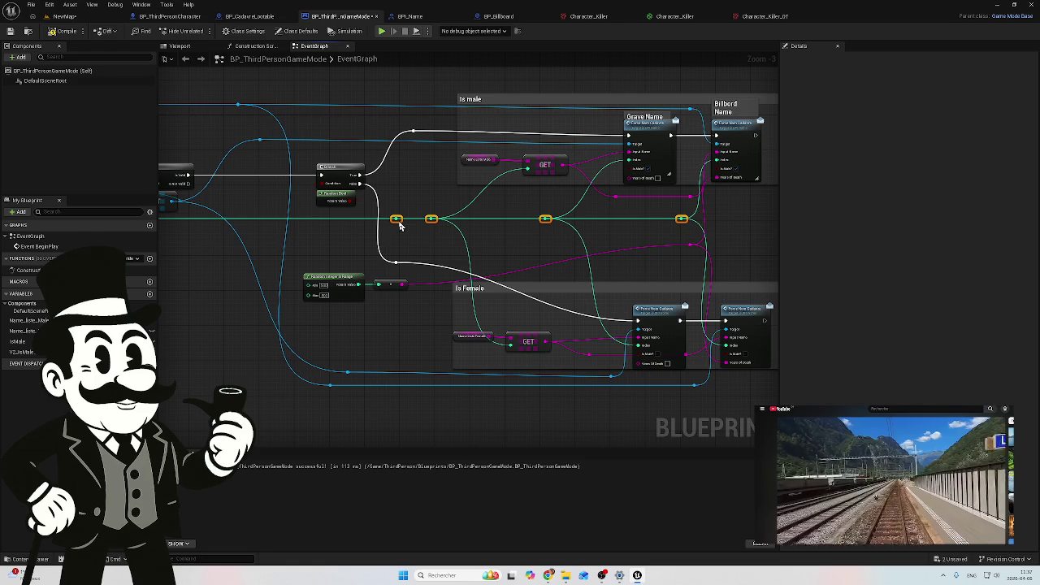
Add reroute points on the pink year wire above and beside the Is Female group
scroll(483, 235, up, 1)
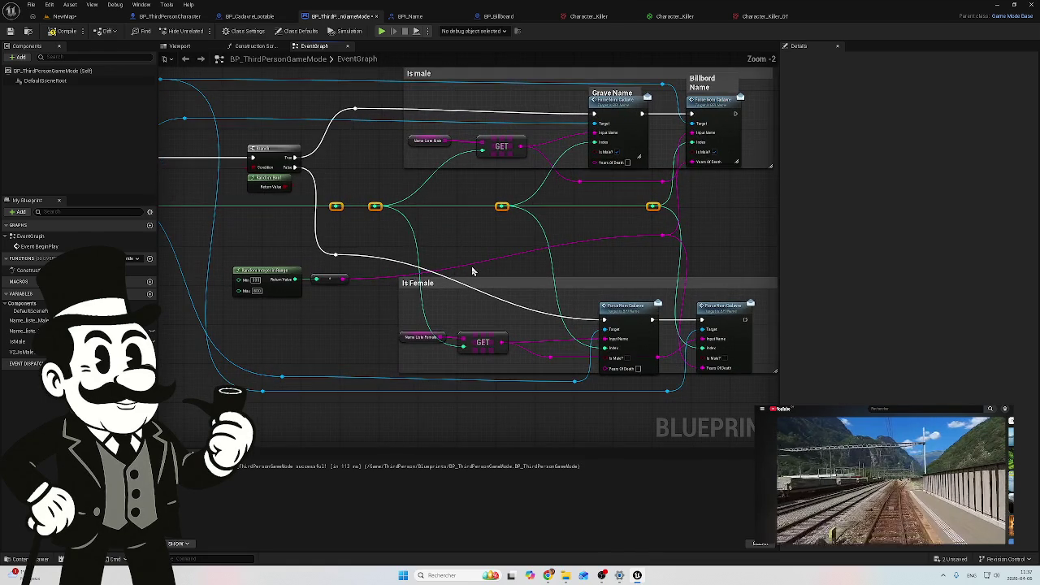
double_click(472, 269)
mouse_move(472, 261)
mouse_down()
mouse_move(455, 245)
mouse_move(460, 237)
mouse_move(558, 242)
mouse_move(533, 243)
mouse_move(595, 162)
mouse_up()
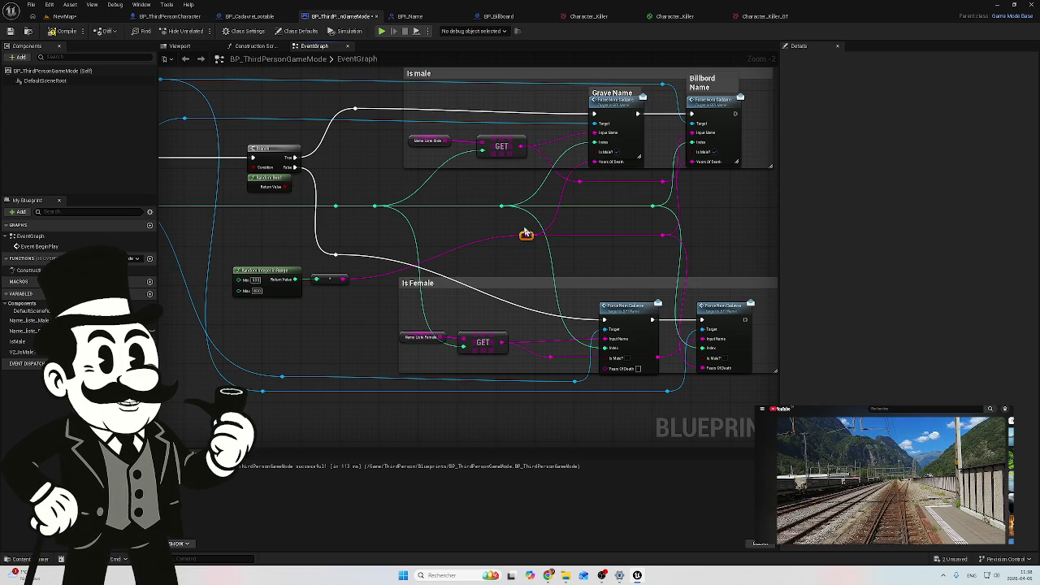
mouse_move(530, 236)
mouse_down()
mouse_move(547, 287)
mouse_move(610, 379)
mouse_move(606, 369)
mouse_up()
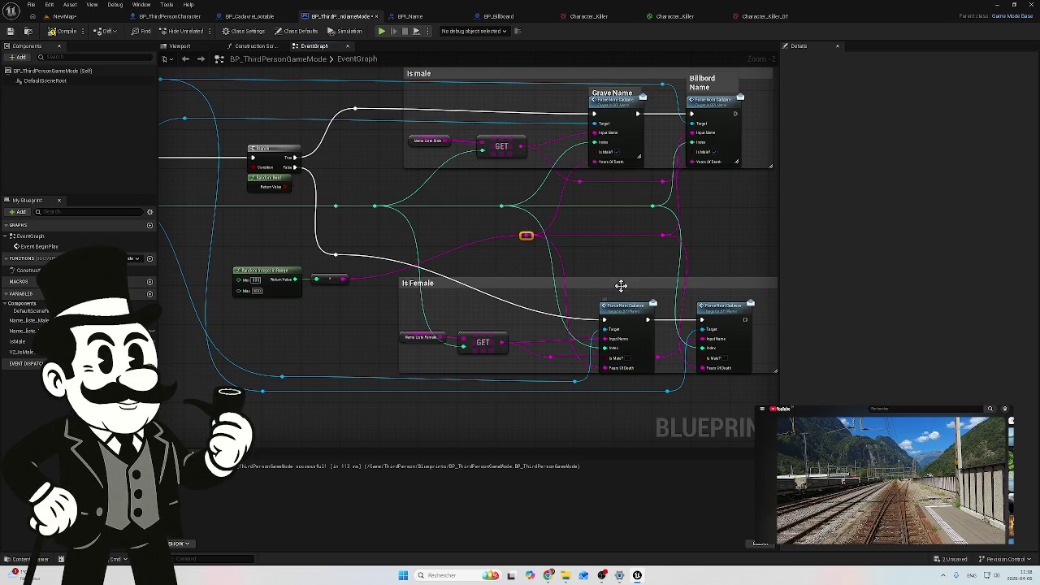
scroll(552, 243, up, 2)
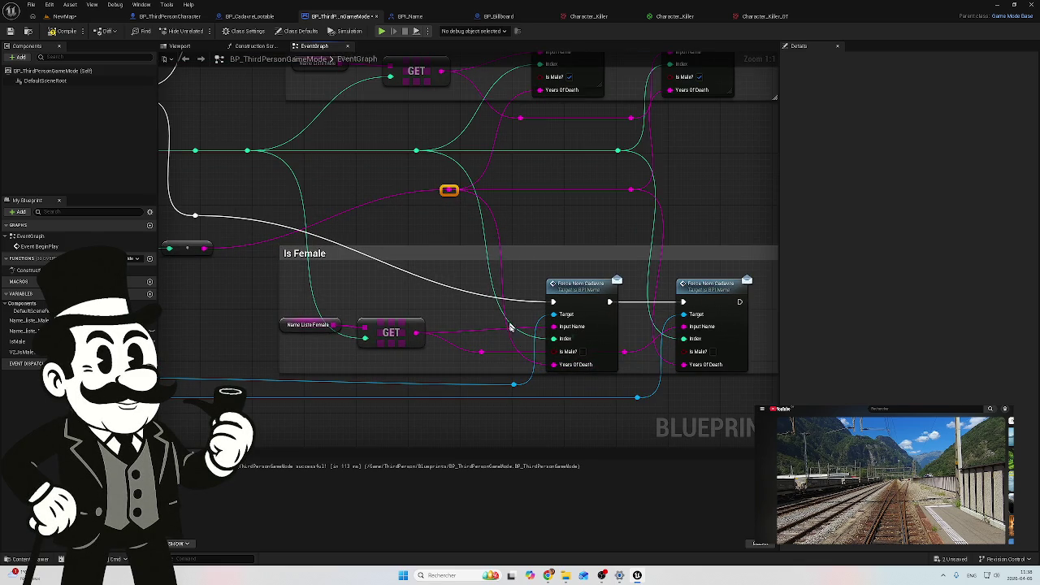
double_click(521, 353)
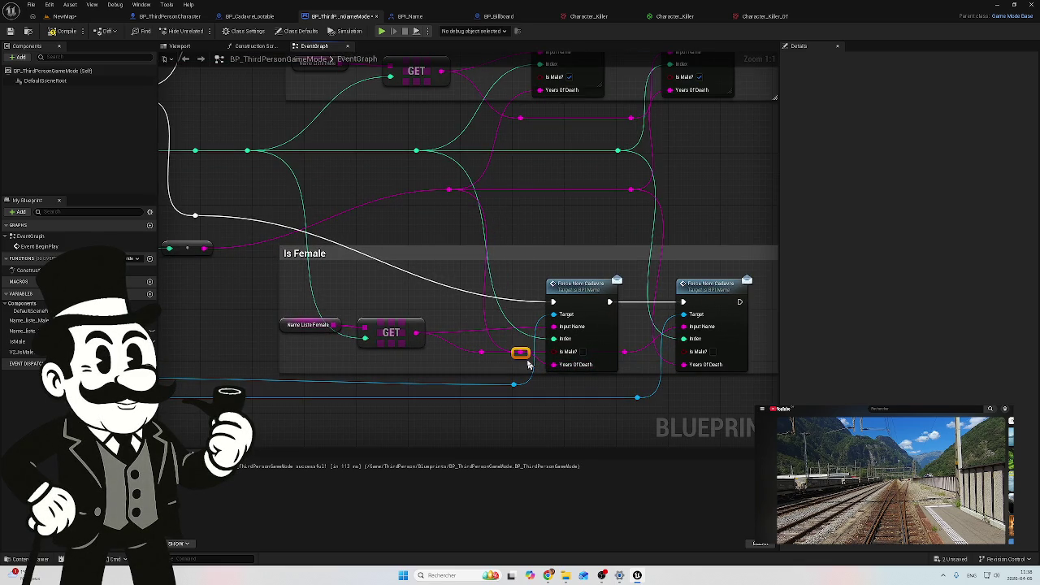
drag(521, 354, 477, 371)
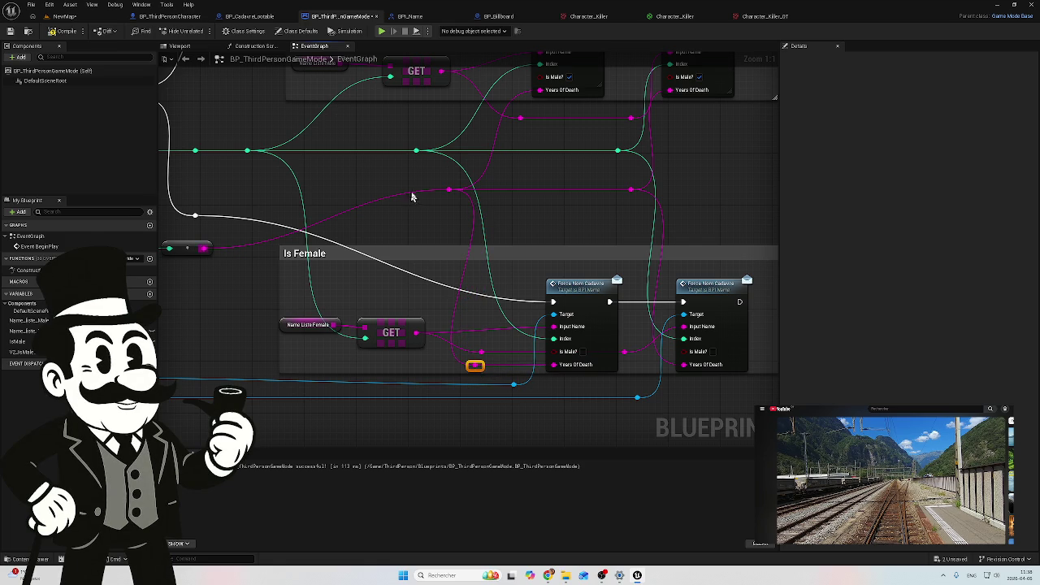
Delete the extra reroute and connect the year reroute to the female Years Of Death input
click(450, 191)
drag(454, 200, 429, 198)
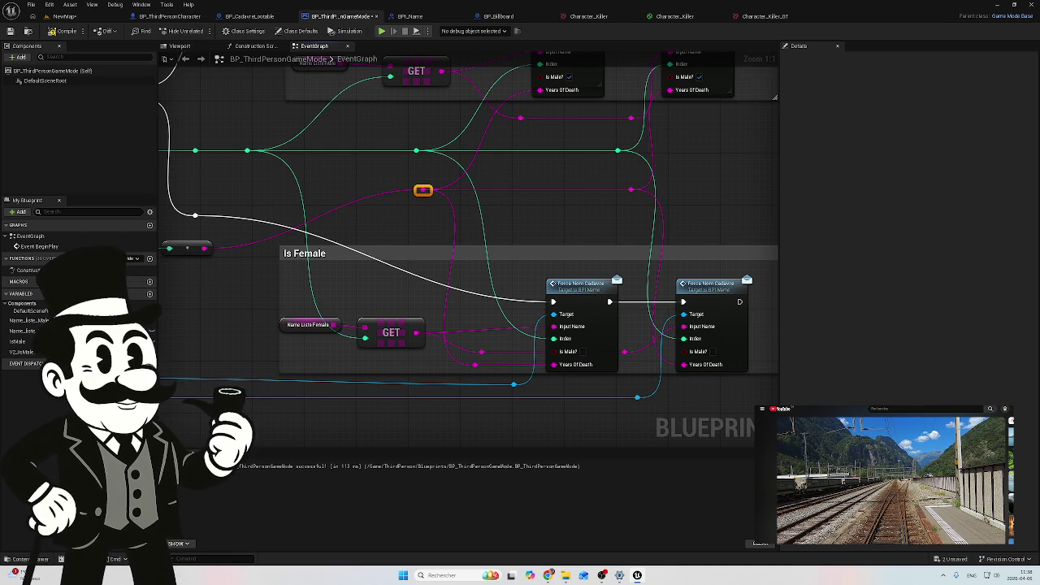
drag(198, 282, 249, 276)
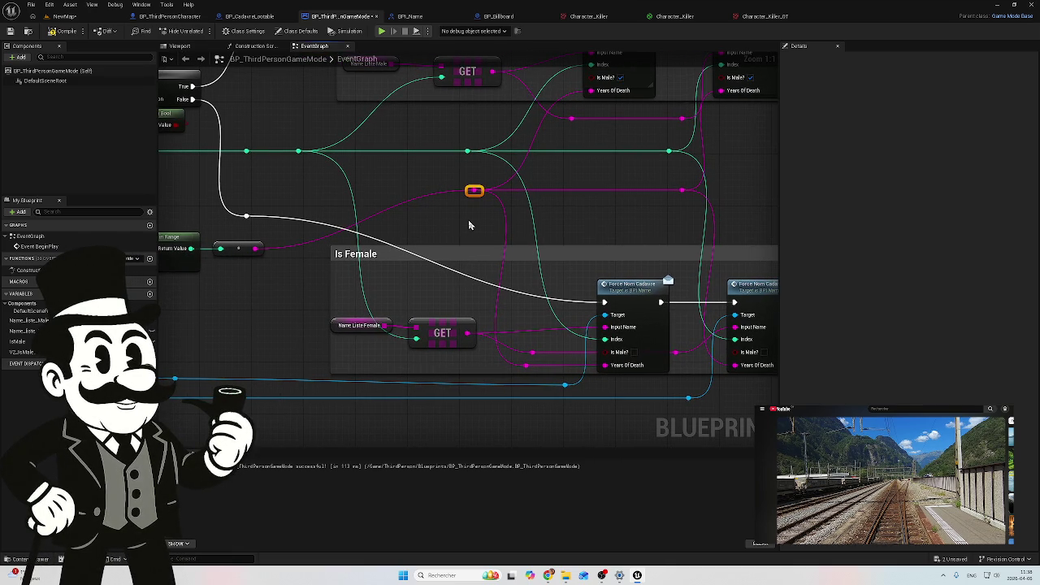
right_click(529, 370)
click(526, 383)
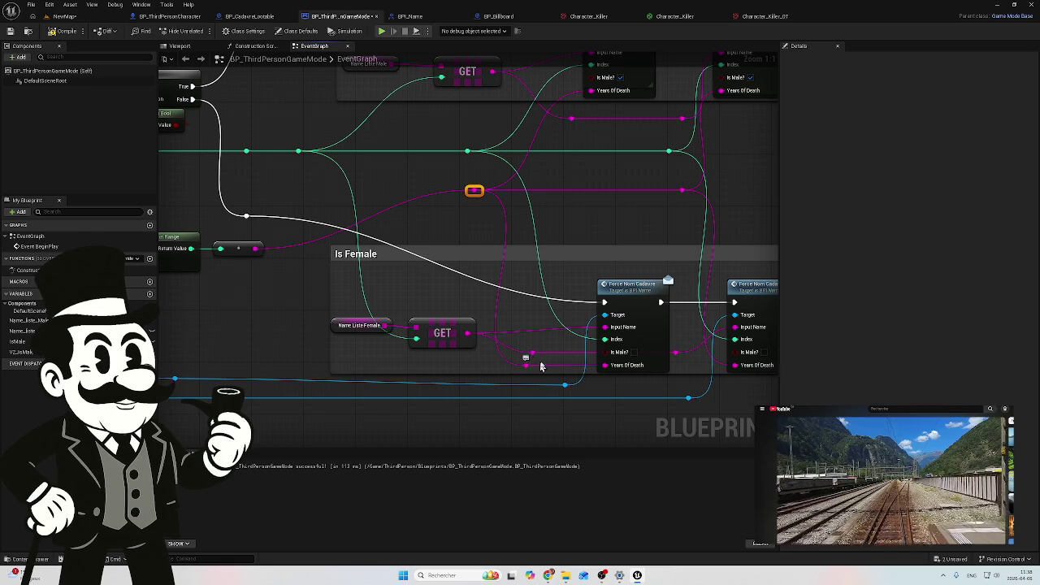
click(527, 367)
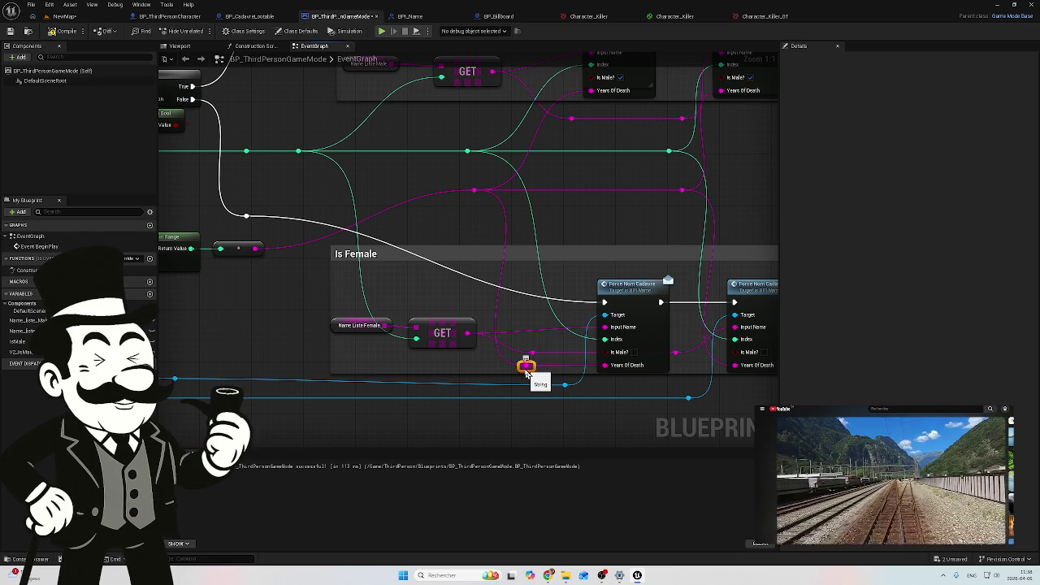
key(Delete)
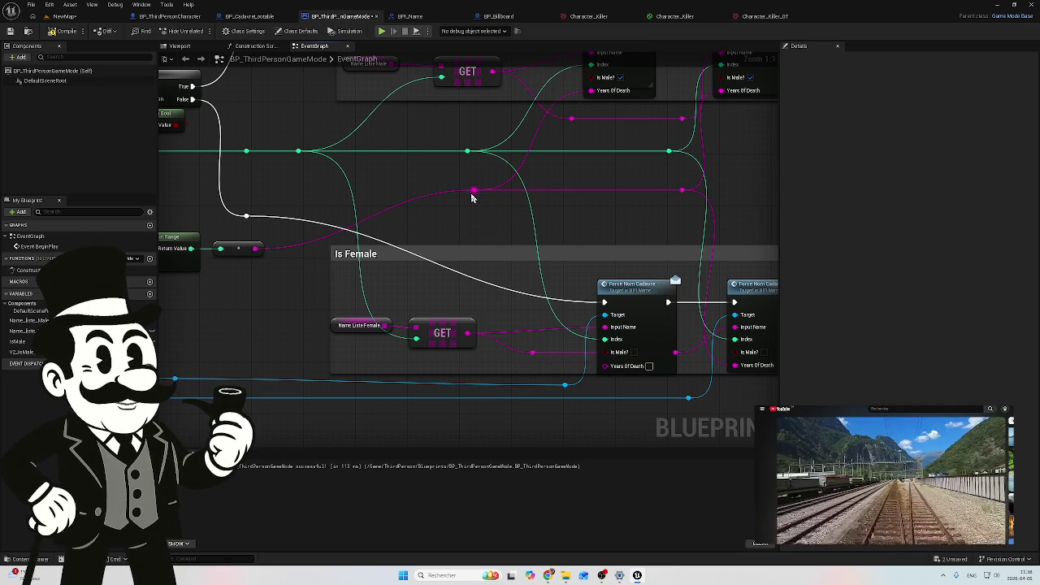
mouse_move(474, 190)
mouse_down()
mouse_move(543, 322)
mouse_move(608, 372)
mouse_up()
mouse_move(599, 226)
mouse_down()
mouse_move(462, 217)
mouse_move(455, 226)
mouse_up()
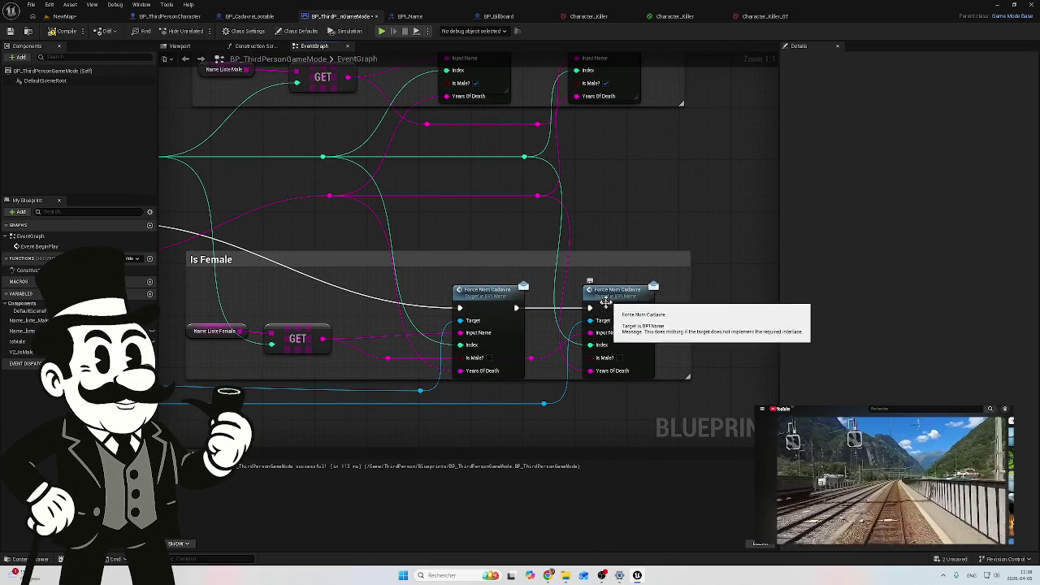
scroll(618, 221, down, 2)
mouse_move(618, 220)
mouse_down()
mouse_move(680, 196)
mouse_move(707, 219)
mouse_move(677, 231)
mouse_move(712, 244)
mouse_move(702, 279)
mouse_up()
scroll(701, 282, down, 1)
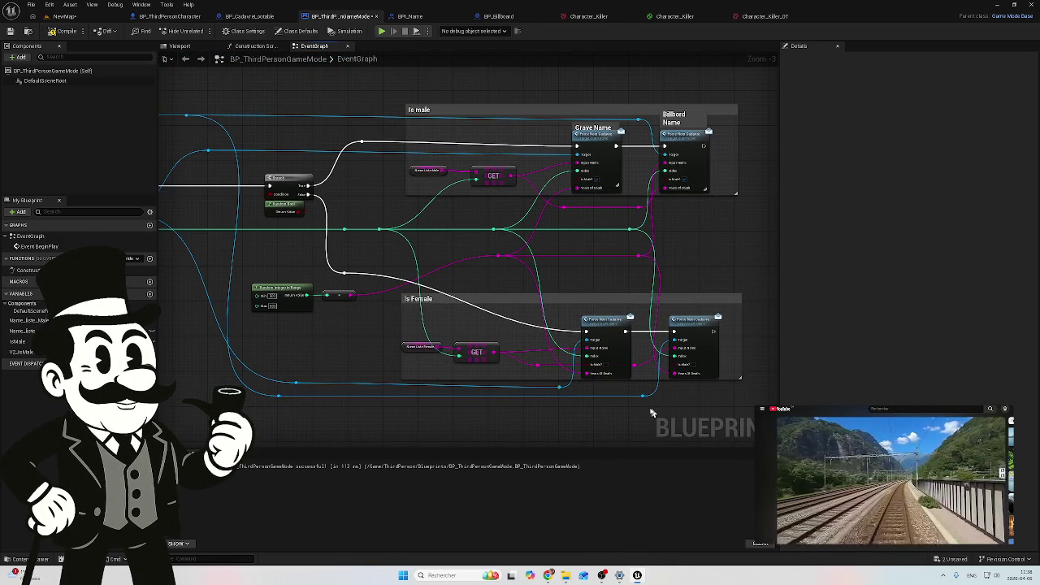
drag(700, 391, 398, 418)
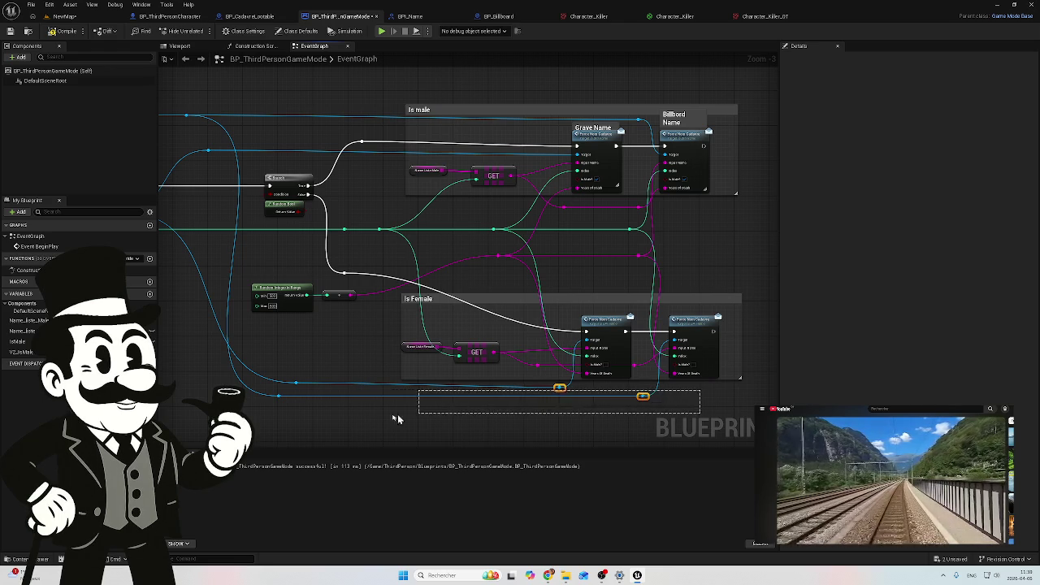
click(664, 413)
mouse_move(664, 413)
mouse_down()
mouse_move(512, 362)
mouse_move(268, 373)
mouse_move(289, 384)
mouse_move(301, 287)
mouse_up()
key(ctrl+z)
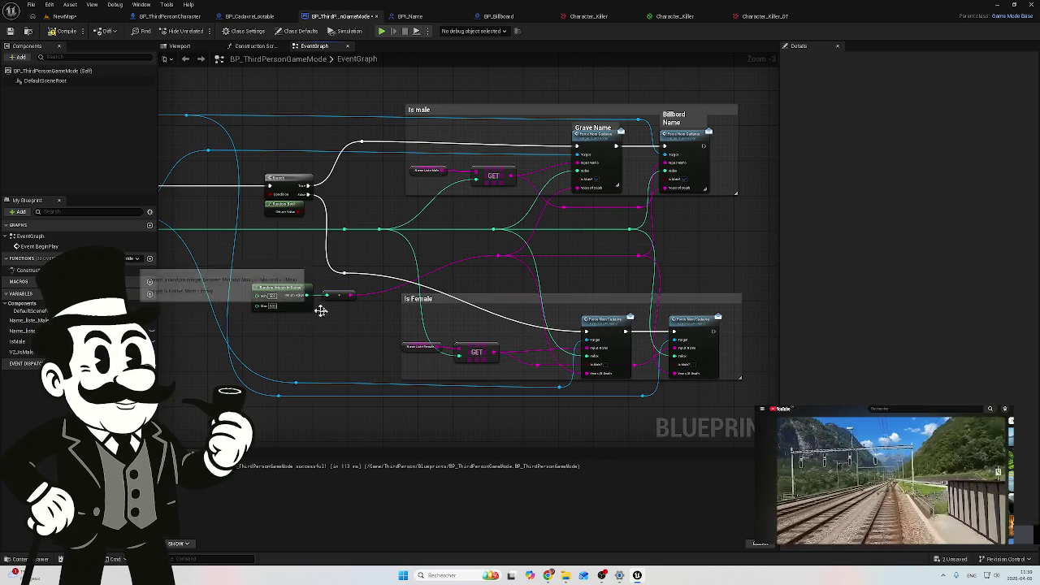
drag(667, 407, 258, 391)
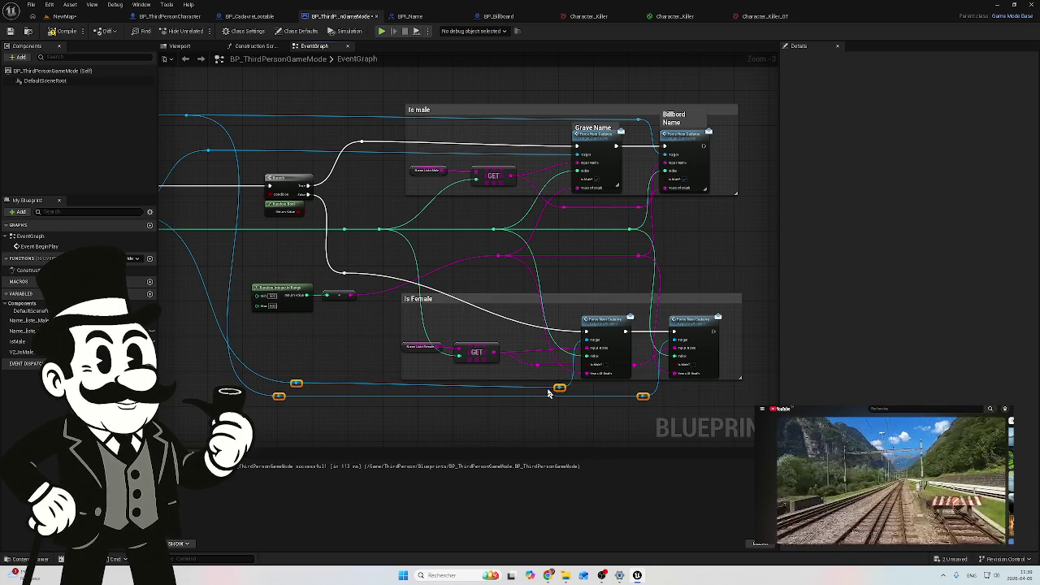
mouse_move(560, 388)
mouse_down()
mouse_move(553, 245)
mouse_move(538, 246)
mouse_up()
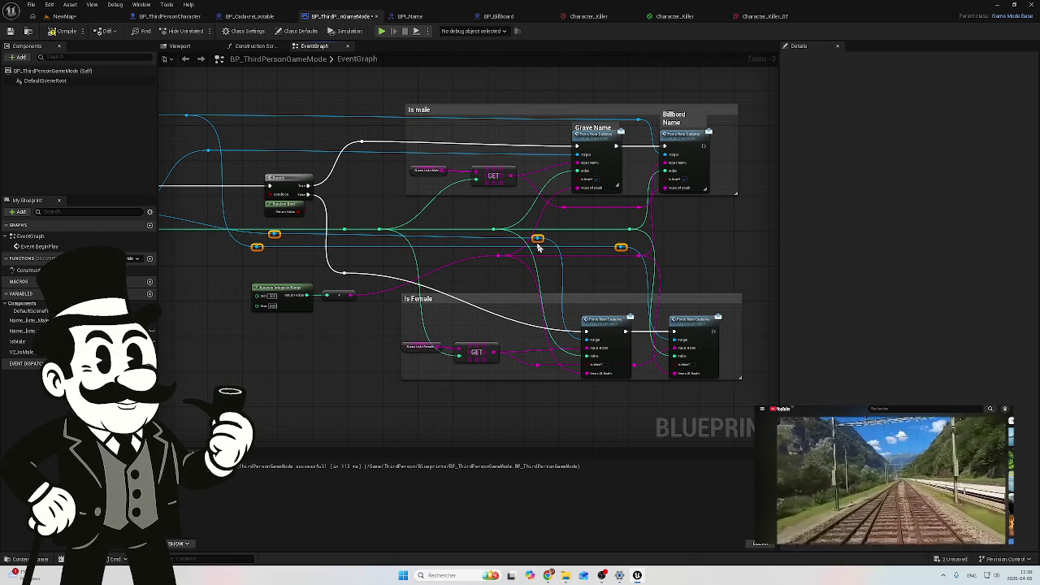
click(262, 274)
mouse_move(263, 274)
mouse_down()
mouse_move(423, 304)
mouse_move(230, 324)
mouse_up()
scroll(231, 322, up, 3)
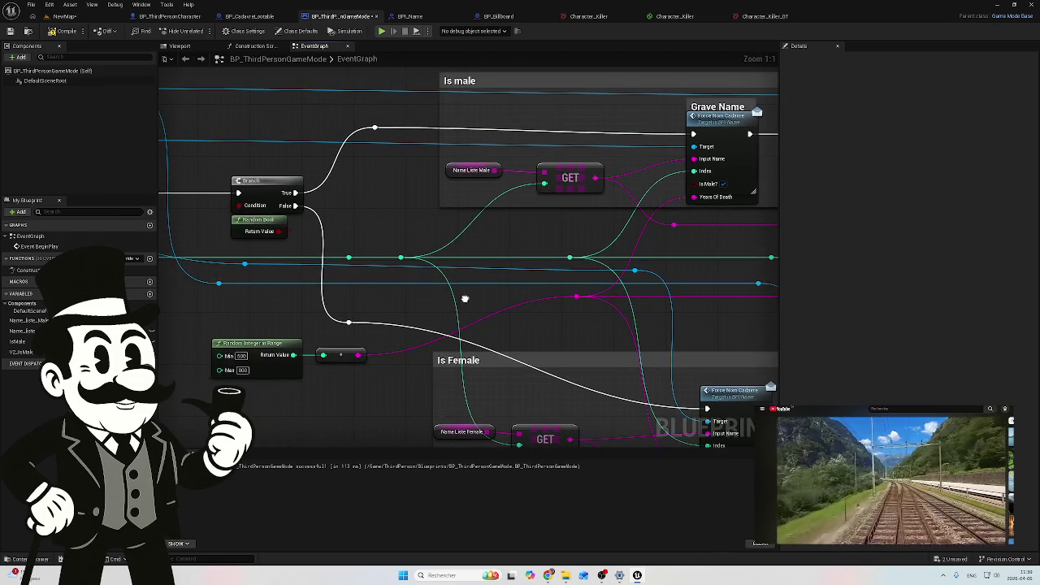
click(245, 264)
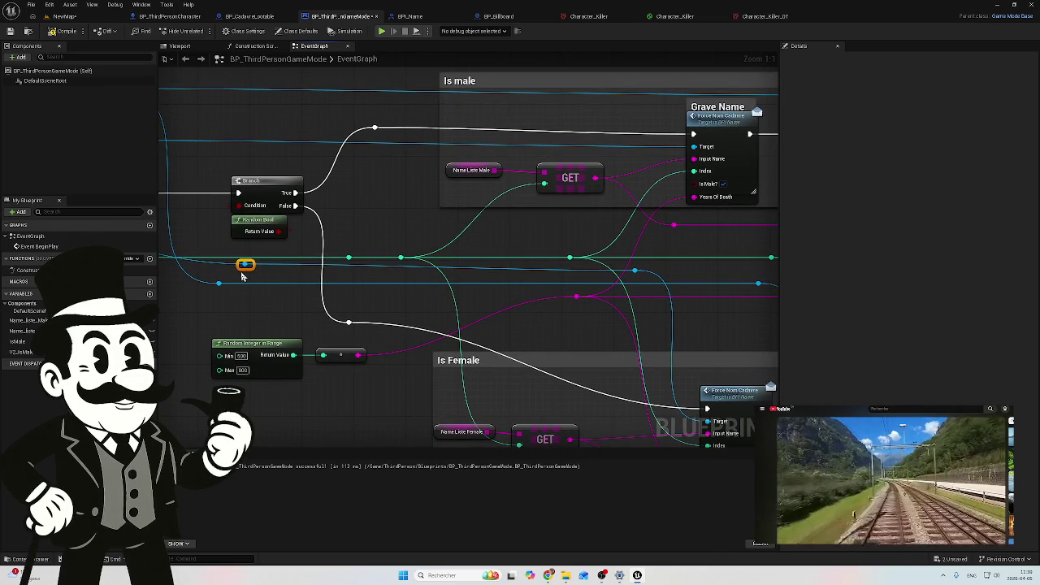
mouse_move(248, 278)
mouse_down()
mouse_move(479, 323)
mouse_move(437, 297)
mouse_up()
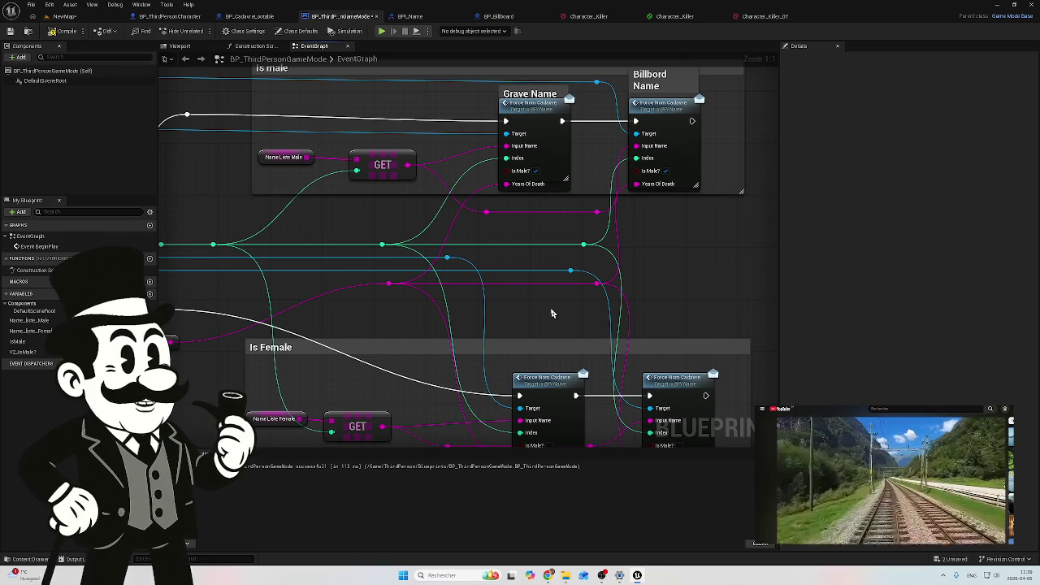
mouse_move(543, 300)
mouse_down()
mouse_move(601, 292)
mouse_move(660, 308)
mouse_move(560, 271)
mouse_move(459, 292)
mouse_move(223, 294)
mouse_move(381, 296)
mouse_move(263, 287)
mouse_move(364, 305)
mouse_move(320, 312)
mouse_move(405, 311)
mouse_move(245, 332)
mouse_move(220, 324)
mouse_up()
scroll(601, 292, down, 1)
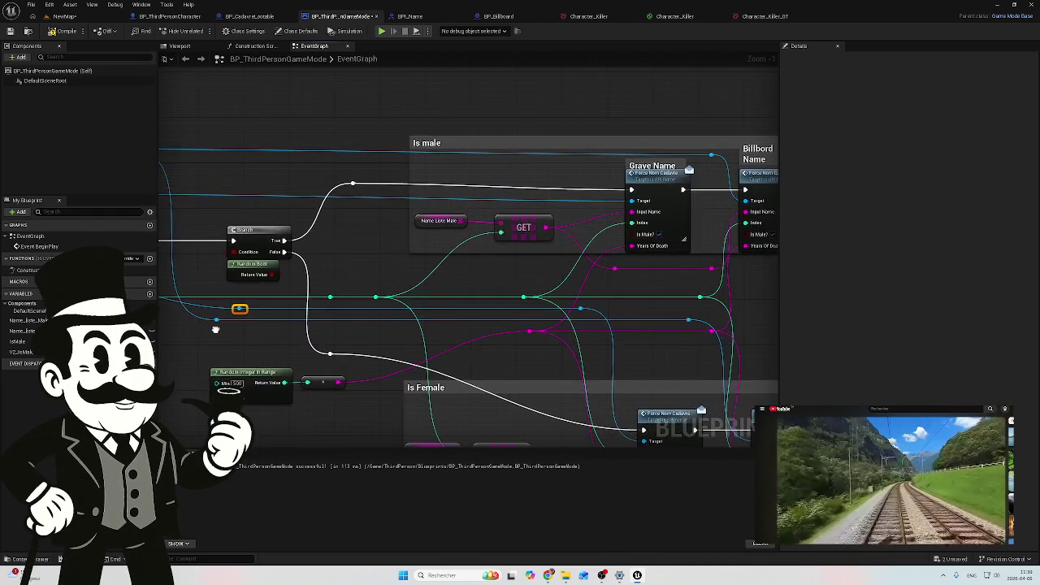
scroll(220, 325, down, 3)
mouse_move(399, 384)
mouse_down()
mouse_move(553, 329)
mouse_move(596, 329)
mouse_up()
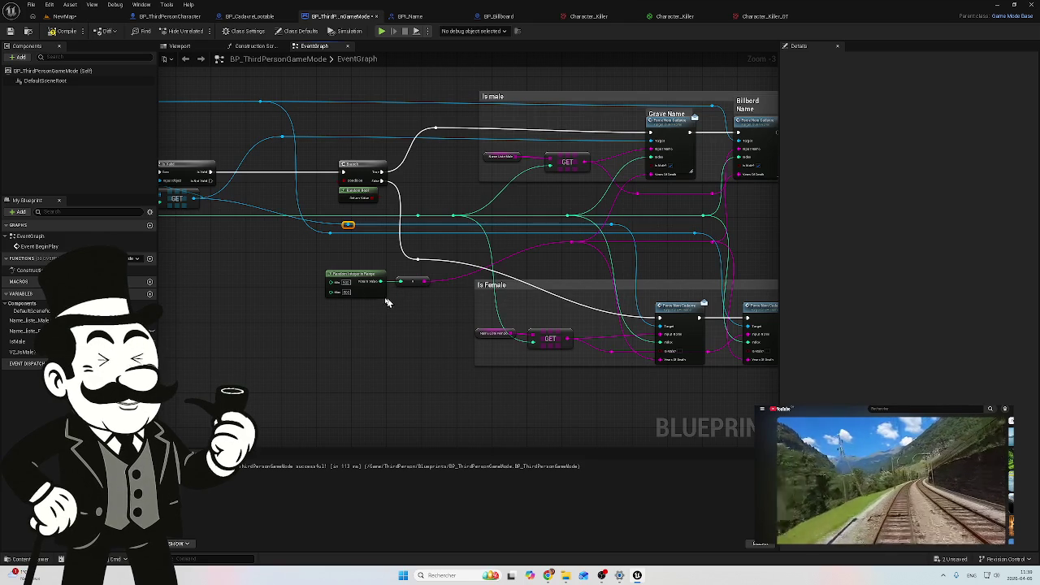
drag(435, 329, 349, 347)
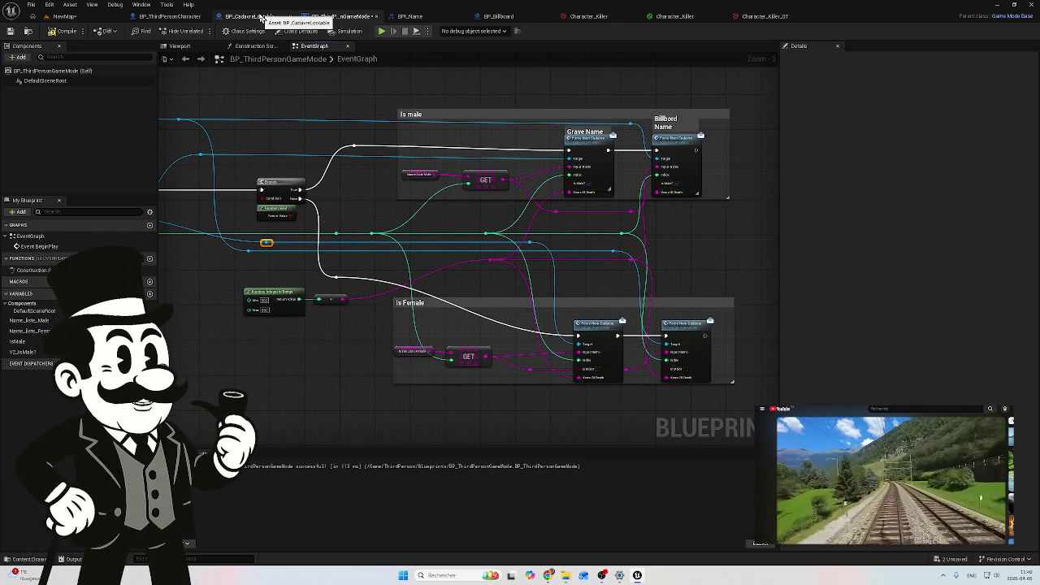
In BP_CadavreLootable, replace To Text (Integer) with To Text (String) on the Years Of Death wire
click(262, 17)
mouse_move(290, 116)
mouse_down()
mouse_move(376, 143)
mouse_move(552, 136)
mouse_up()
scroll(376, 143, down, 2)
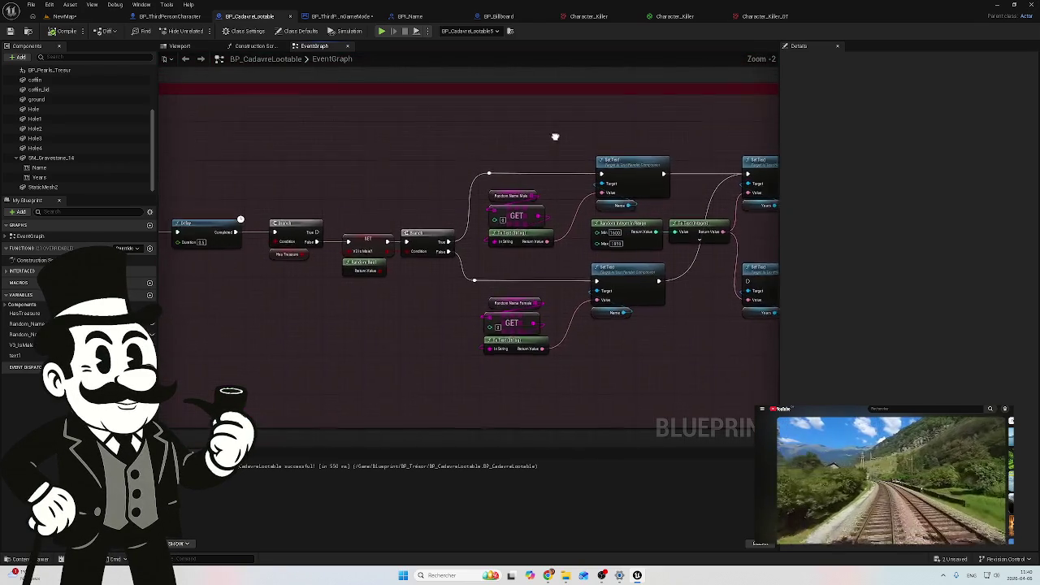
scroll(506, 165, down, 3)
scroll(470, 353, up, 3)
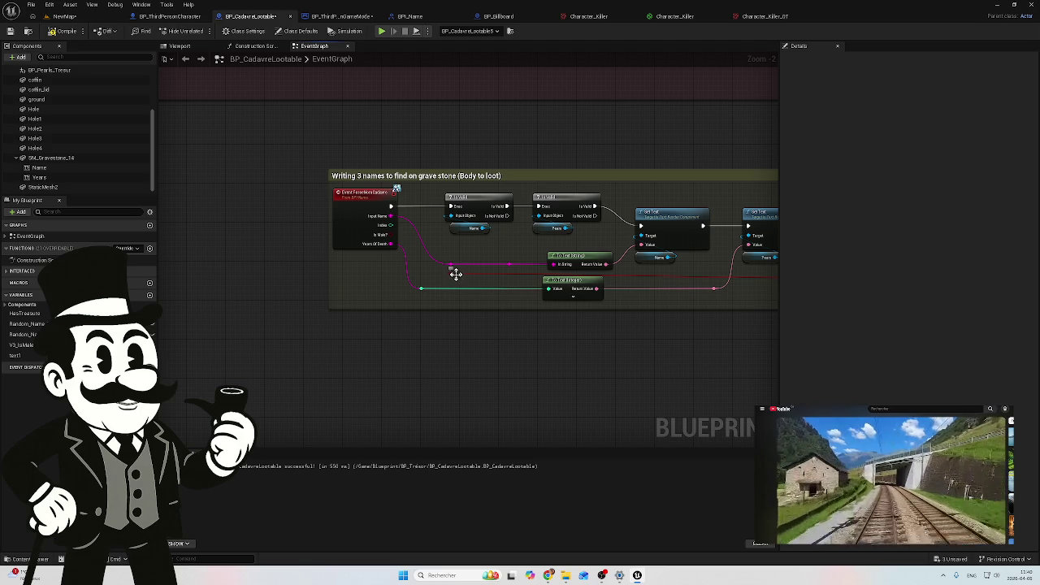
scroll(435, 274, up, 1)
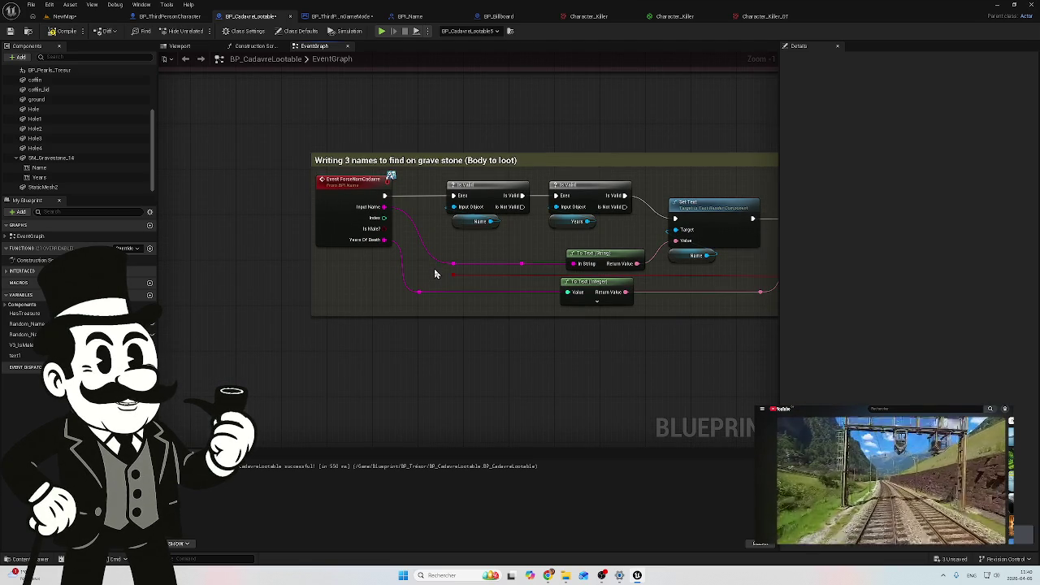
drag(391, 275, 321, 280)
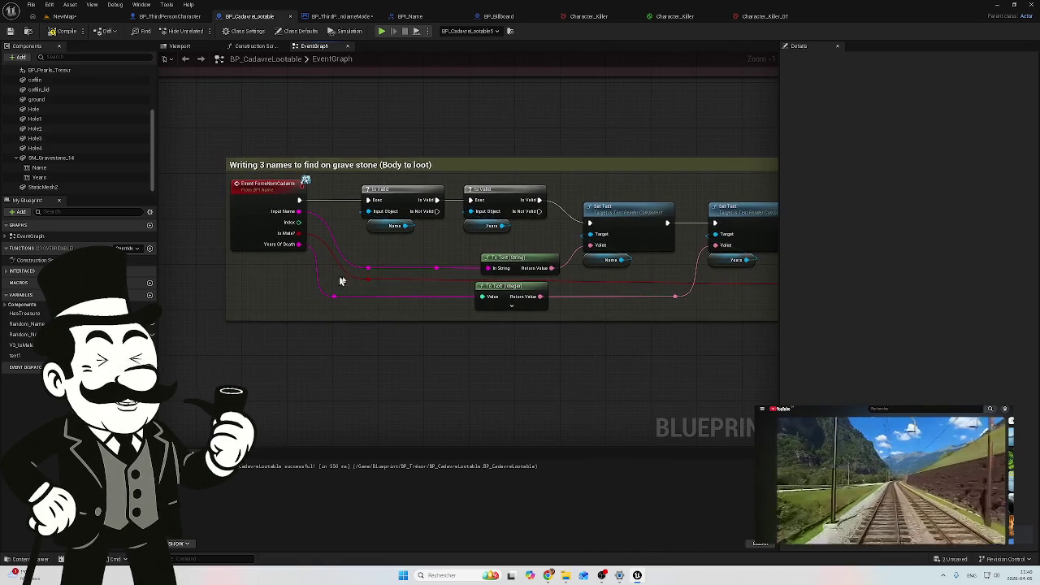
click(512, 287)
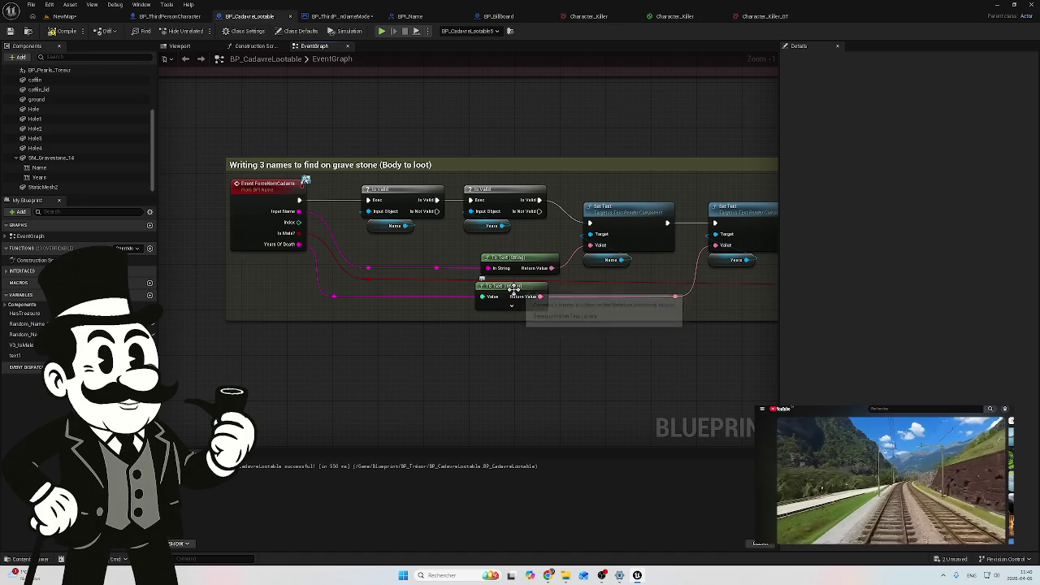
key(Delete)
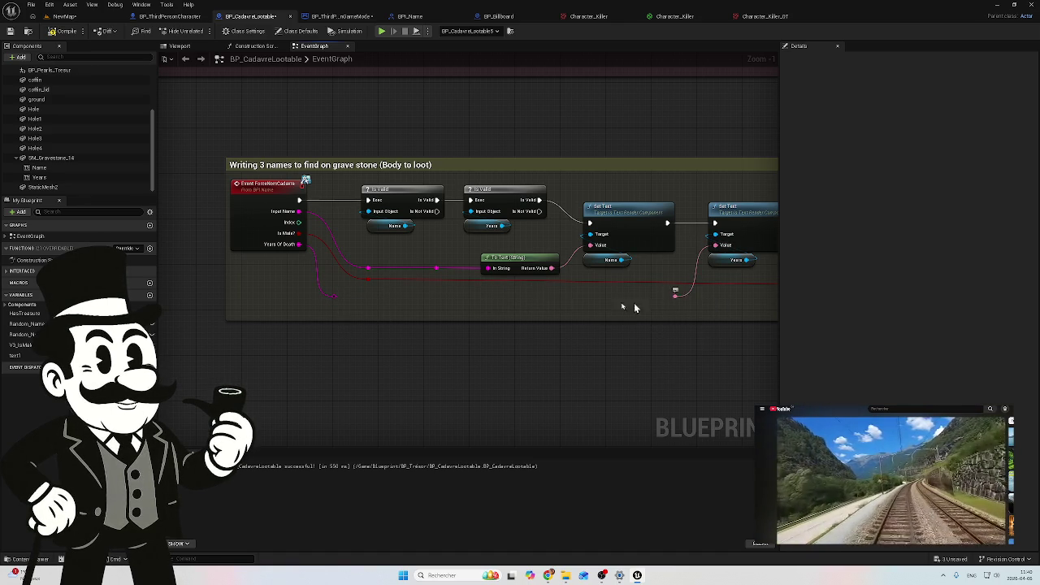
drag(342, 297, 675, 296)
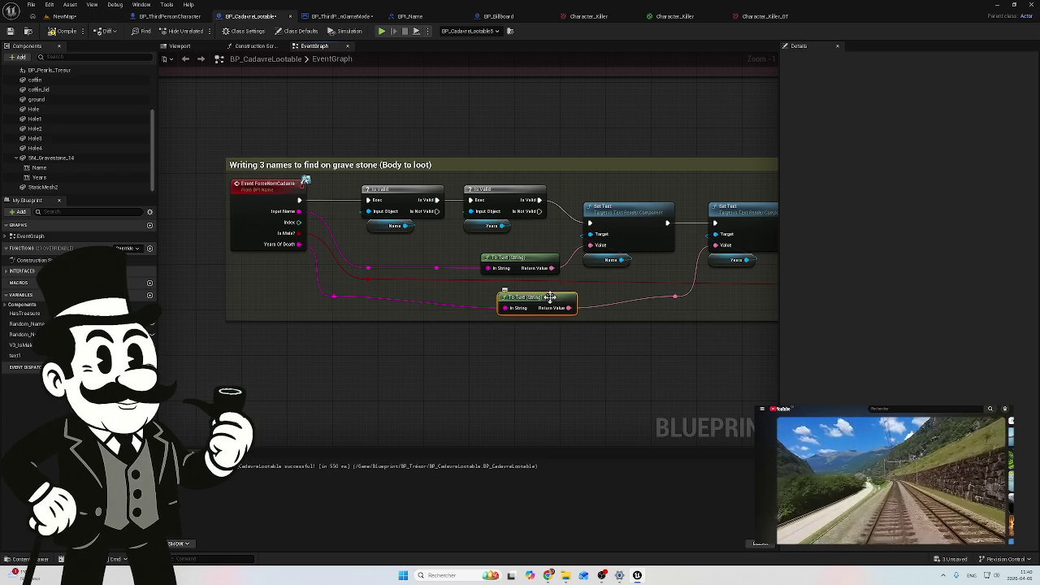
mouse_move(551, 298)
mouse_down()
mouse_move(491, 289)
mouse_move(533, 298)
mouse_up()
Straighten the reroute knots in line with the To Text (String) node
drag(700, 294, 332, 299)
key(q)
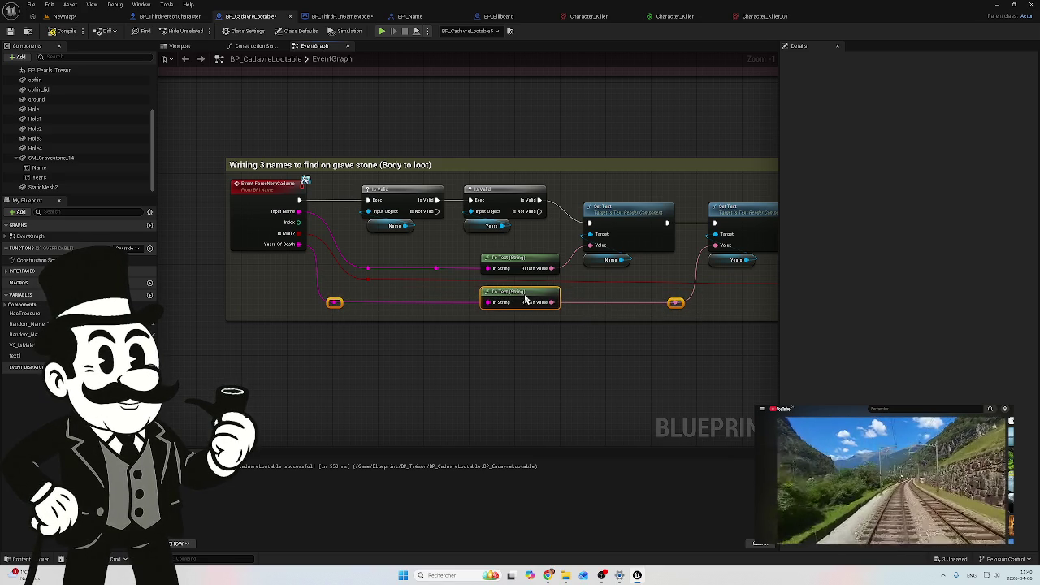
click(302, 291)
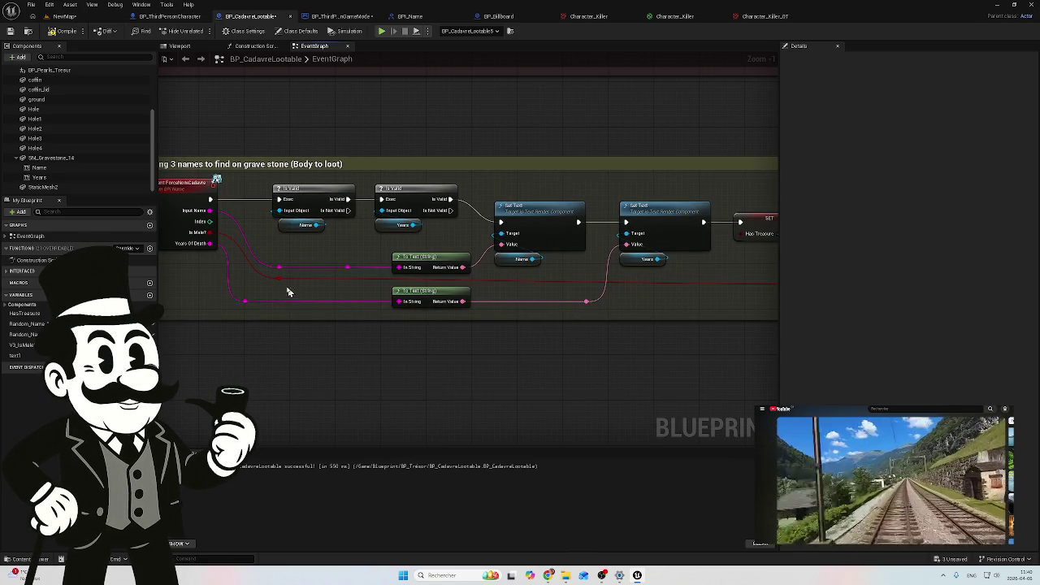
mouse_move(280, 287)
mouse_down()
mouse_move(307, 303)
mouse_move(254, 316)
mouse_up()
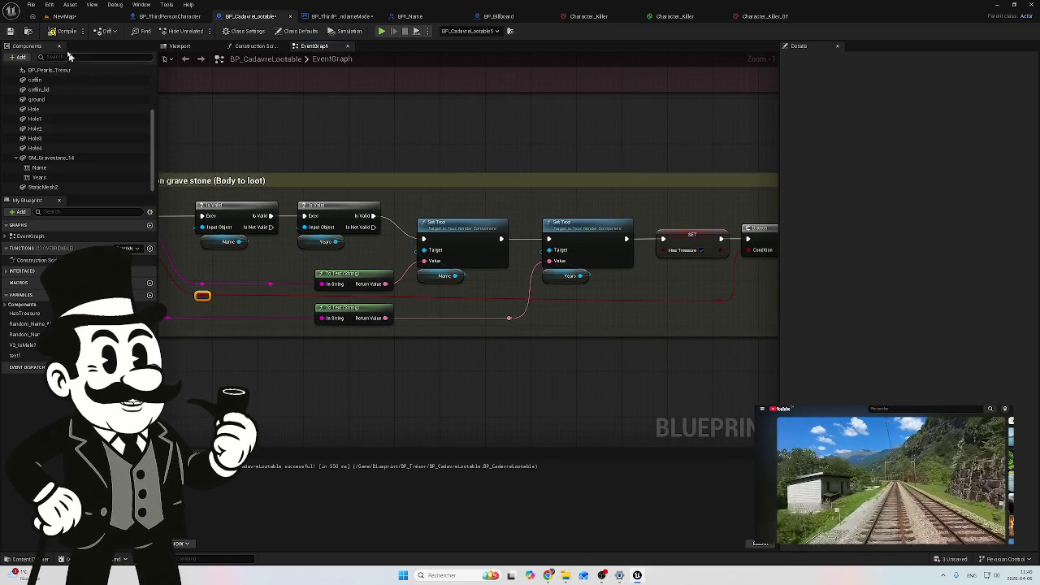
mouse_move(325, 163)
mouse_down()
mouse_move(430, 317)
mouse_move(552, 381)
mouse_up()
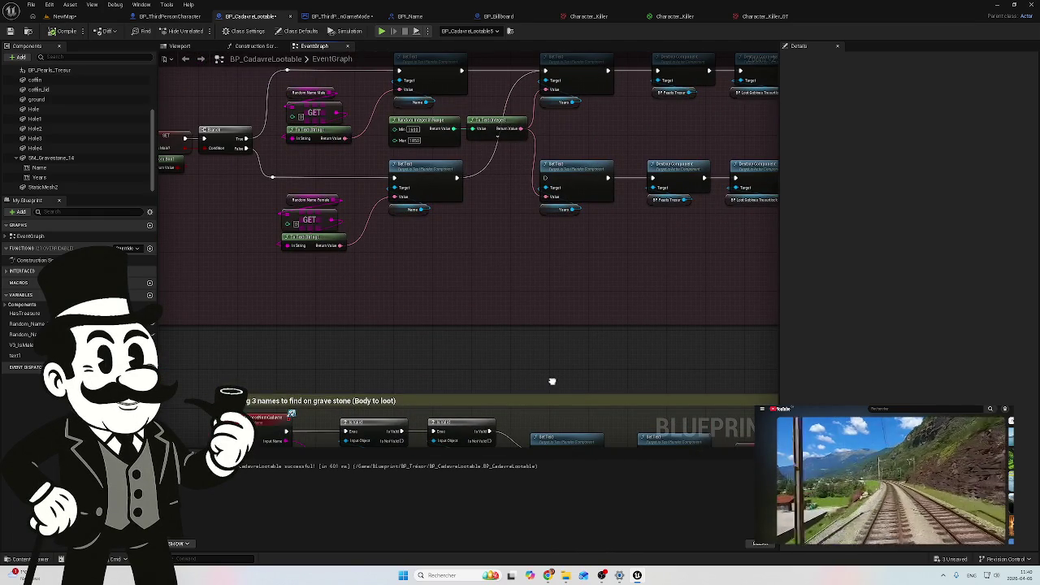
click(67, 16)
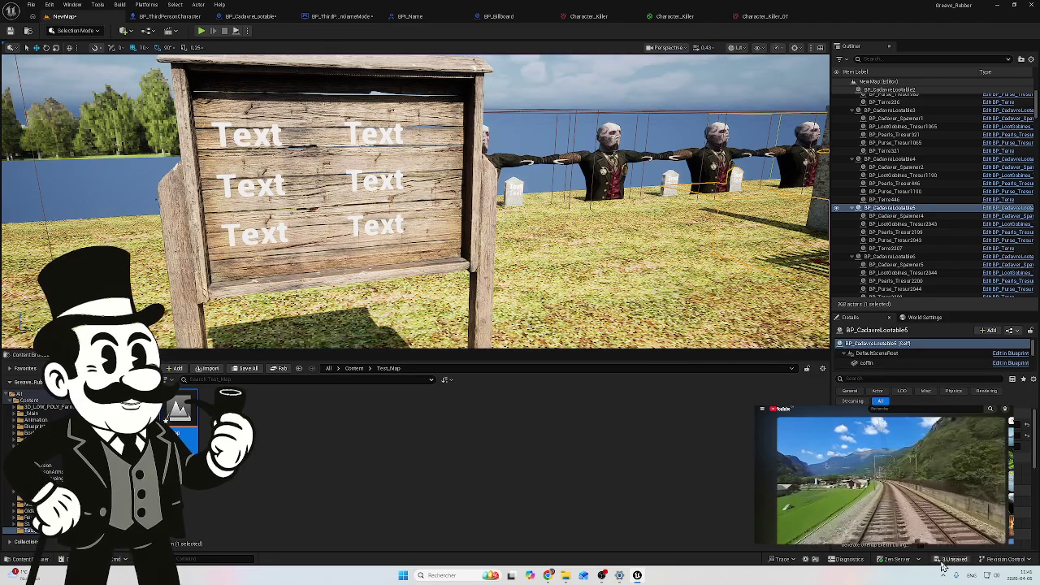
Save all changes, then play-test: billboard and graves show names but years read 0
click(943, 565)
click(585, 379)
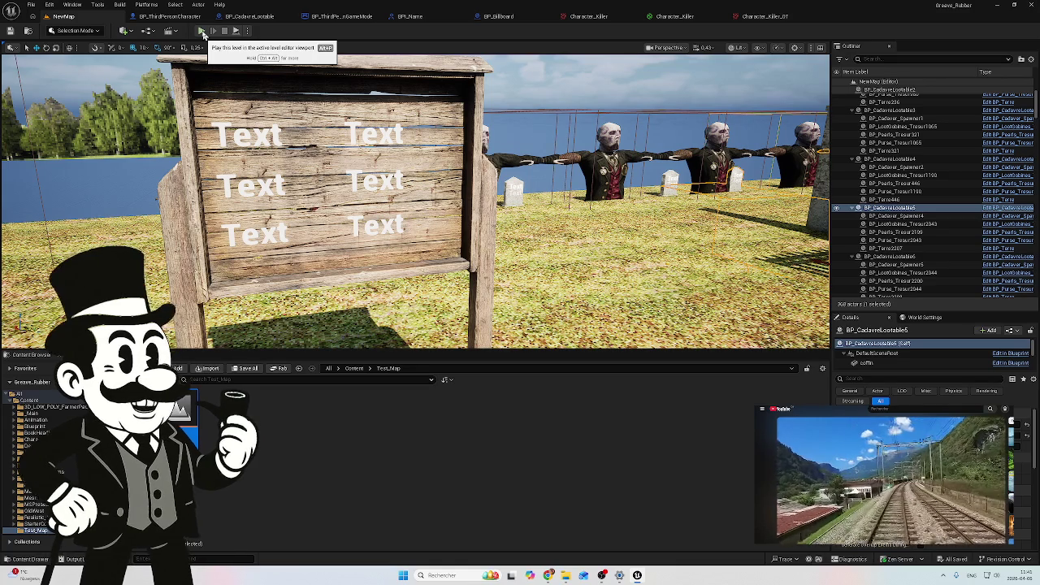
click(203, 33)
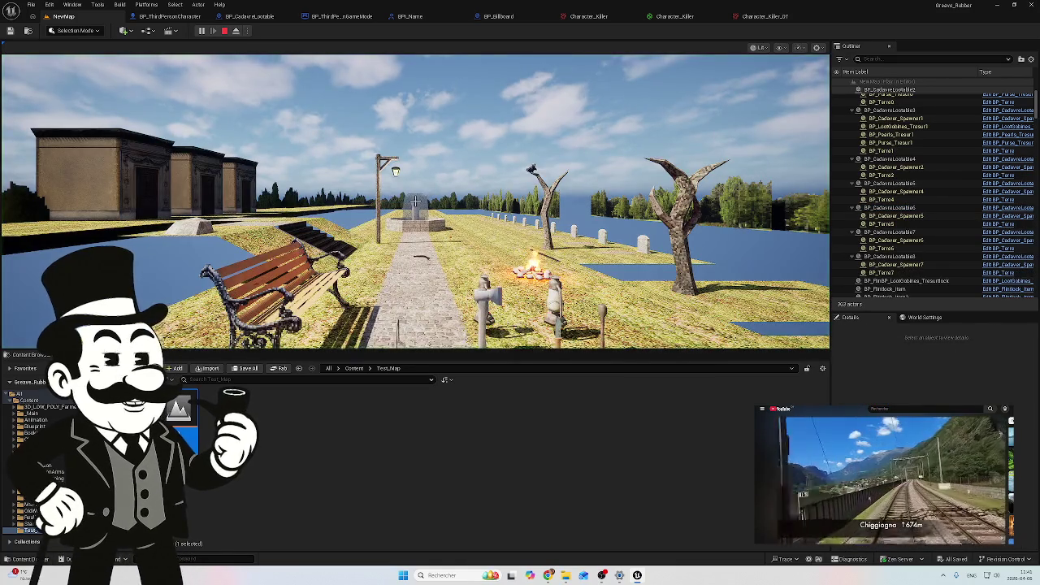
key(w)
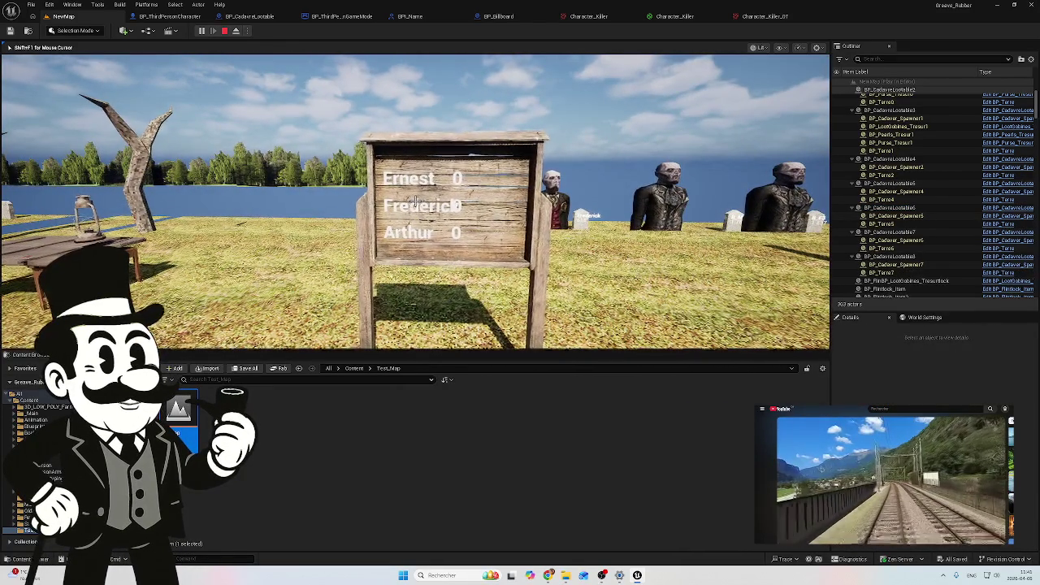
key(w)
key(w)
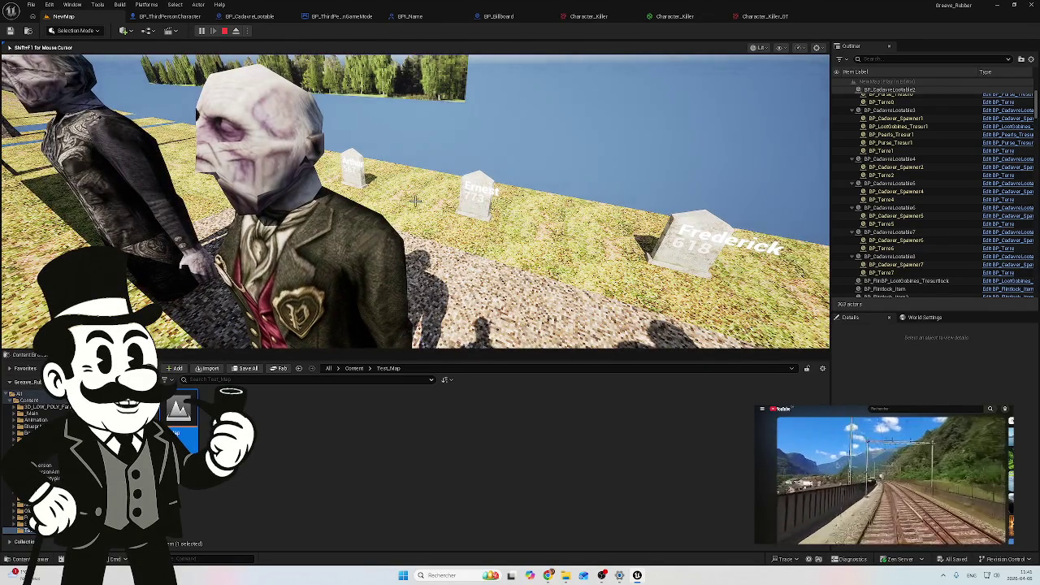
key(w)
key(w)
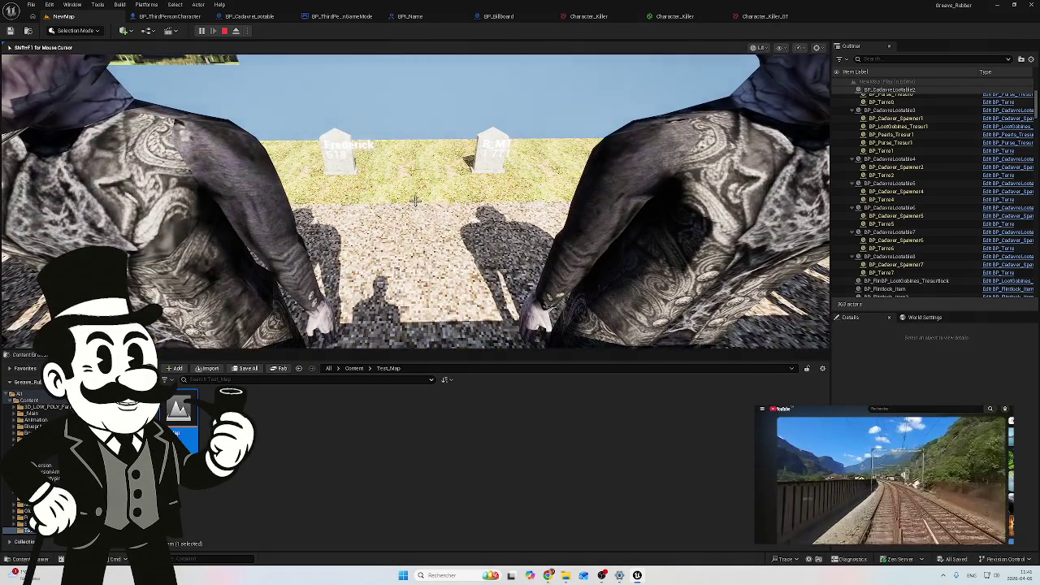
key(Escape)
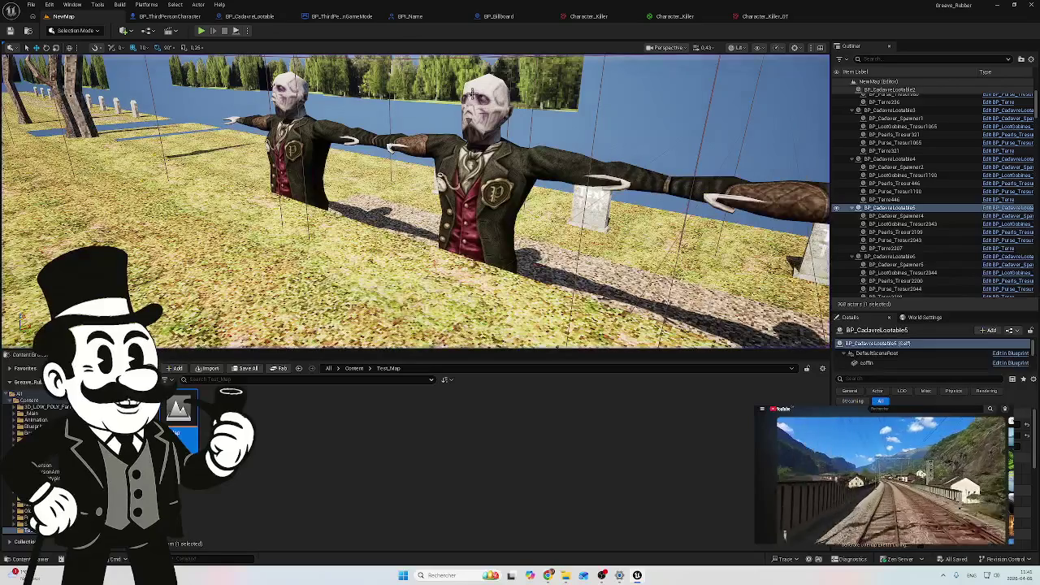
click(479, 16)
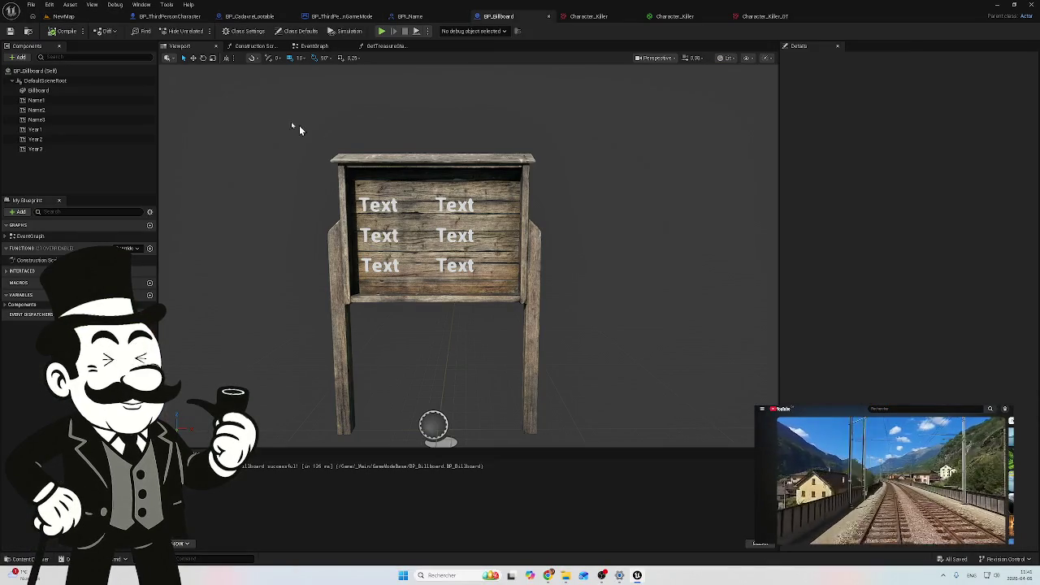
Remove the To Text (Integer) node and its leftover reroute knot from BP_Billboard's EventGraph
click(305, 48)
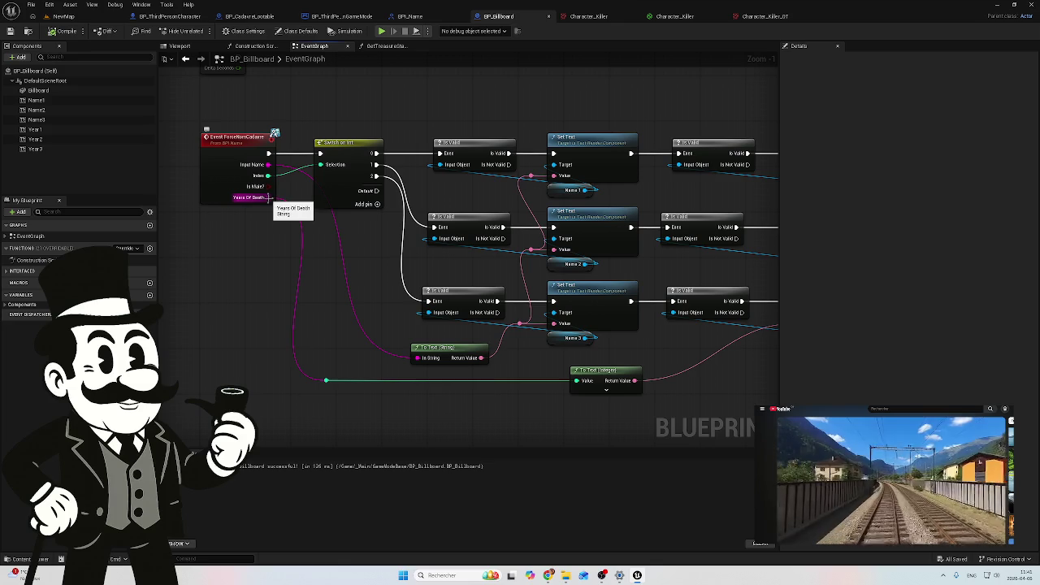
mouse_move(267, 197)
mouse_down()
mouse_move(270, 301)
mouse_move(325, 381)
mouse_up()
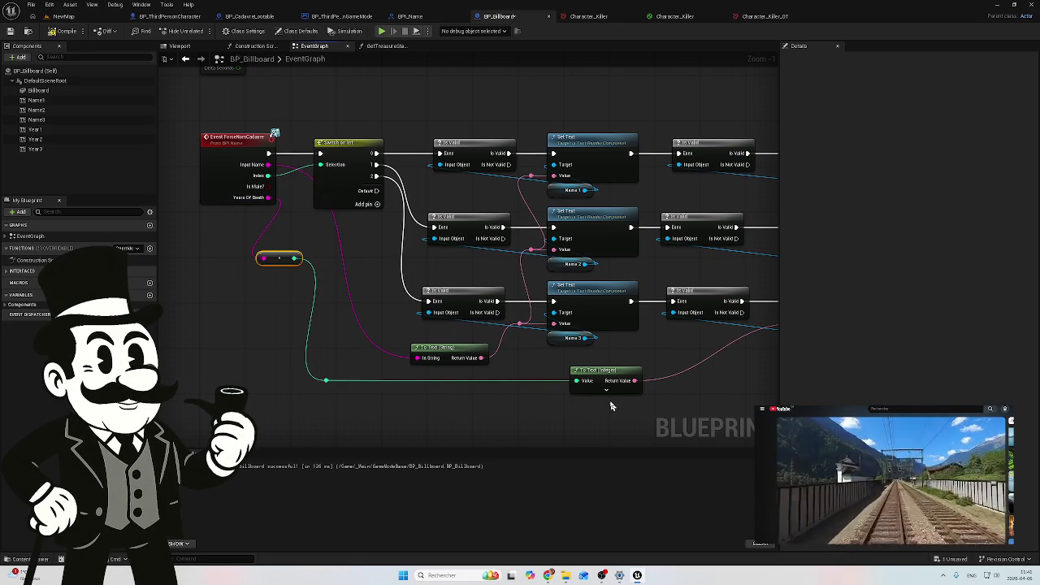
click(606, 373)
key(Delete)
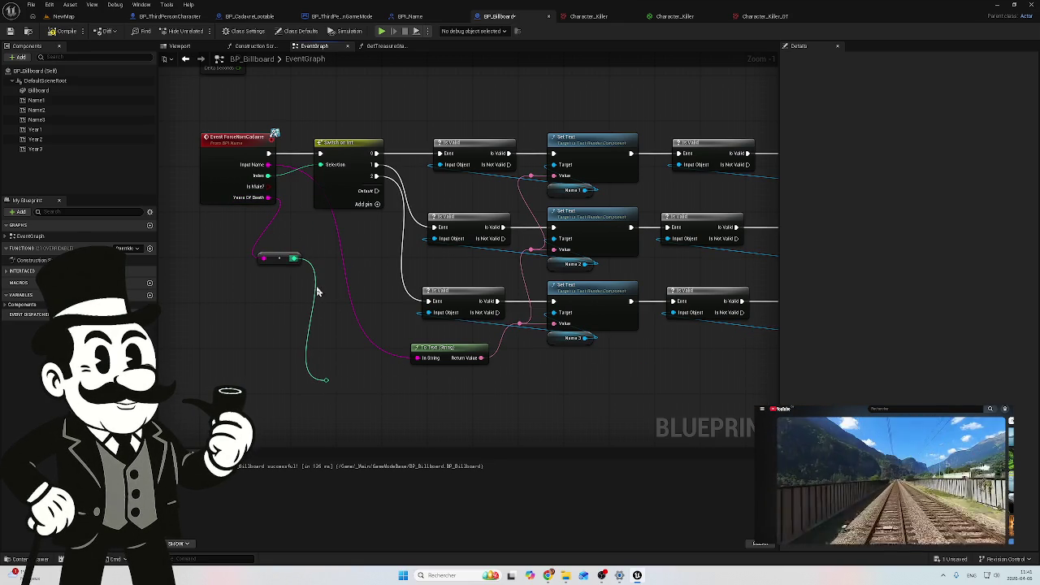
click(282, 260)
key(Delete)
key(Delete)
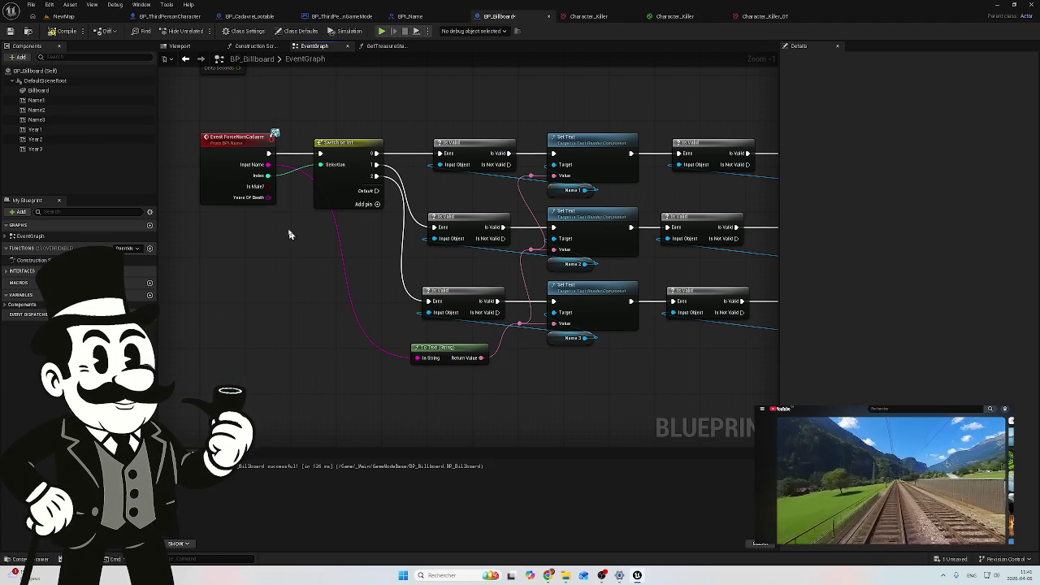
Route Years Of Death through a new To Text (String) node and compile BP_Billboard
mouse_move(269, 197)
mouse_down()
mouse_move(378, 253)
mouse_move(329, 396)
mouse_move(339, 391)
mouse_move(326, 381)
mouse_up()
key(ctrl+z)
scroll(258, 334, down, 1)
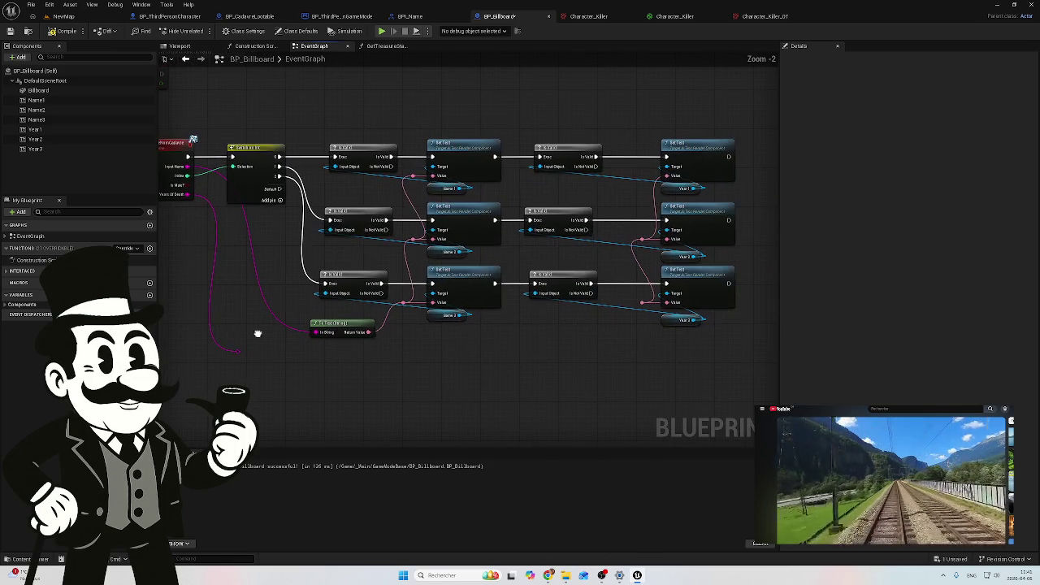
mouse_move(246, 345)
mouse_down()
mouse_move(236, 350)
mouse_move(480, 418)
mouse_move(616, 348)
mouse_move(667, 303)
mouse_up()
mouse_move(479, 331)
mouse_down()
mouse_move(495, 346)
mouse_move(586, 347)
mouse_up()
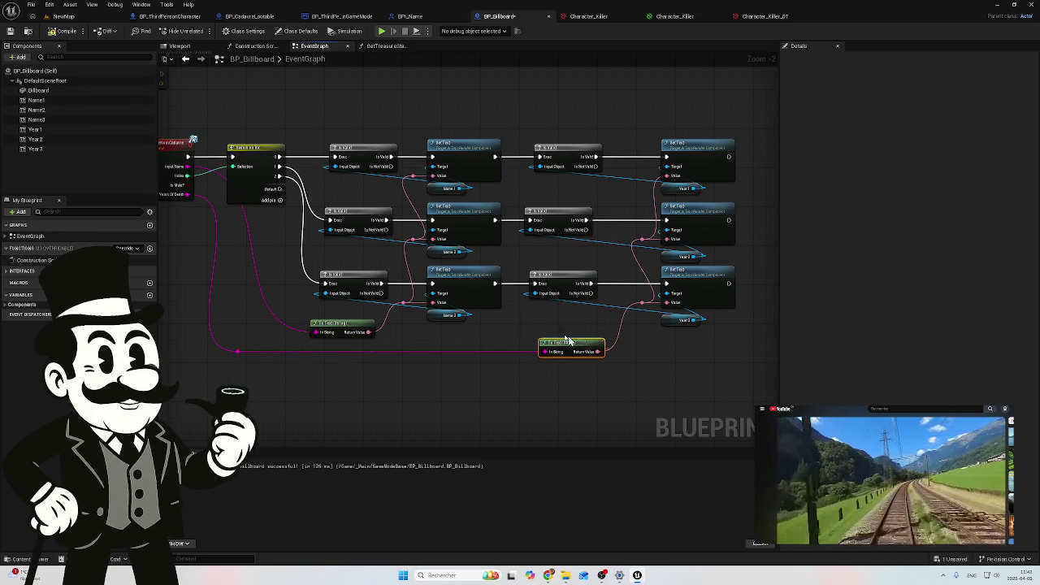
click(73, 34)
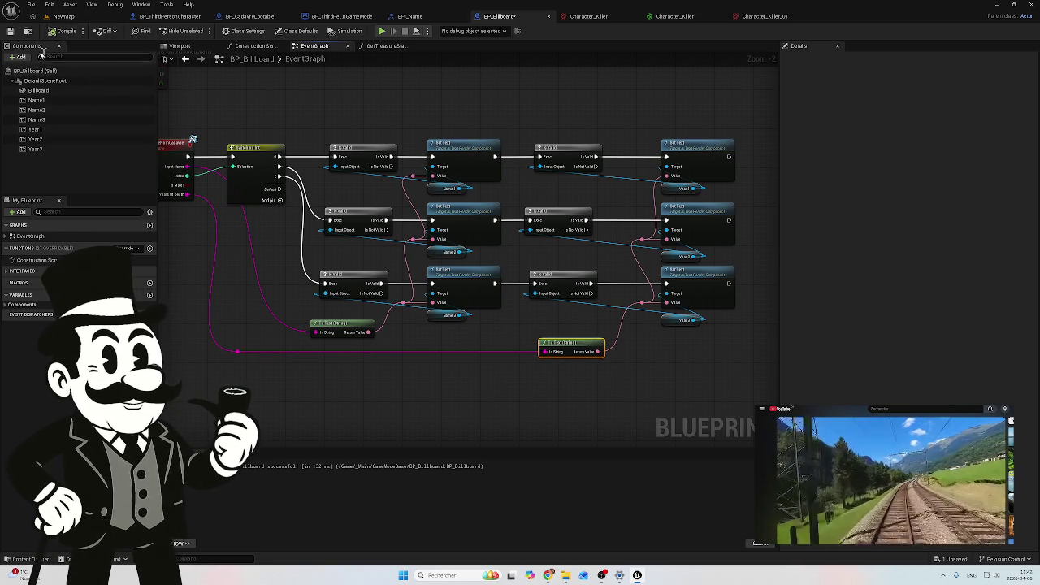
click(64, 16)
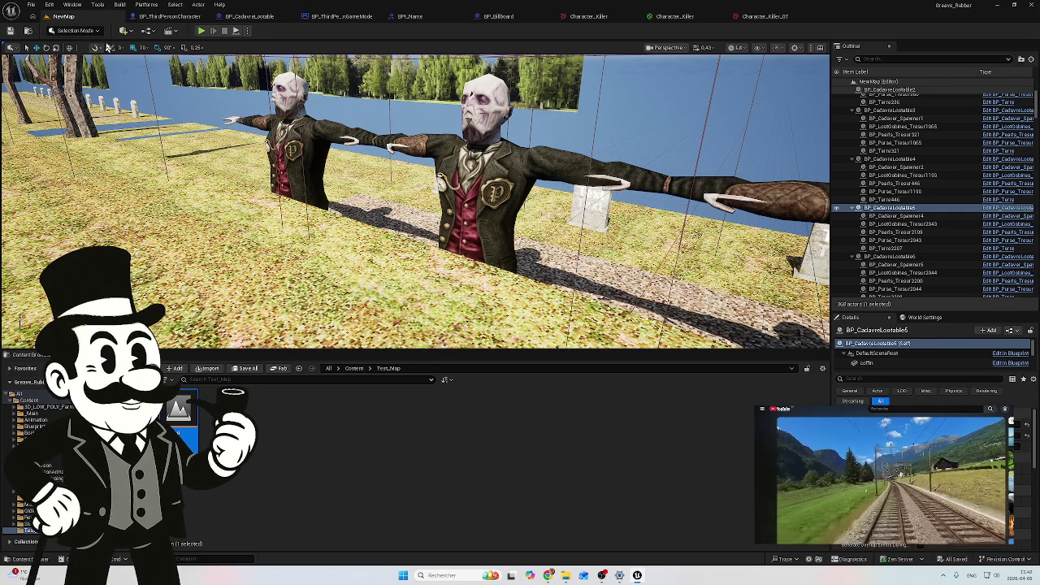
Play-test the graveyard; the billboard now shows real years like Eleanor 706, Ernest 507, Edith 617
click(201, 32)
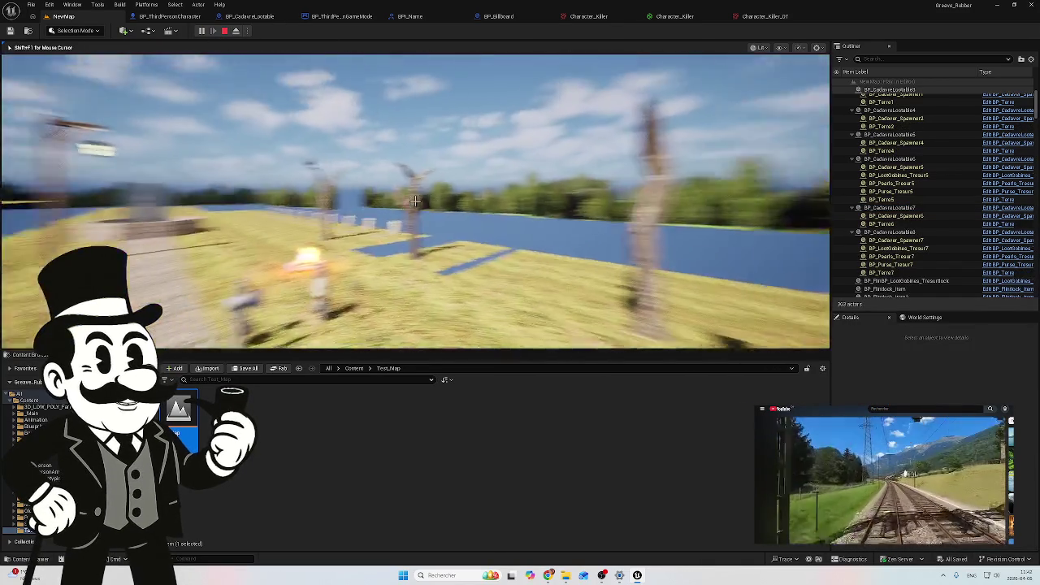
key(w)
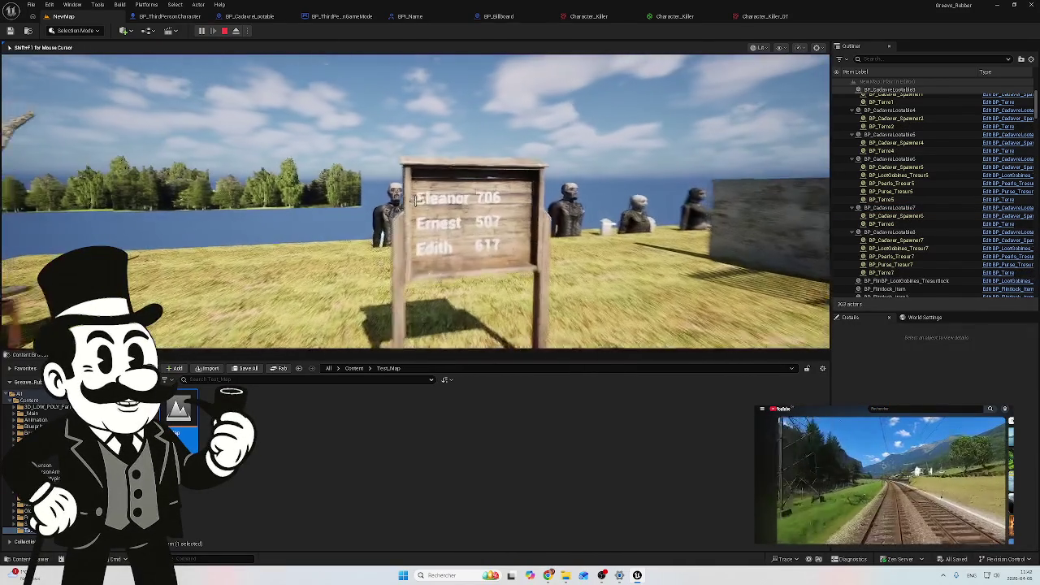
key(w)
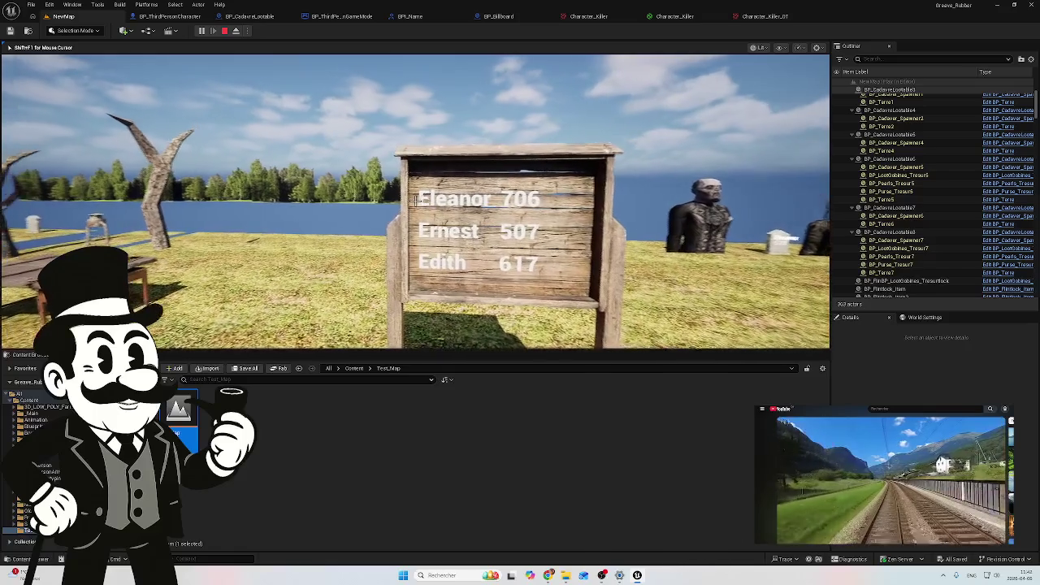
key(w)
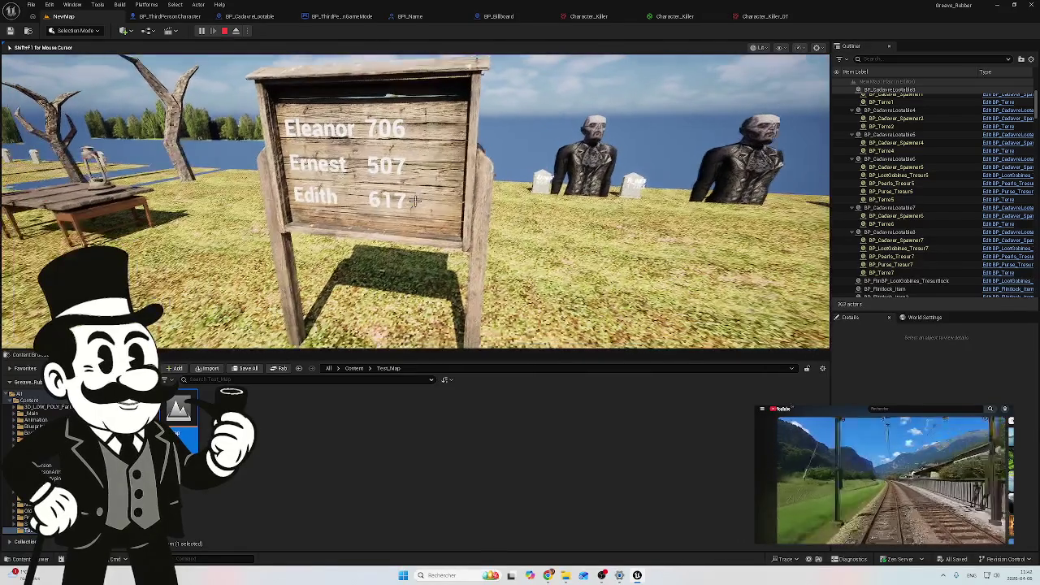
key(w)
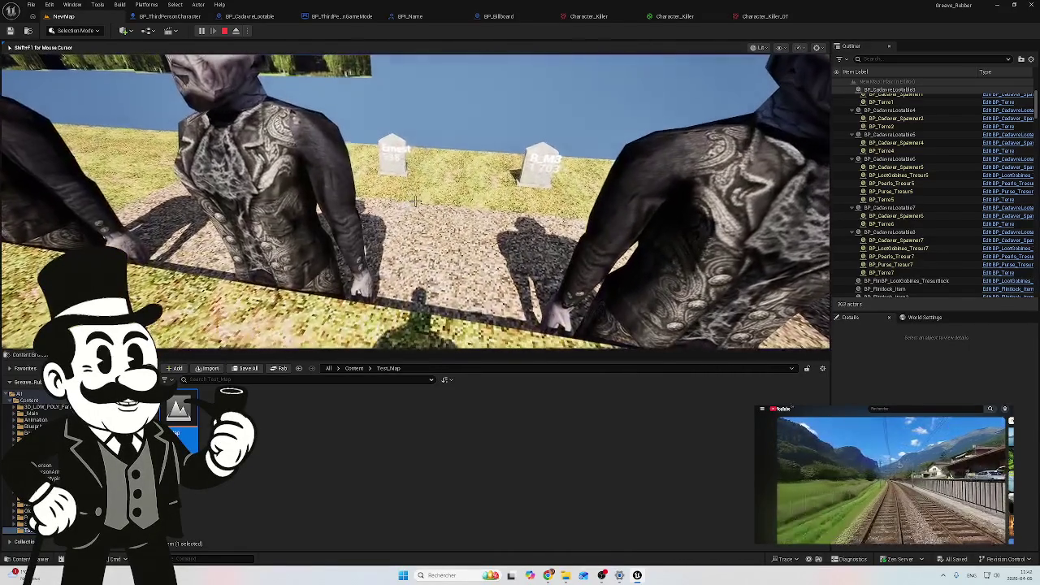
key(s)
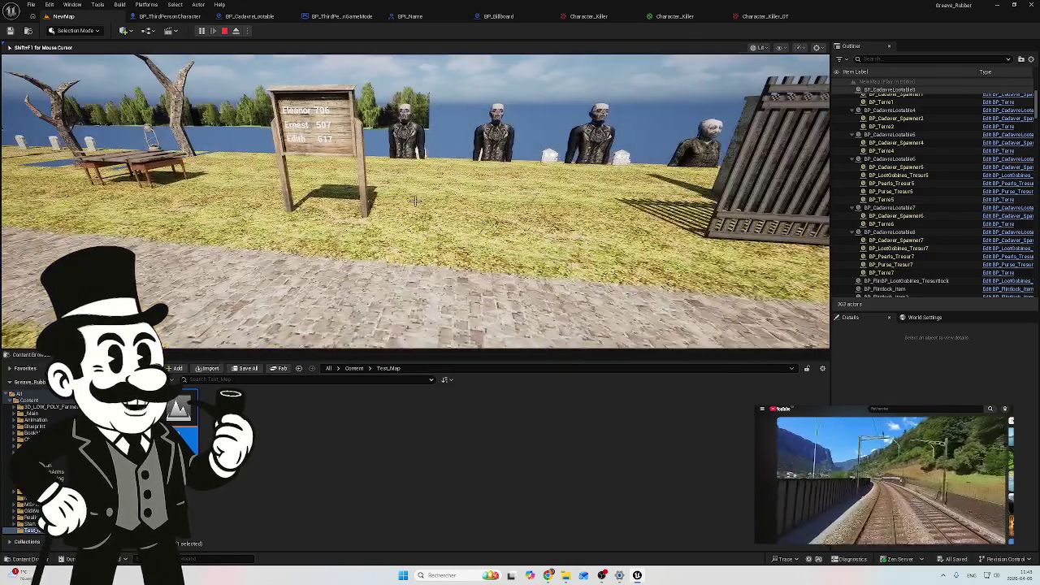
key(Escape)
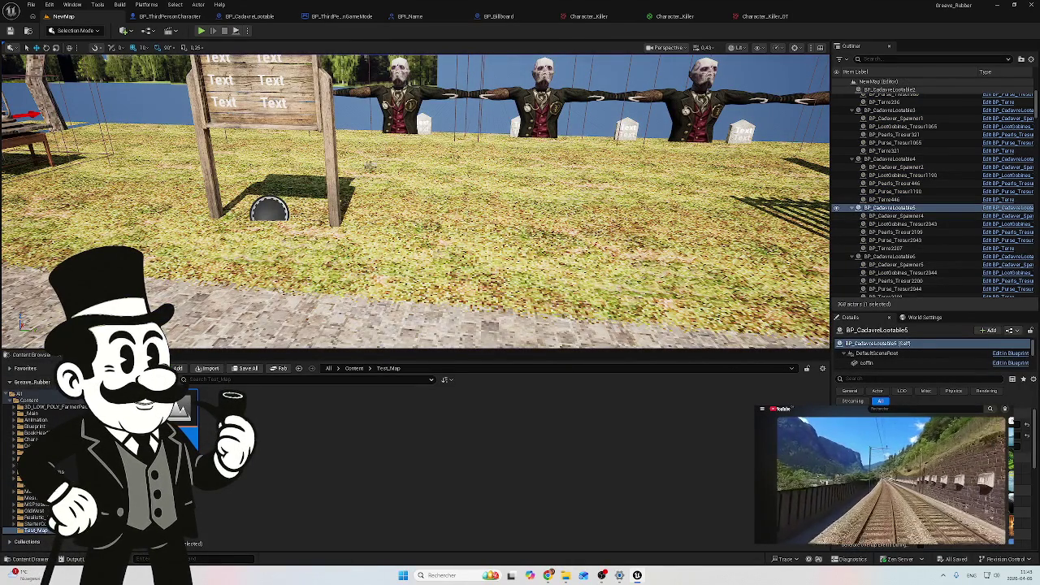
In BP_ThirdPersonGameMode, promote the Random Integer reroute output to a new variable, NewVar
click(344, 17)
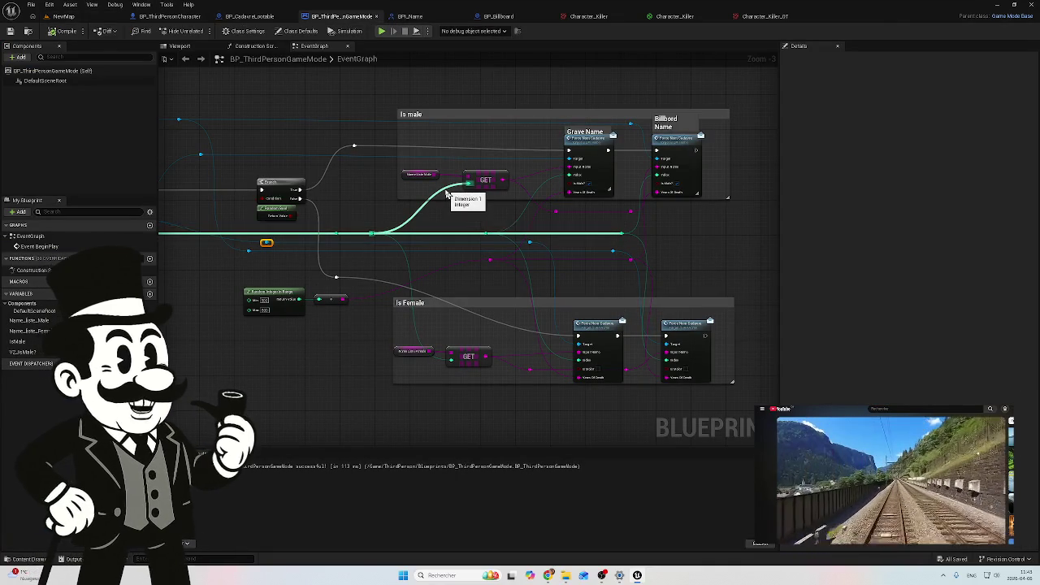
mouse_move(290, 307)
mouse_down()
mouse_move(300, 337)
mouse_move(425, 319)
mouse_up()
scroll(424, 319, up, 3)
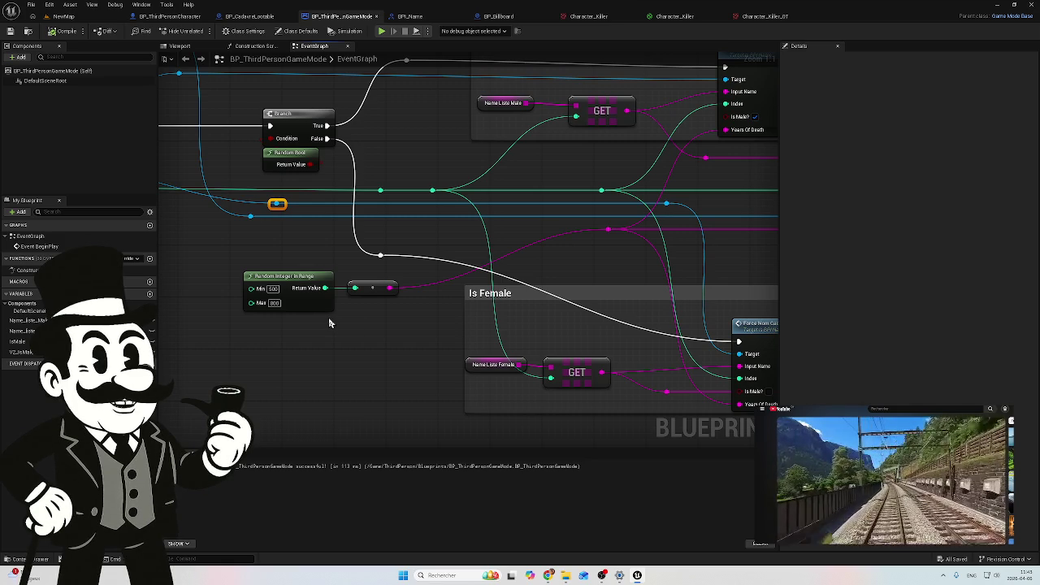
mouse_move(320, 324)
mouse_down()
mouse_move(591, 318)
mouse_move(380, 324)
mouse_up()
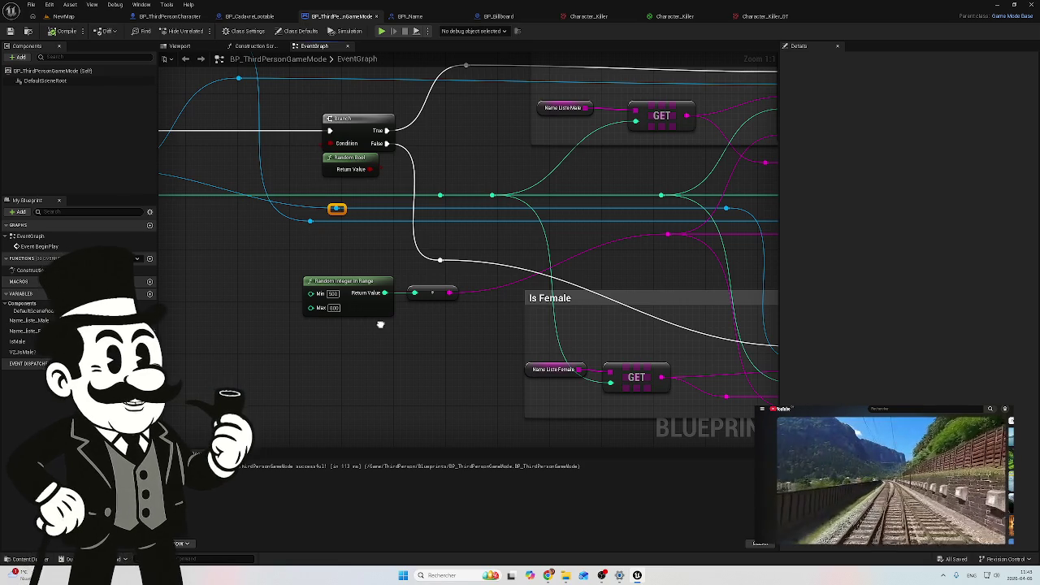
drag(381, 325, 376, 328)
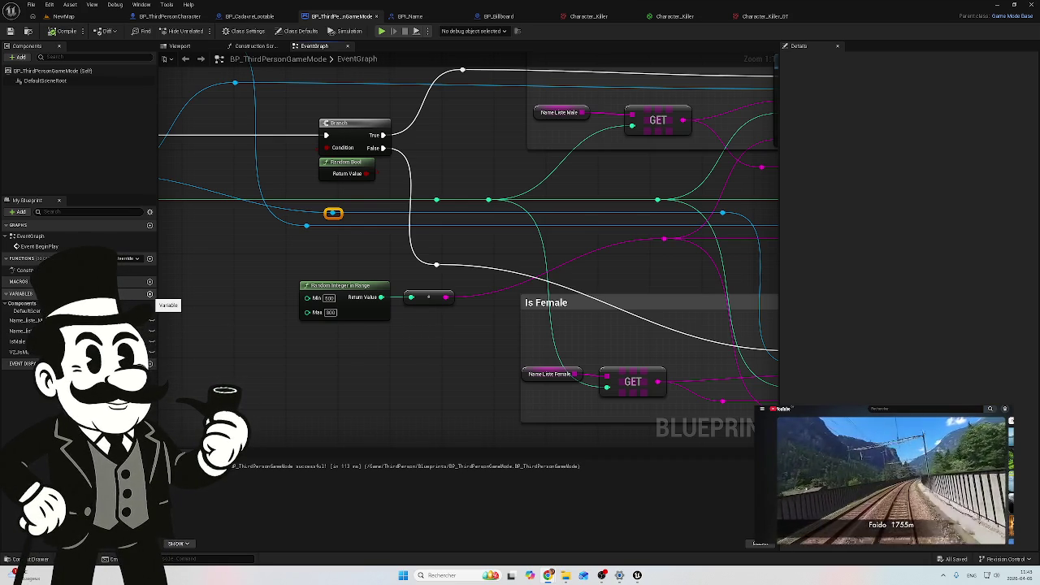
drag(376, 351, 353, 348)
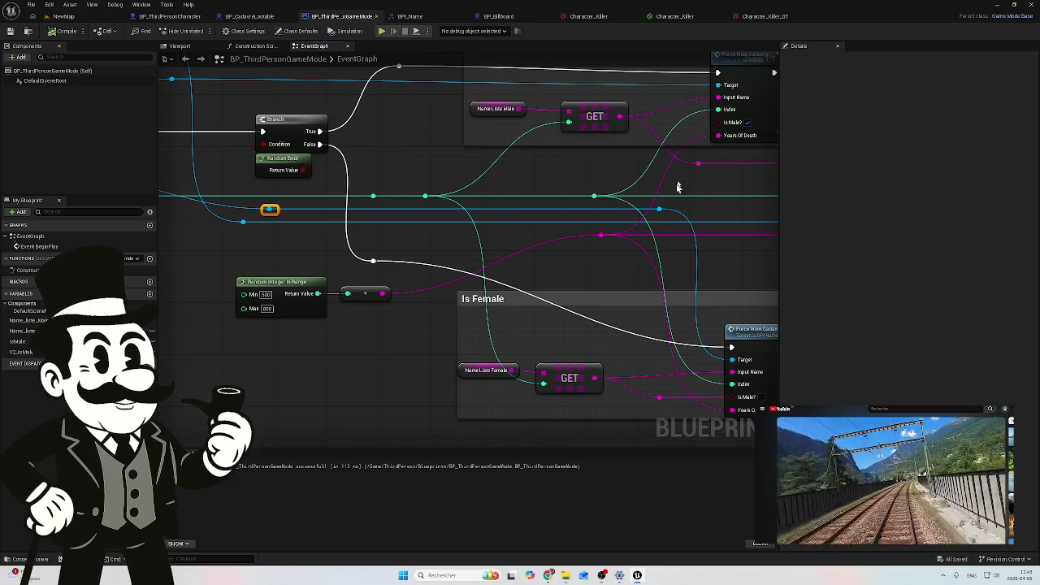
mouse_move(344, 312)
mouse_down()
mouse_move(379, 326)
mouse_move(481, 302)
mouse_move(339, 297)
mouse_up()
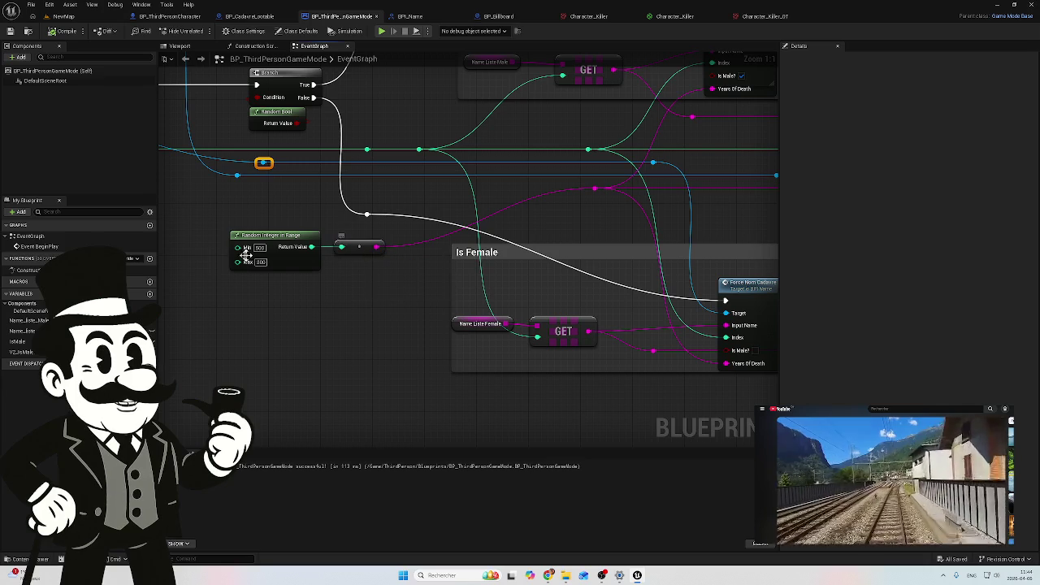
mouse_move(378, 246)
mouse_down()
mouse_move(425, 251)
mouse_move(264, 322)
mouse_move(290, 331)
mouse_move(366, 299)
mouse_up()
click(315, 370)
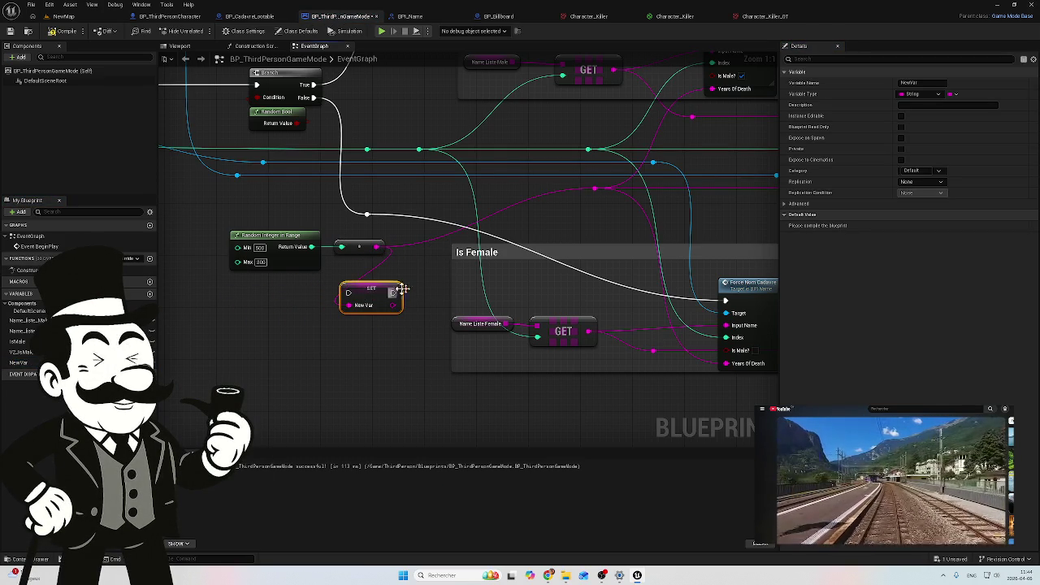
Arrange the random integer and SET NewVar nodes and wire Is Valid's exec into SET
scroll(417, 290, down, 2)
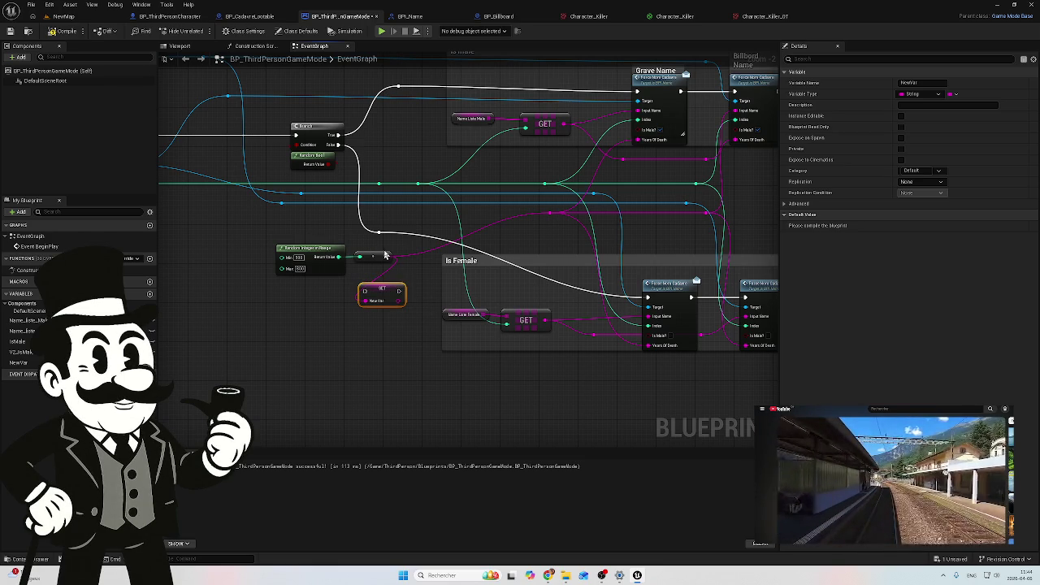
drag(367, 243, 316, 269)
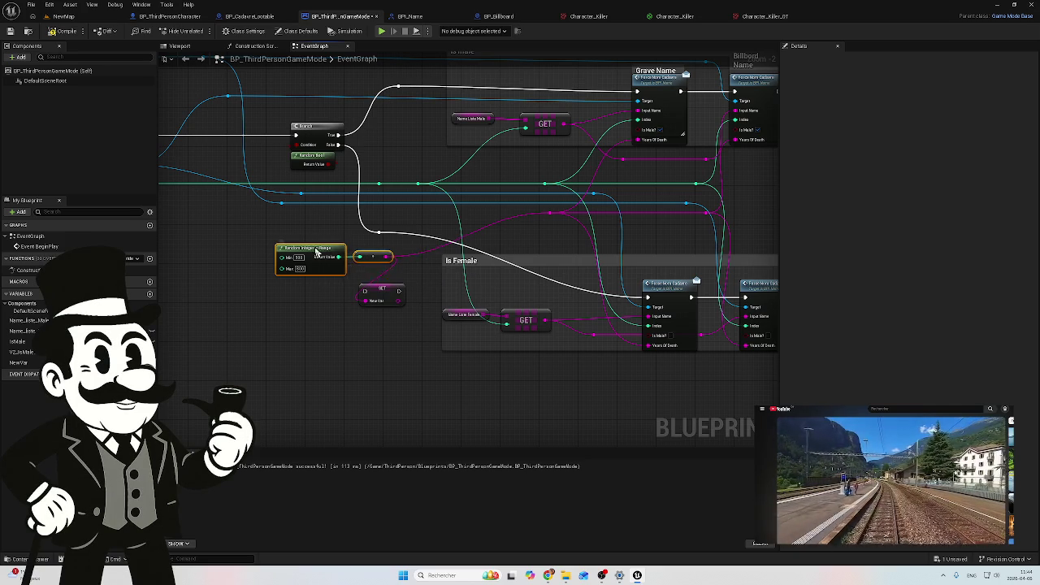
drag(317, 247, 240, 247)
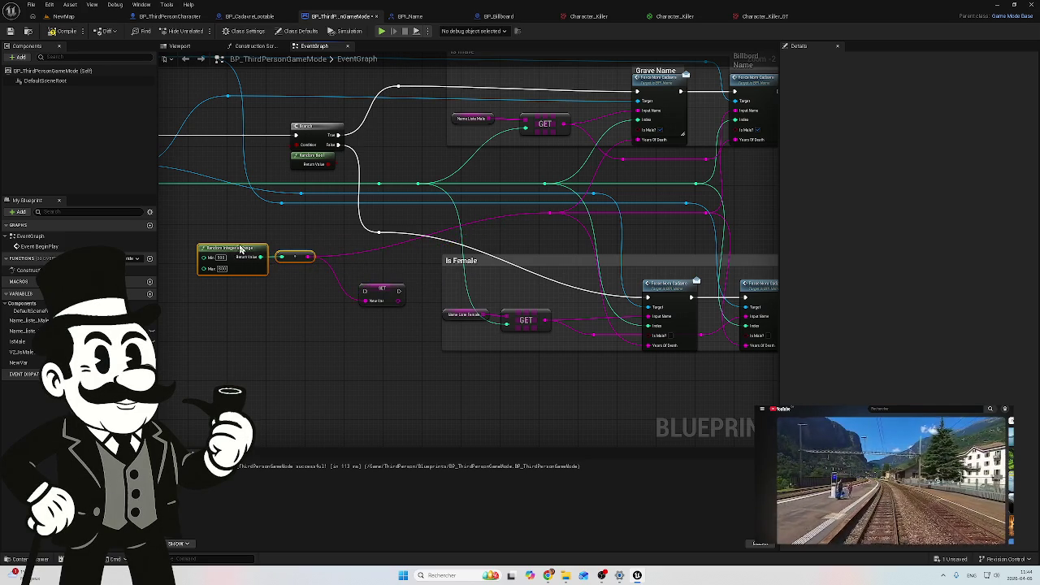
click(352, 257)
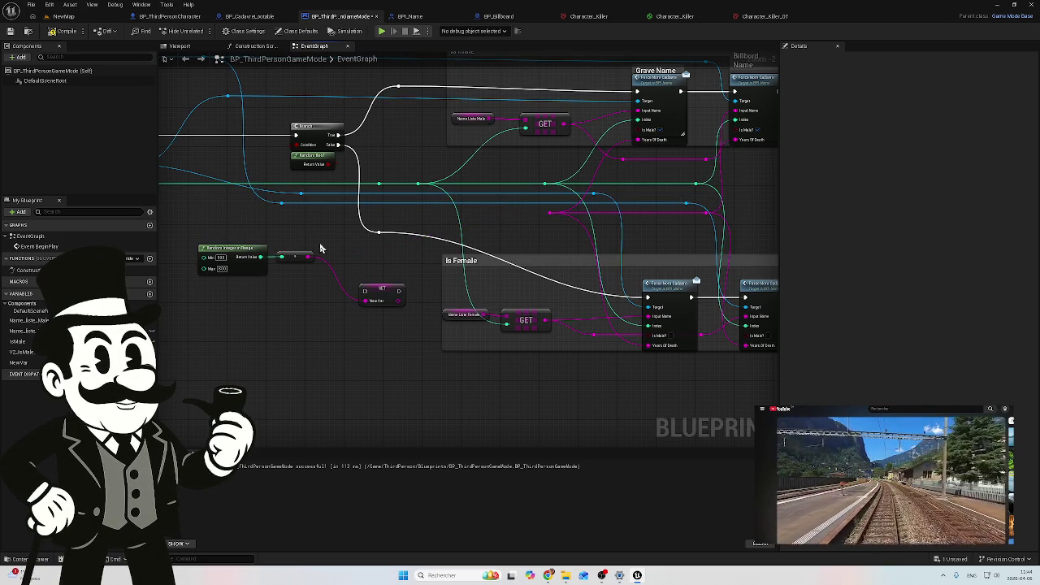
drag(321, 248, 398, 268)
mouse_move(457, 313)
mouse_down()
mouse_move(419, 272)
mouse_move(273, 303)
mouse_up()
drag(426, 270, 347, 265)
drag(361, 272, 476, 315)
scroll(477, 316, up, 1)
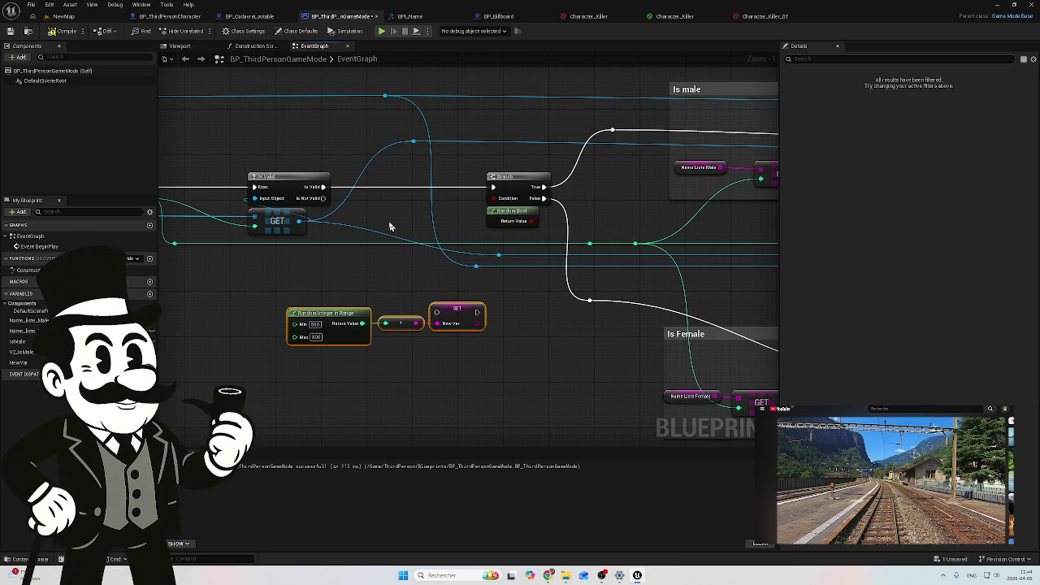
mouse_move(323, 187)
mouse_down()
mouse_move(407, 297)
mouse_move(451, 325)
mouse_move(437, 312)
mouse_move(480, 302)
mouse_move(493, 187)
mouse_up()
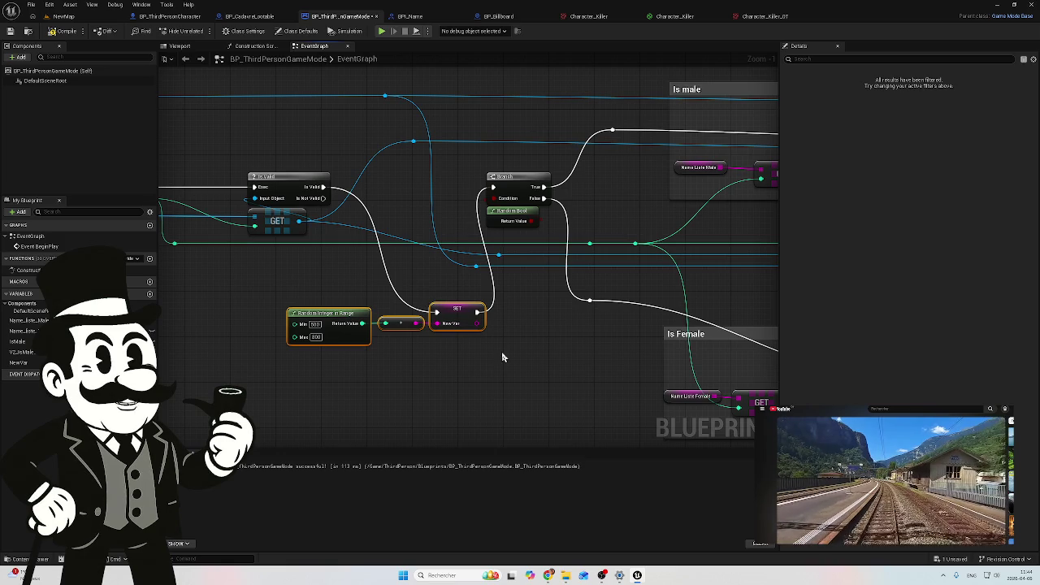
drag(488, 355, 450, 357)
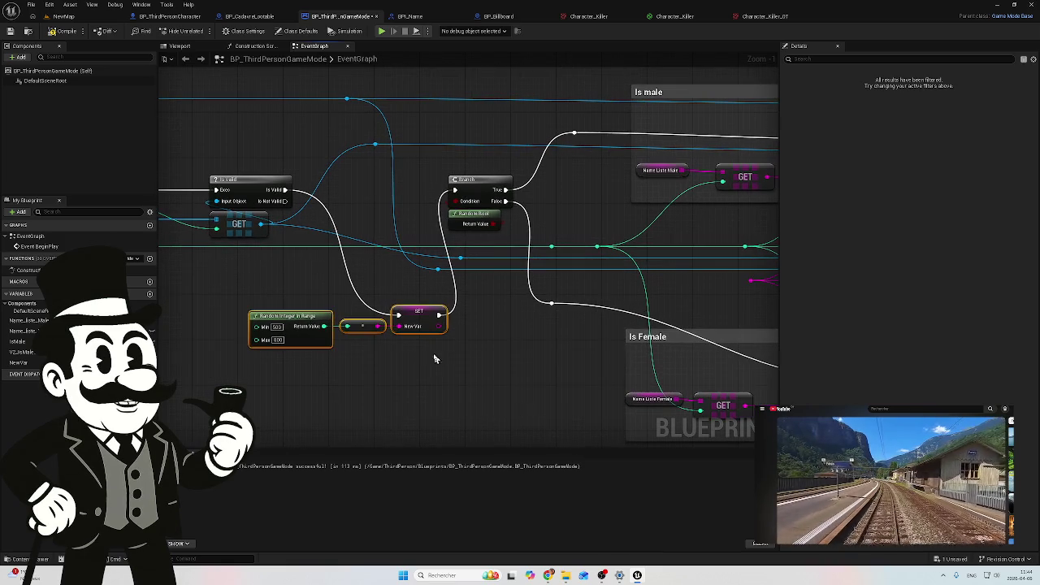
Rename the NewVar variable to YearOfDeath
click(19, 362)
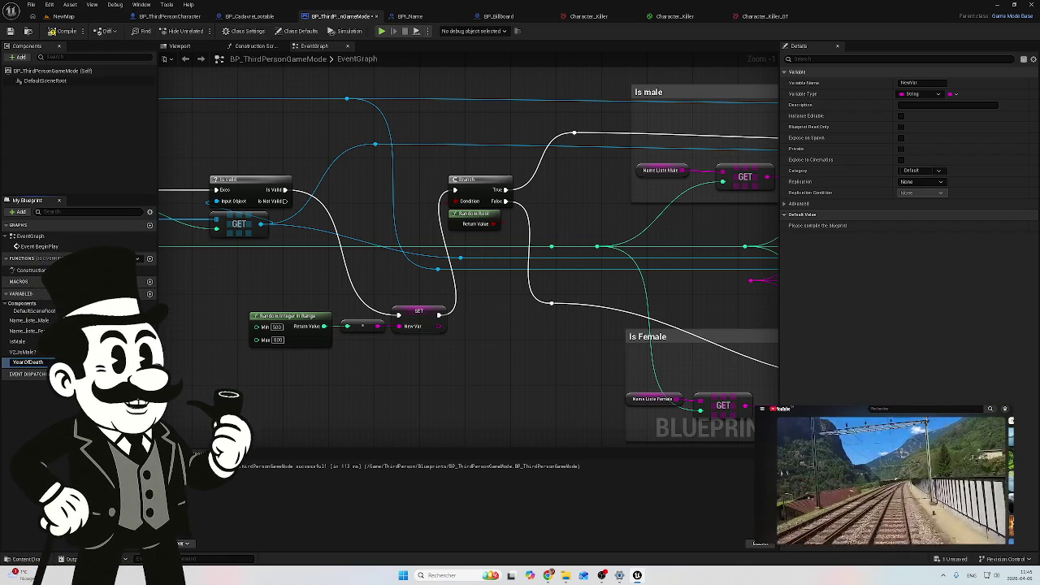
key(Return)
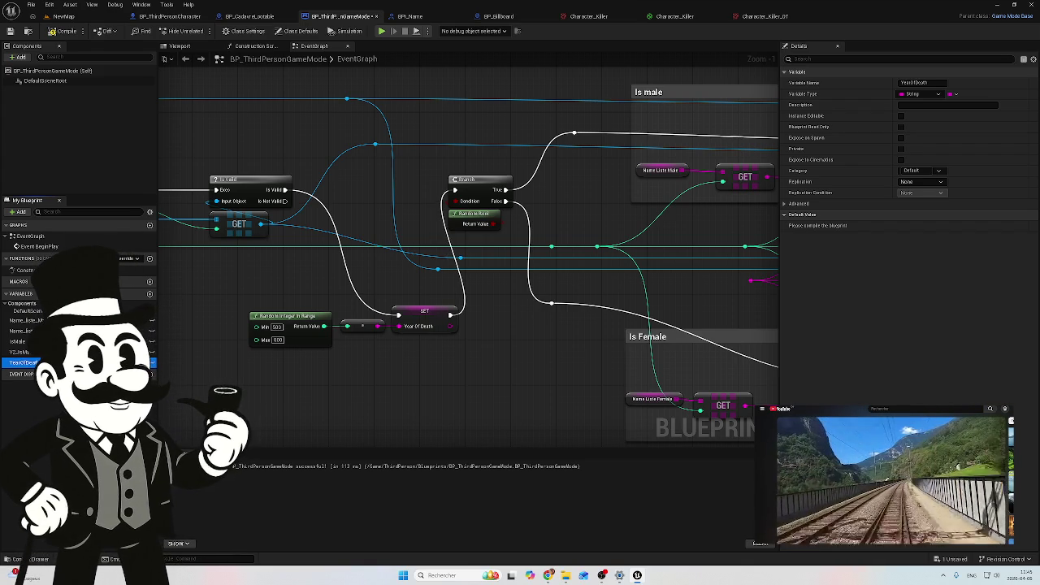
mouse_move(486, 360)
mouse_down()
mouse_move(464, 348)
mouse_move(278, 362)
mouse_up()
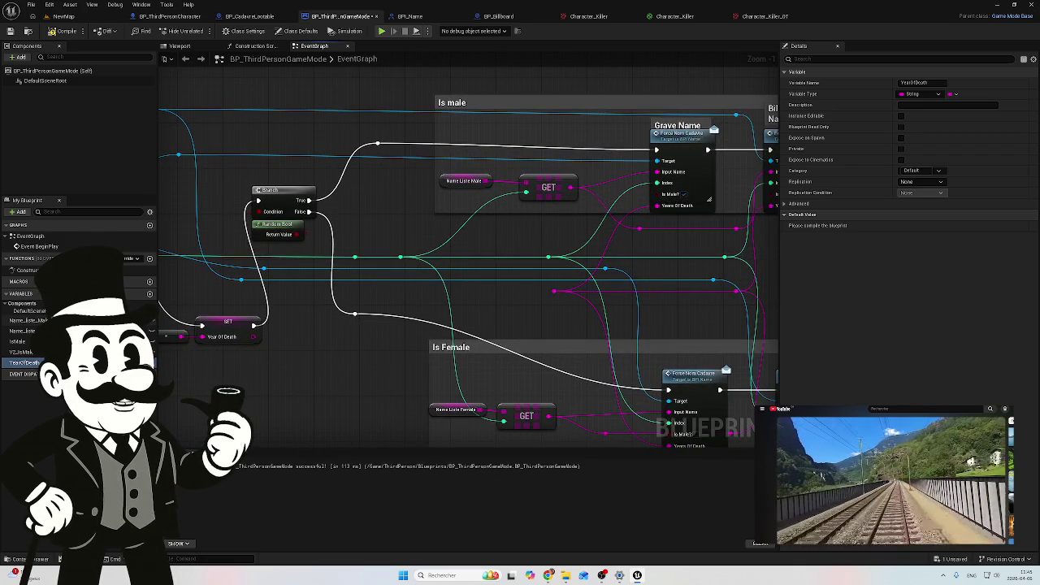
drag(279, 400, 351, 374)
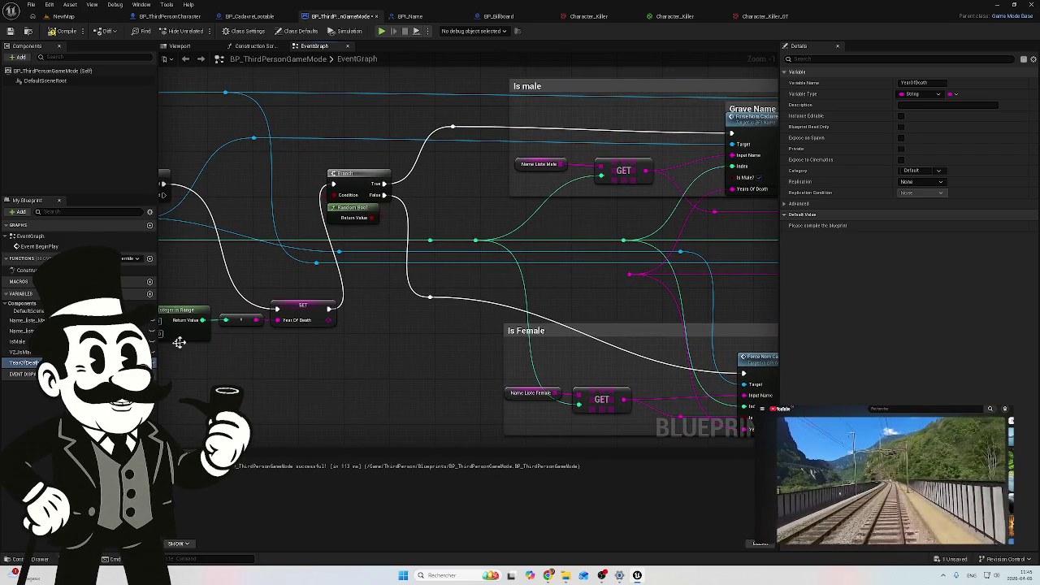
Add a Year Of Death getter beside the reroute knot feeding the Years Of Death inputs
mouse_move(31, 368)
mouse_down()
mouse_move(376, 361)
mouse_move(572, 300)
mouse_move(567, 290)
mouse_up()
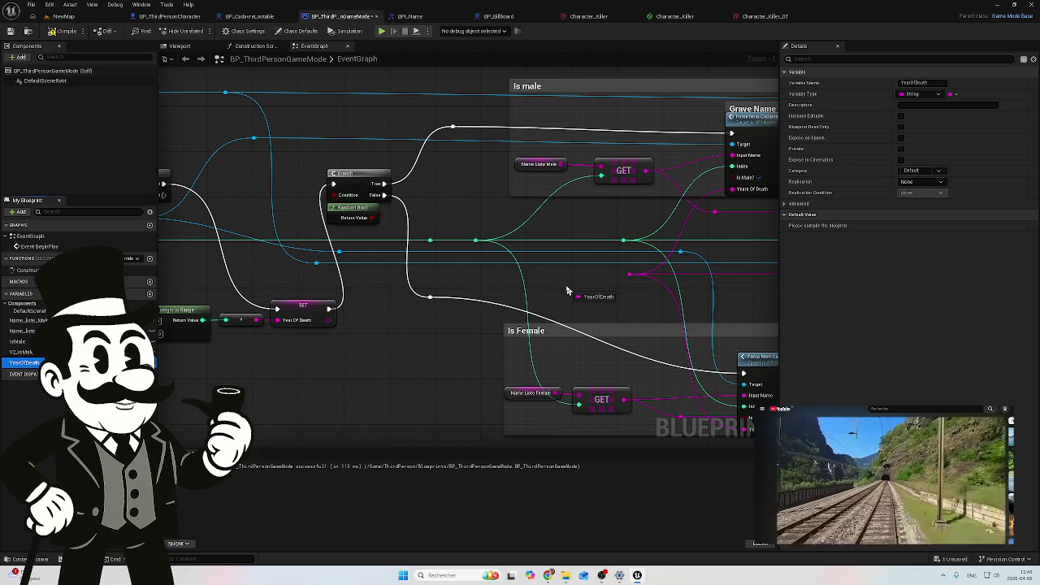
drag(567, 291, 568, 291)
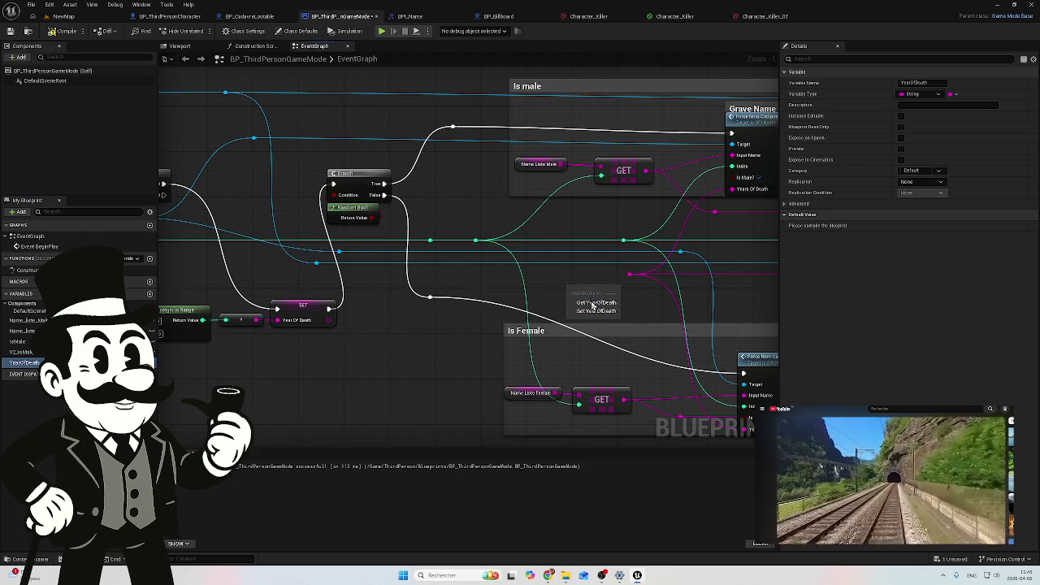
click(592, 303)
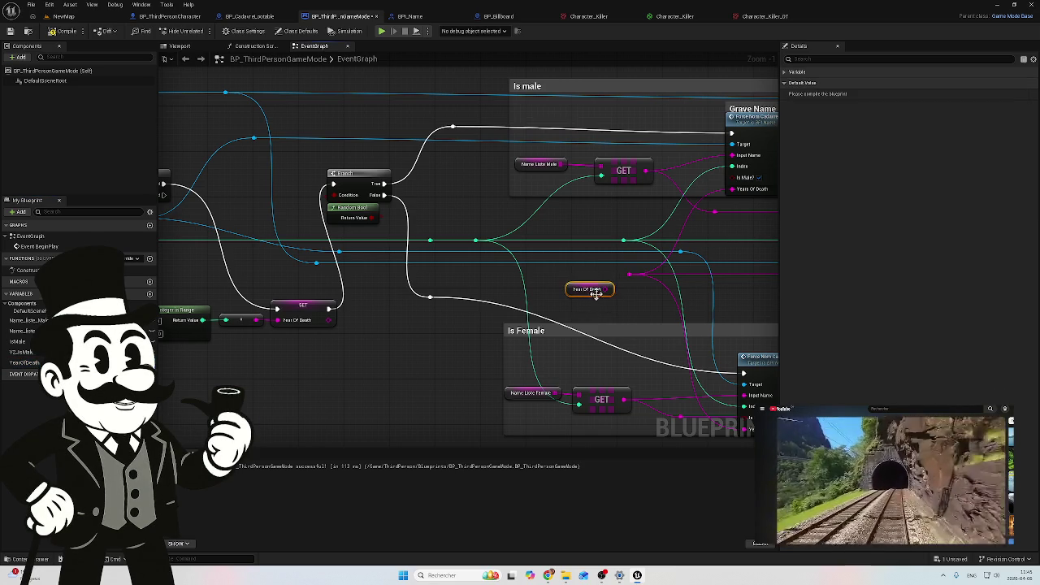
mouse_move(592, 286)
mouse_down()
mouse_move(583, 278)
mouse_move(630, 275)
mouse_up()
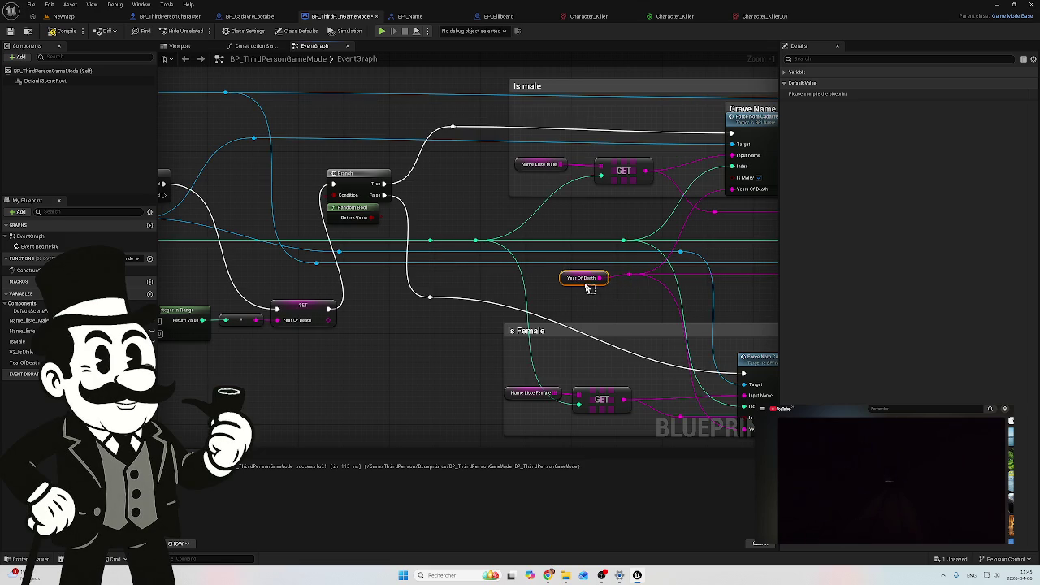
click(582, 293)
drag(585, 278, 593, 273)
ctrl+click(630, 274)
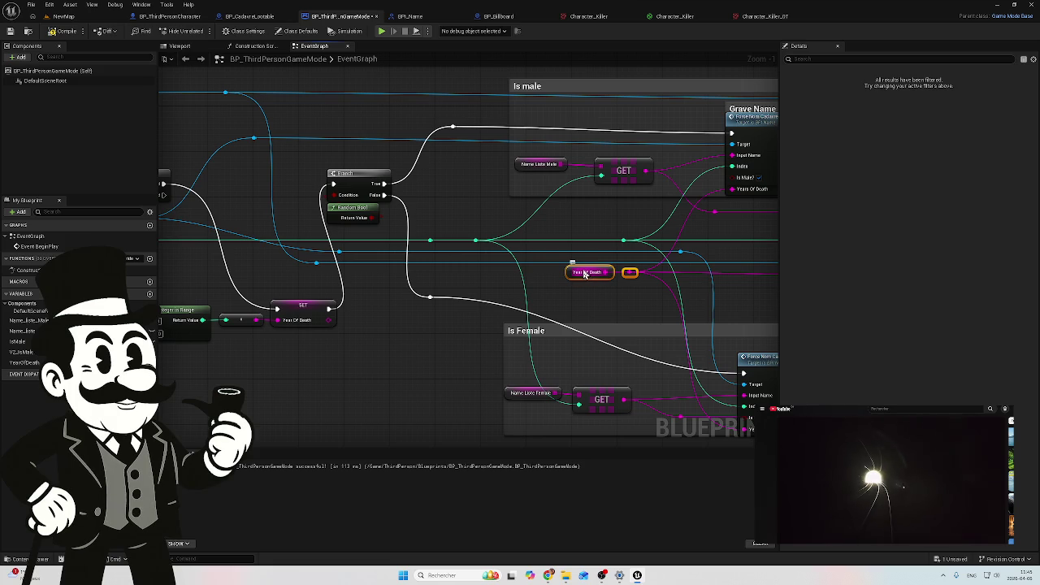
drag(598, 276, 597, 281)
drag(663, 301, 469, 295)
mouse_move(691, 283)
mouse_down()
mouse_move(504, 286)
mouse_move(378, 274)
mouse_up()
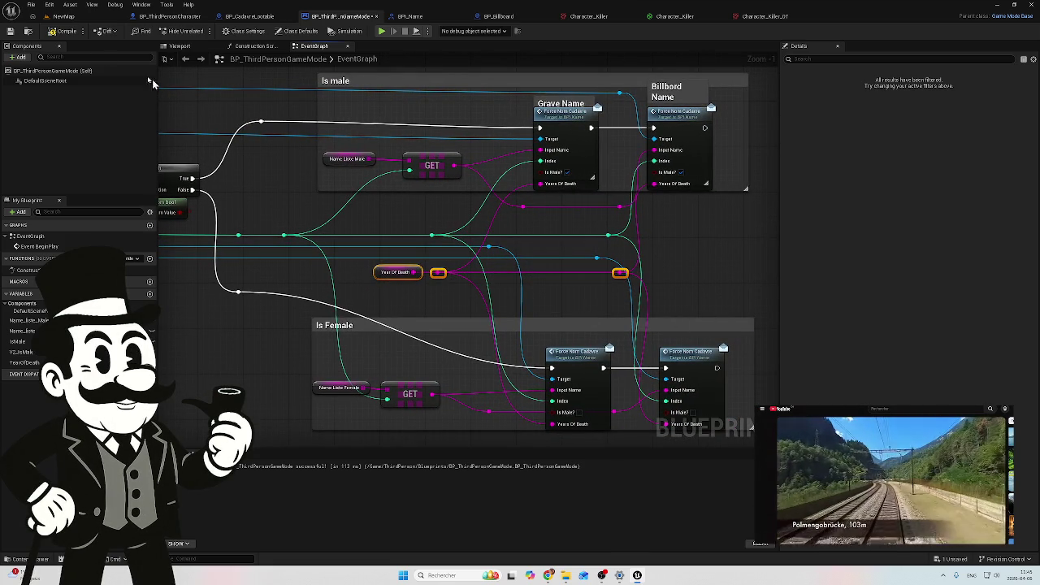
Compile the game mode blueprint and review the random year and name node wiring
click(65, 31)
drag(347, 244, 504, 287)
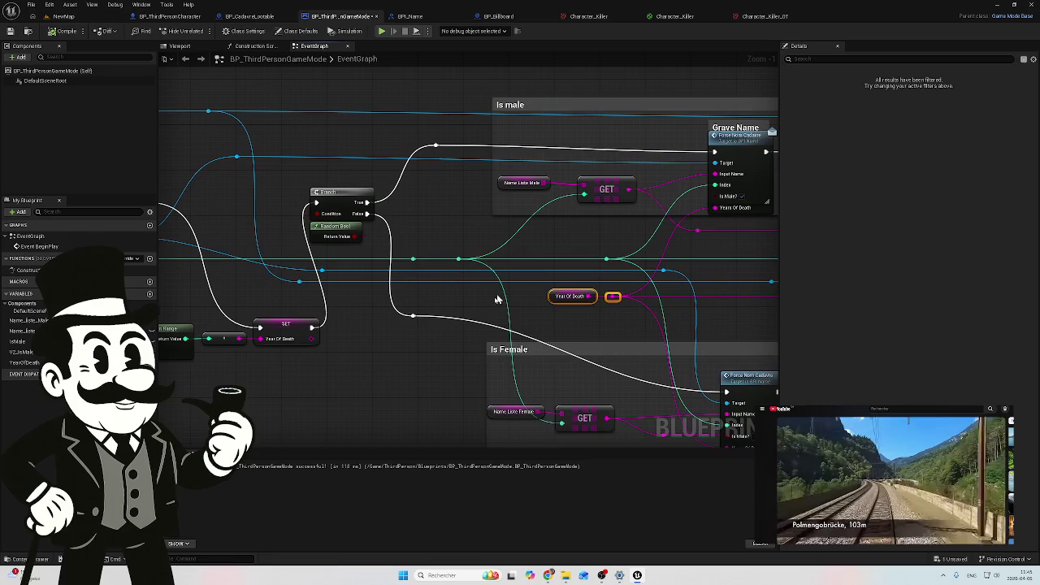
mouse_move(555, 315)
mouse_down()
mouse_move(536, 293)
mouse_move(464, 290)
mouse_up()
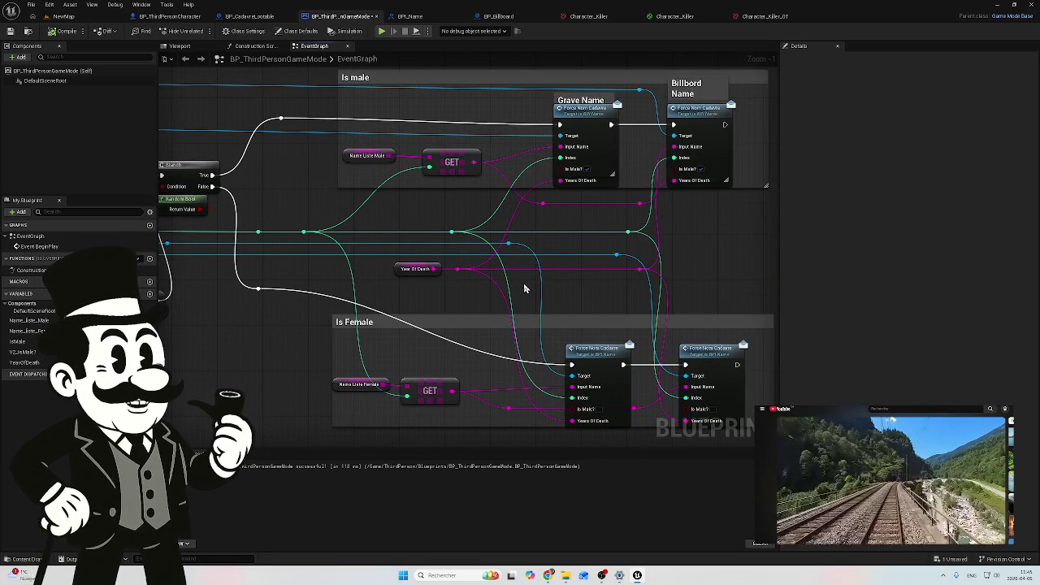
drag(374, 295, 487, 350)
drag(298, 349, 397, 334)
mouse_move(304, 258)
mouse_down()
mouse_move(317, 366)
mouse_move(360, 374)
mouse_move(320, 372)
mouse_up()
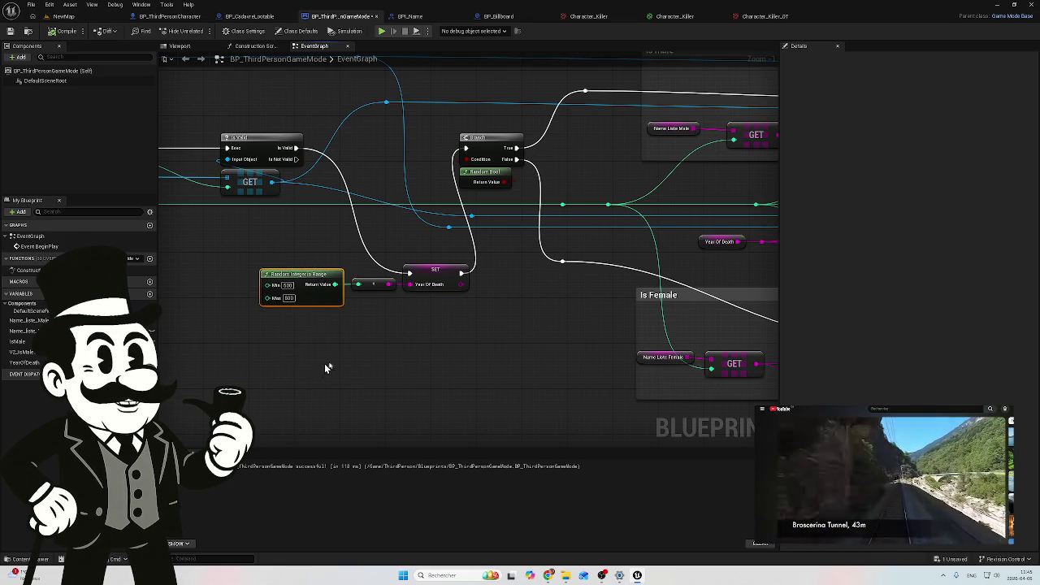
drag(551, 307, 427, 343)
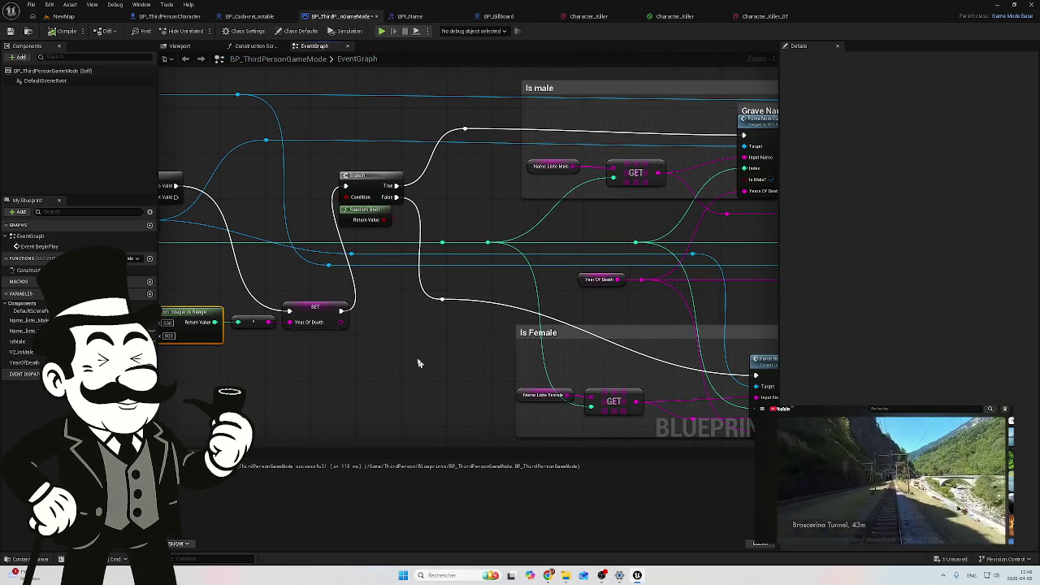
scroll(297, 360, down, 3)
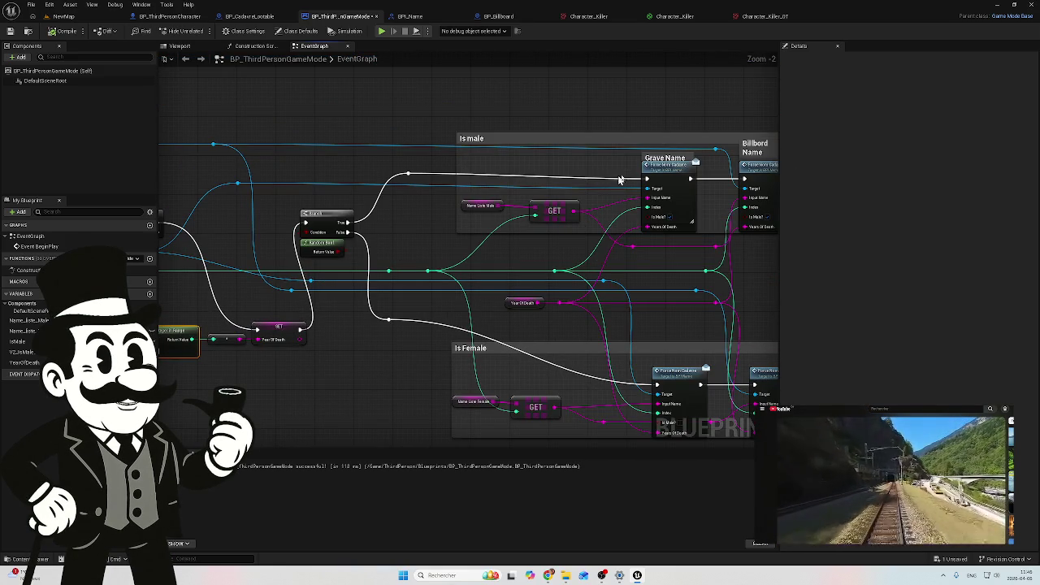
click(669, 170)
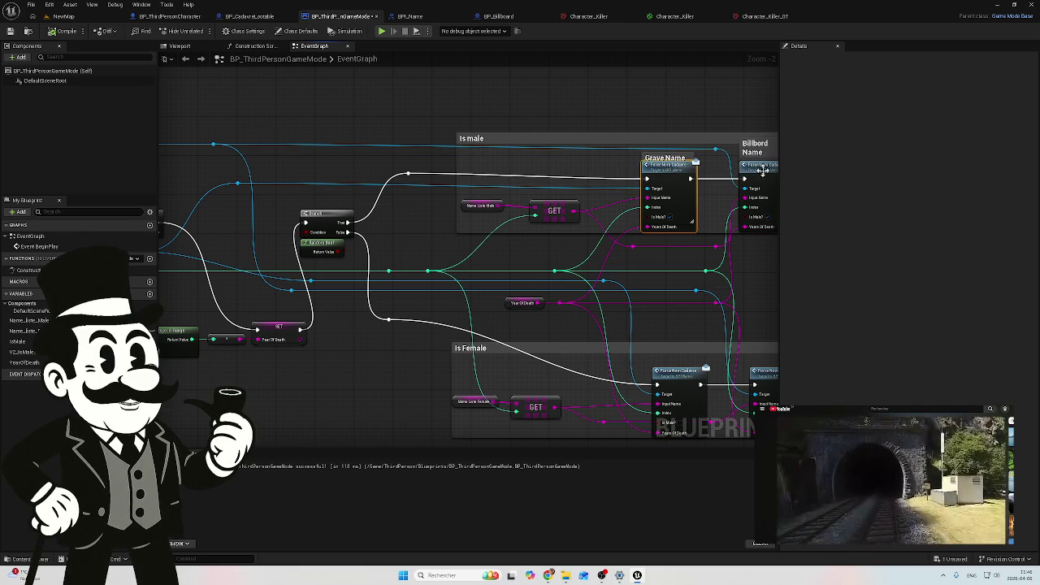
Check the Year Of Death variable's properties, then save BP_ThirdPersonGameMode
click(518, 303)
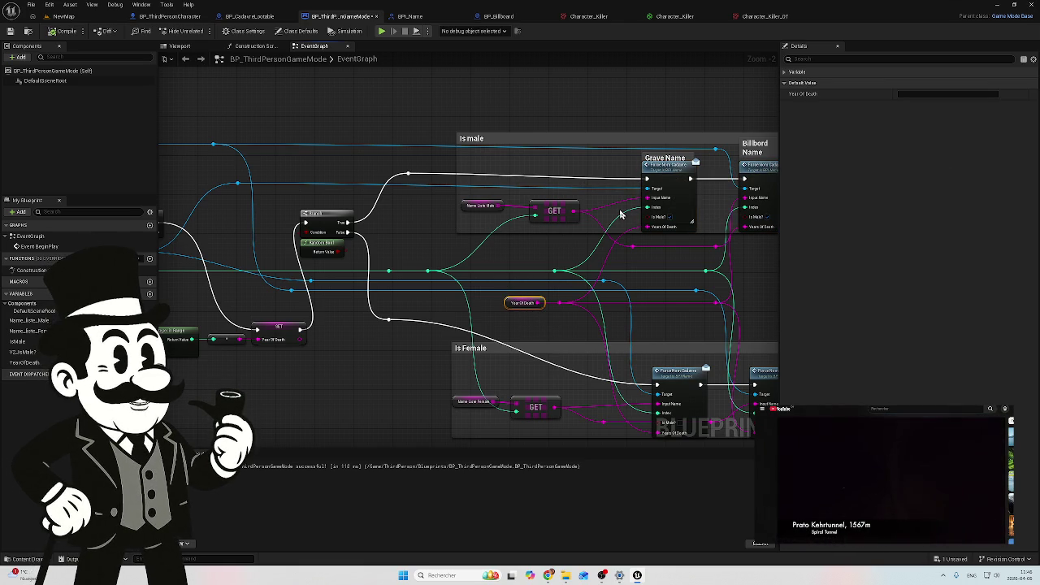
click(276, 337)
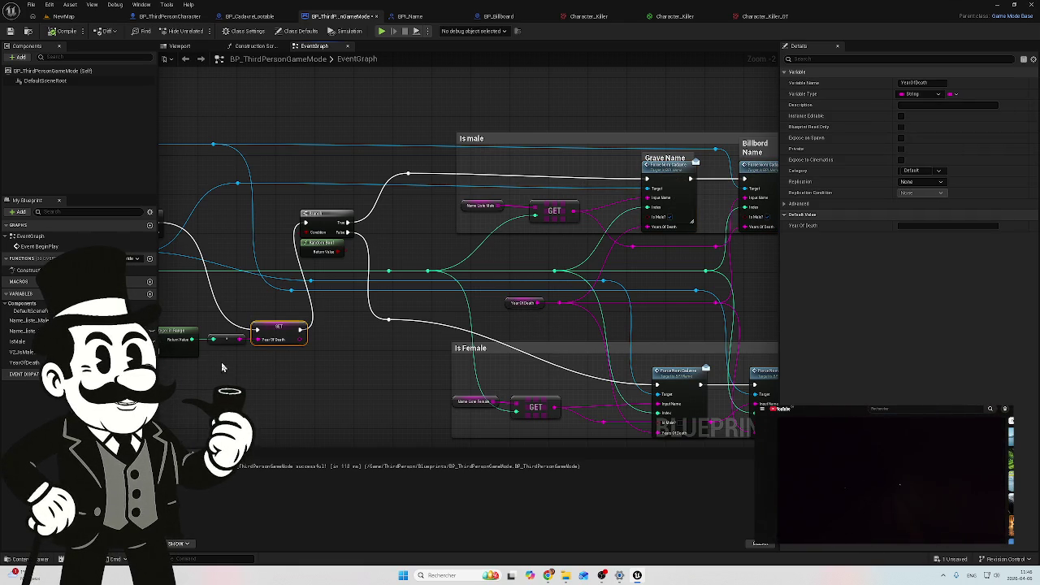
drag(275, 370, 427, 377)
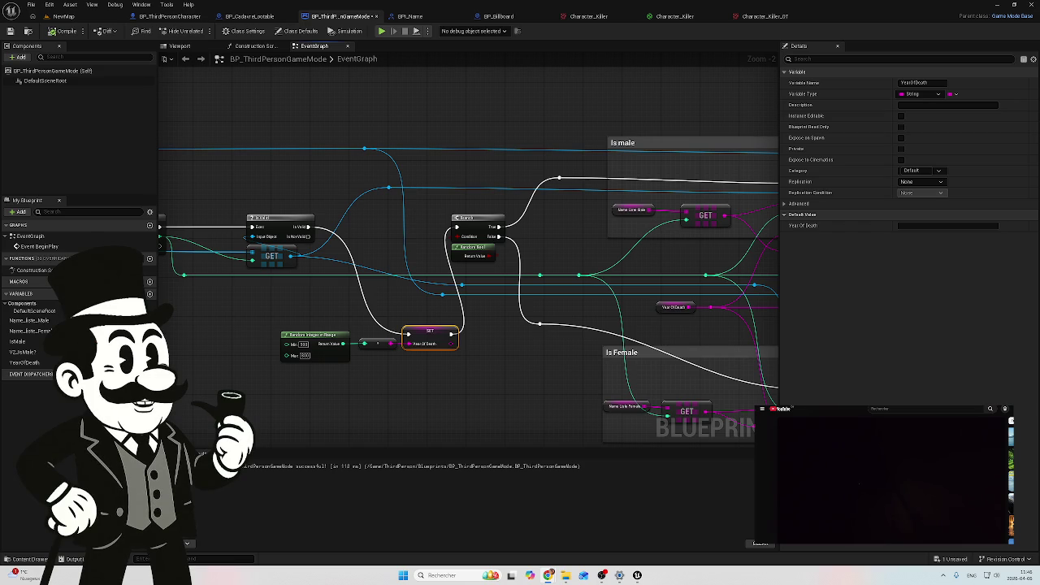
click(10, 31)
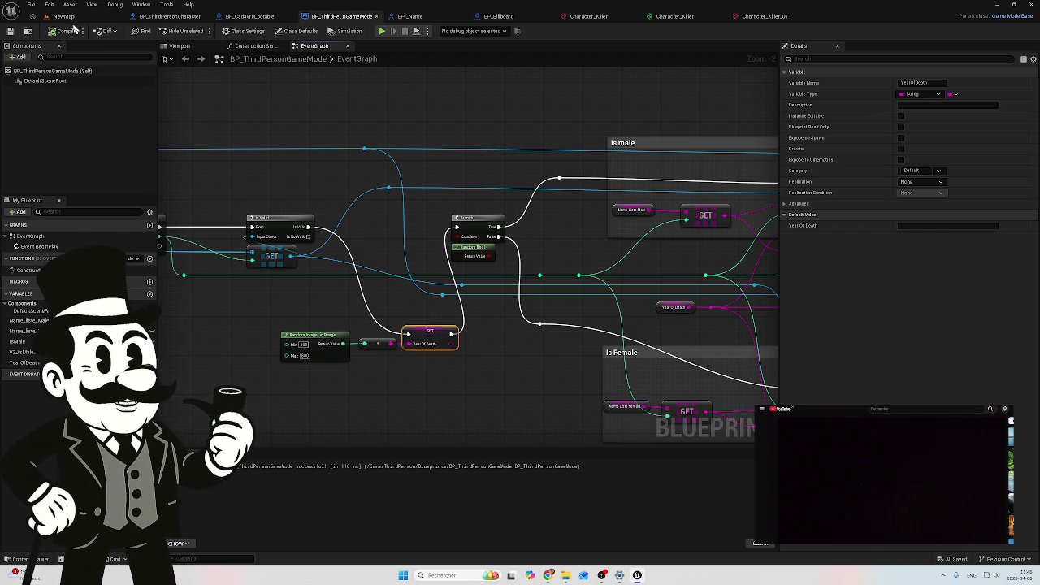
click(71, 19)
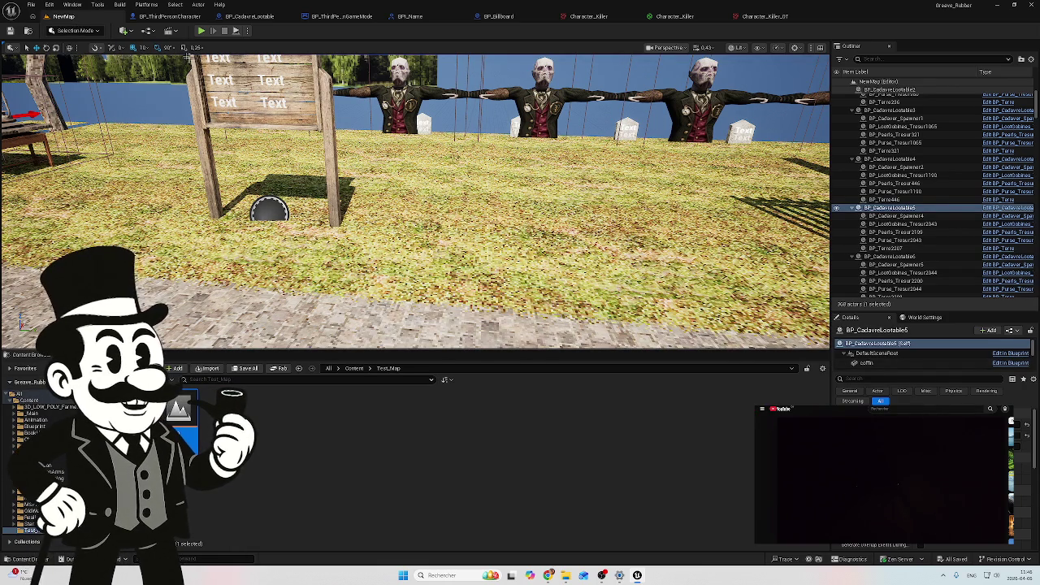
click(201, 31)
click(317, 184)
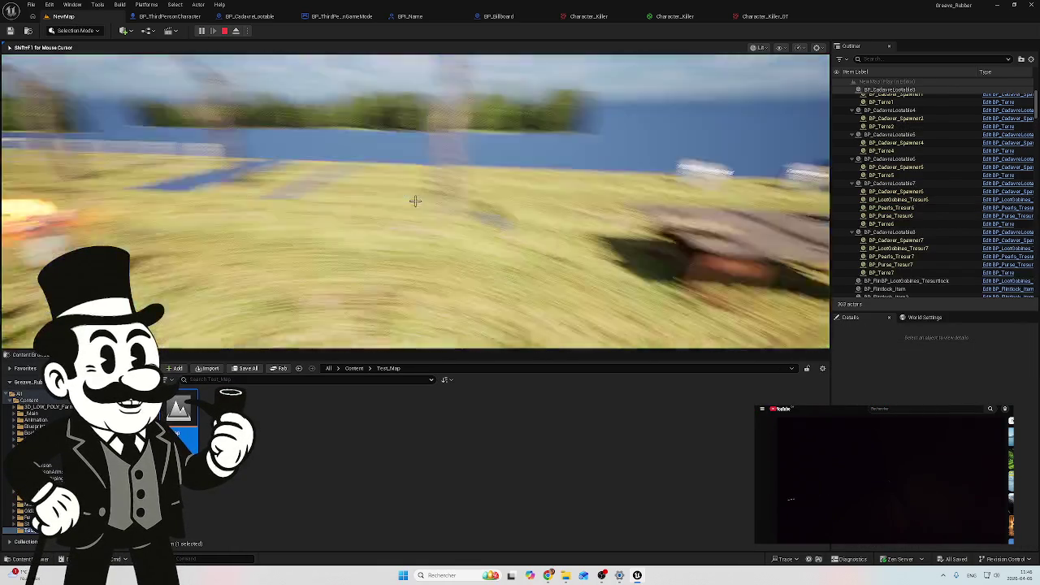
key(w)
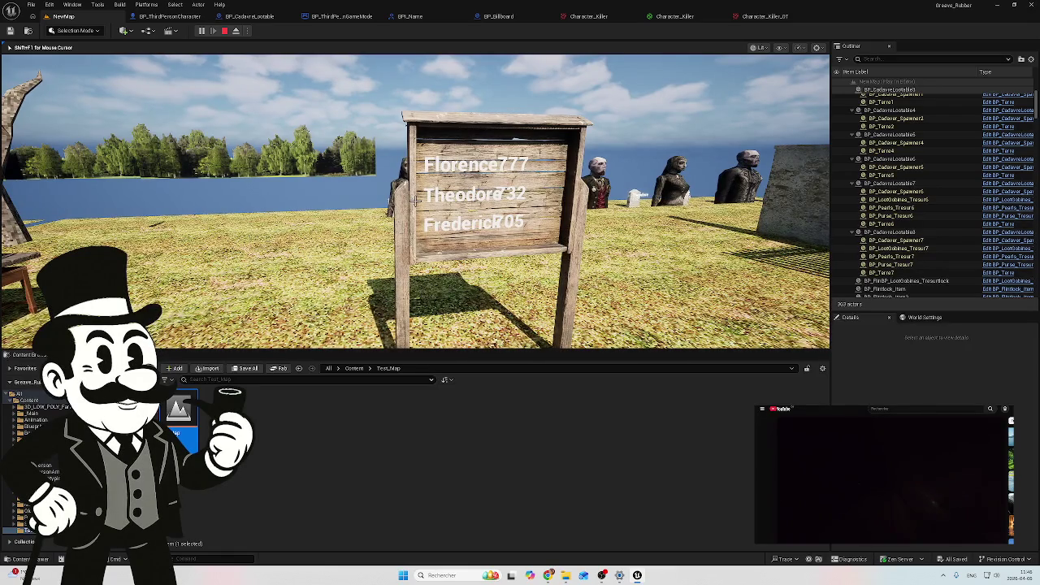
key(w)
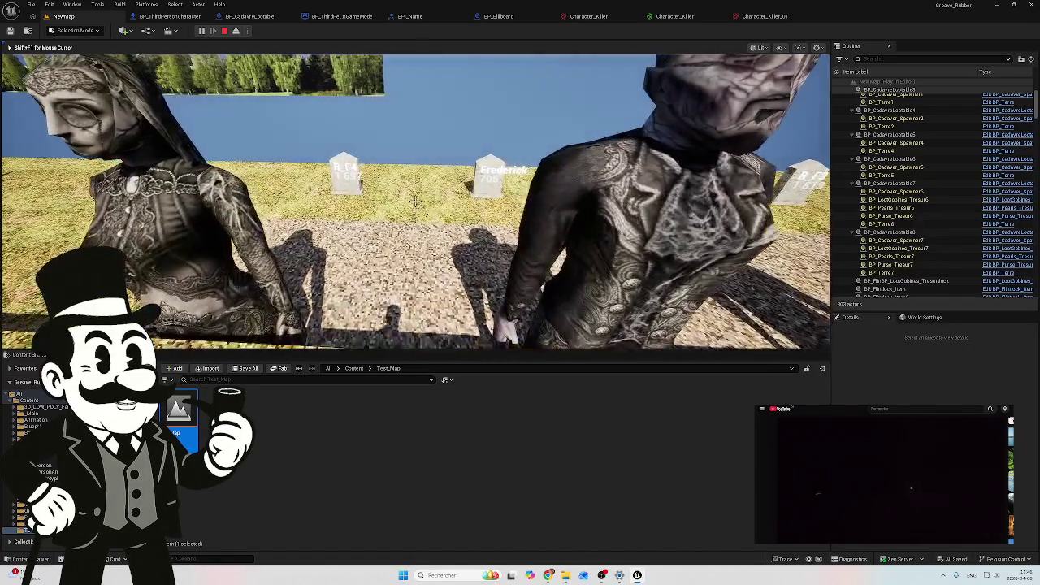
key(w)
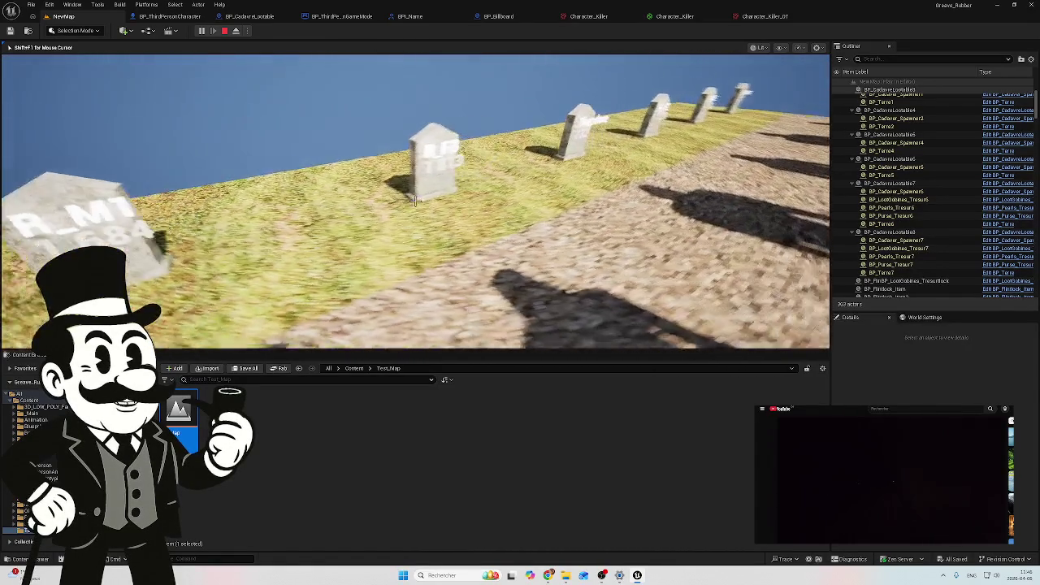
key(w)
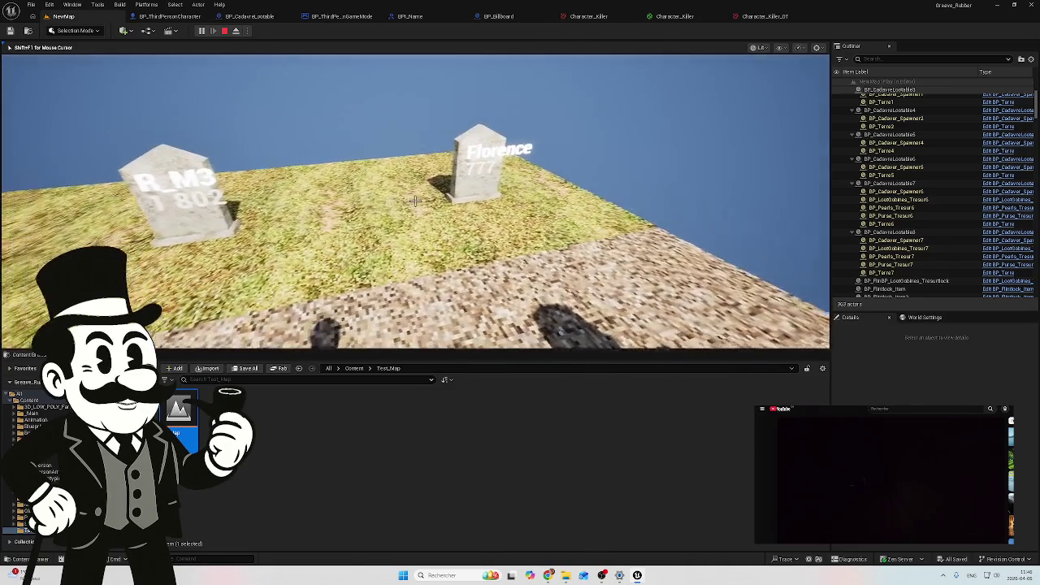
key(w)
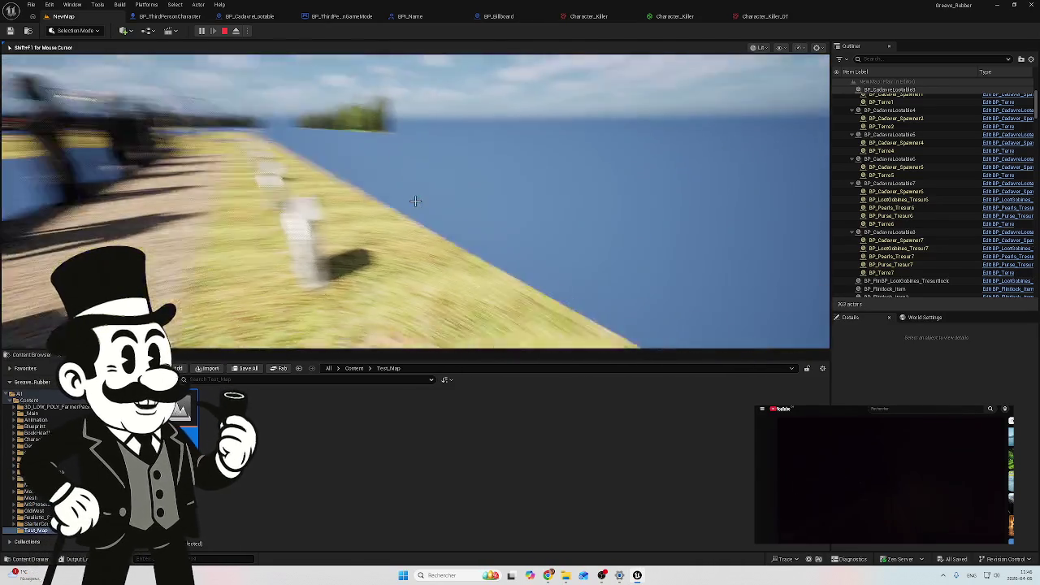
key(w)
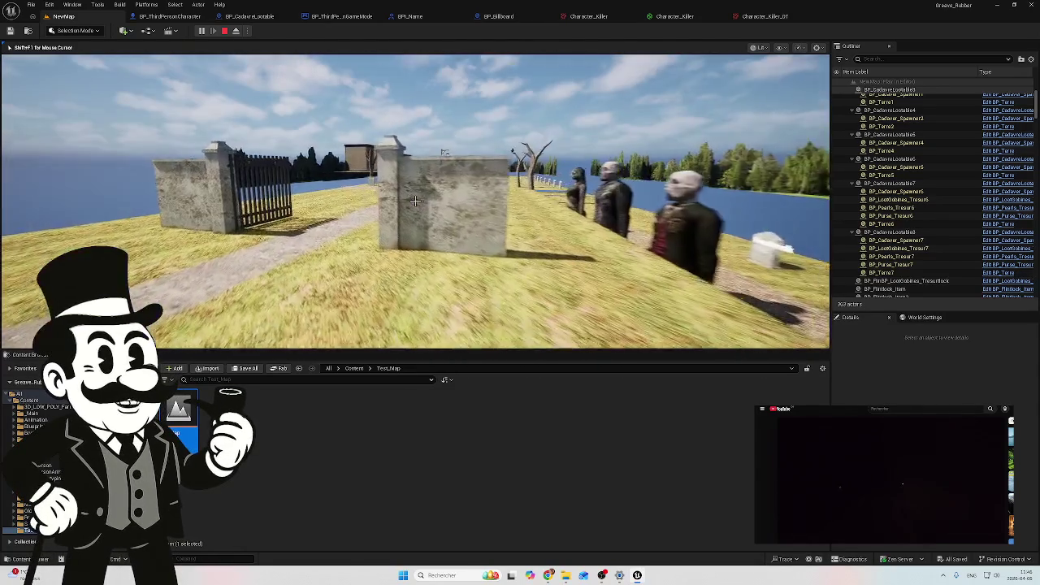
key(w)
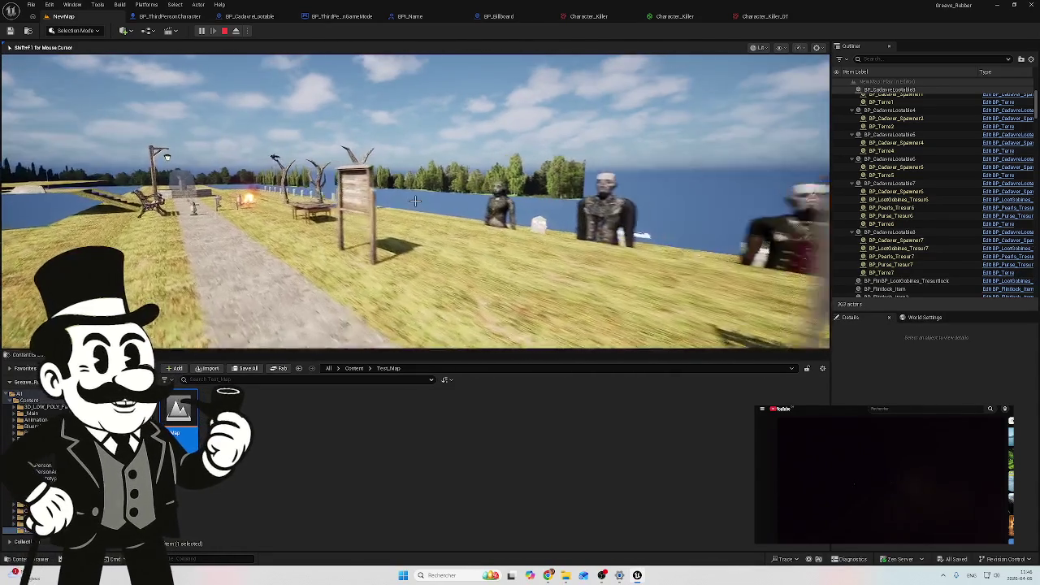
key(w)
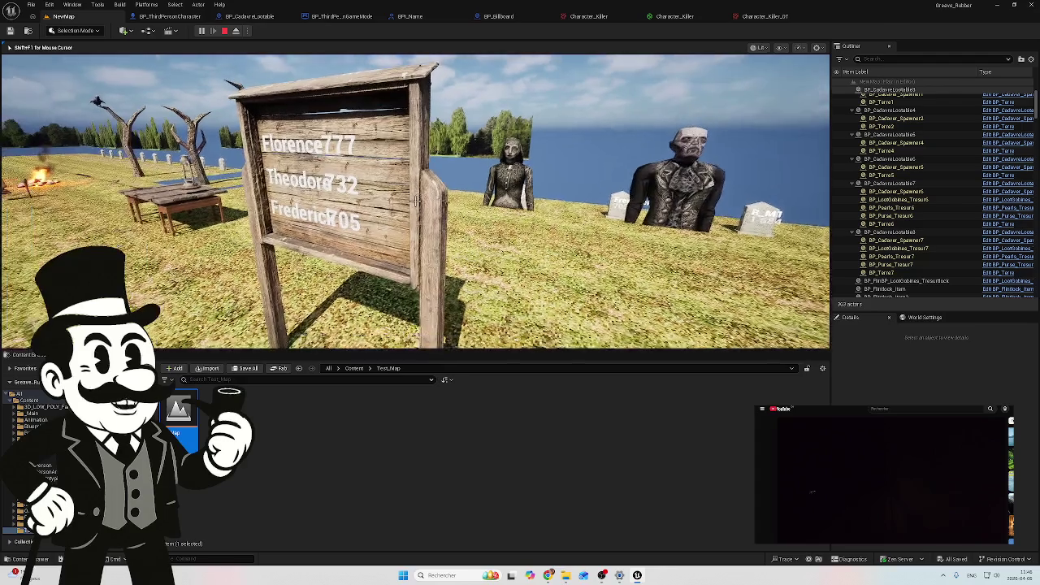
key(w)
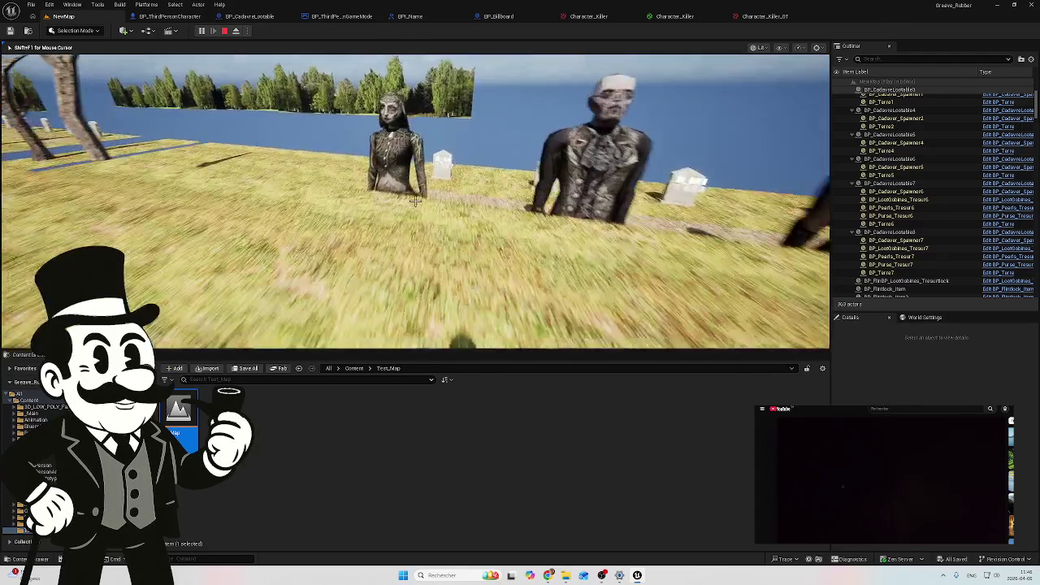
key(w)
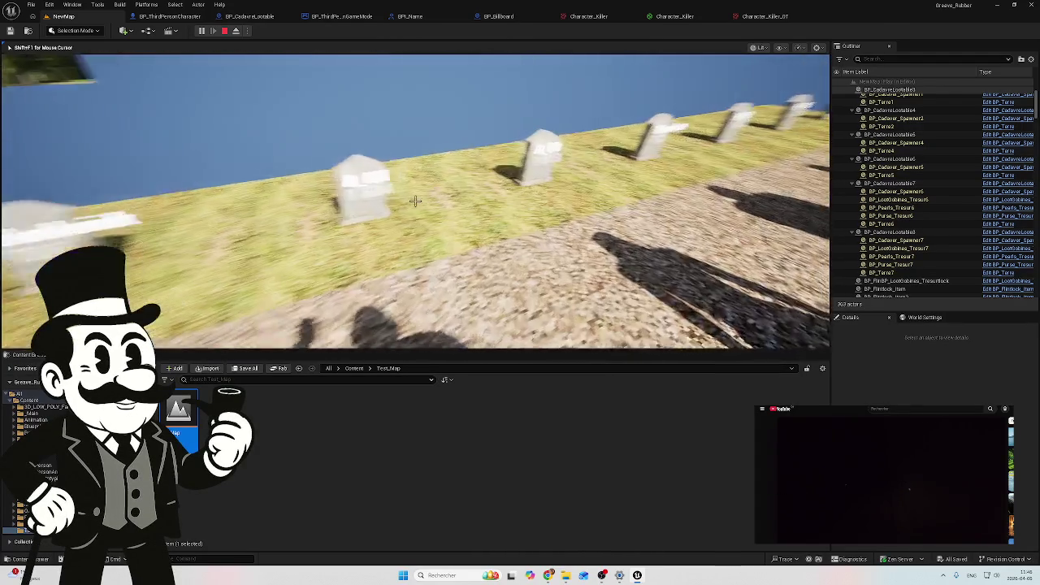
key(w)
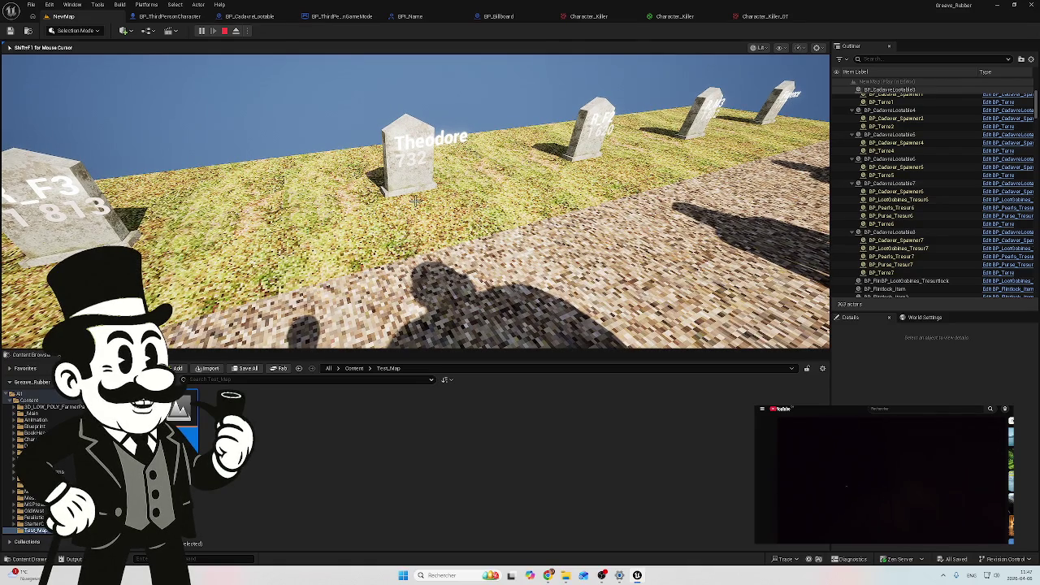
key(Escape)
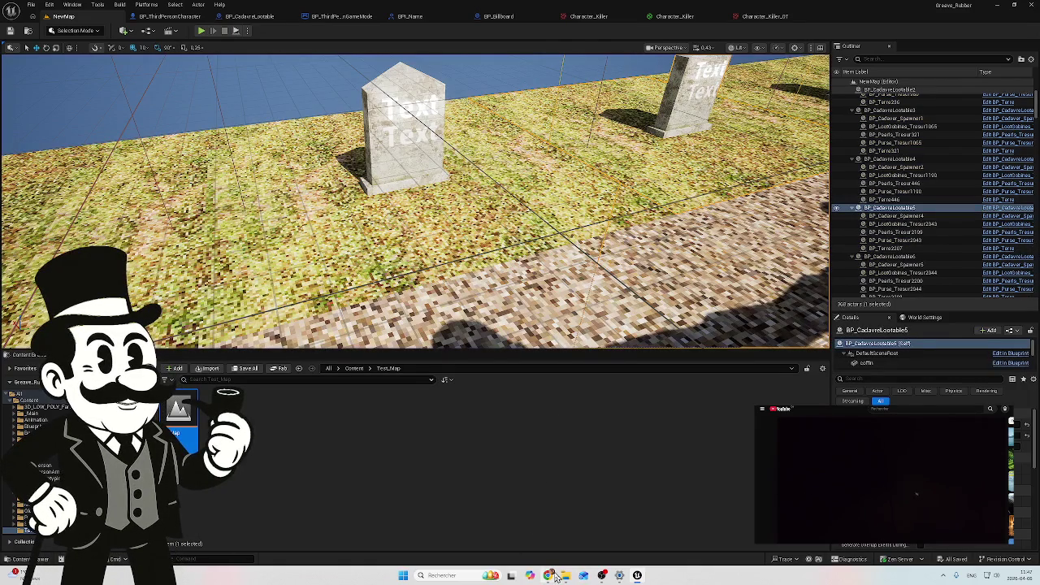
Bring up the YouTube window and play the railway-station video in the mini player
mouse_move(550, 575)
click(544, 549)
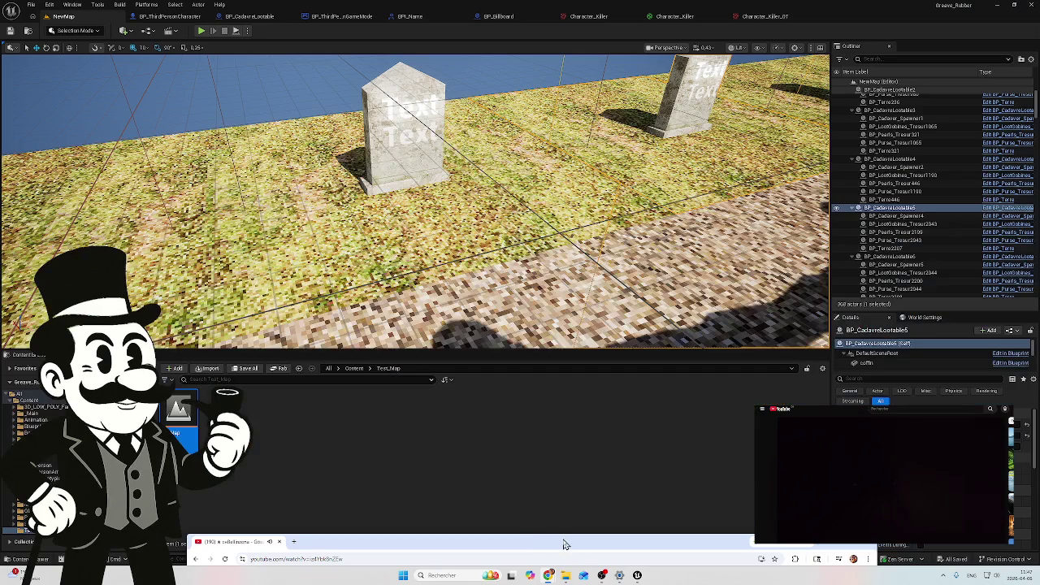
drag(566, 540, 548, 402)
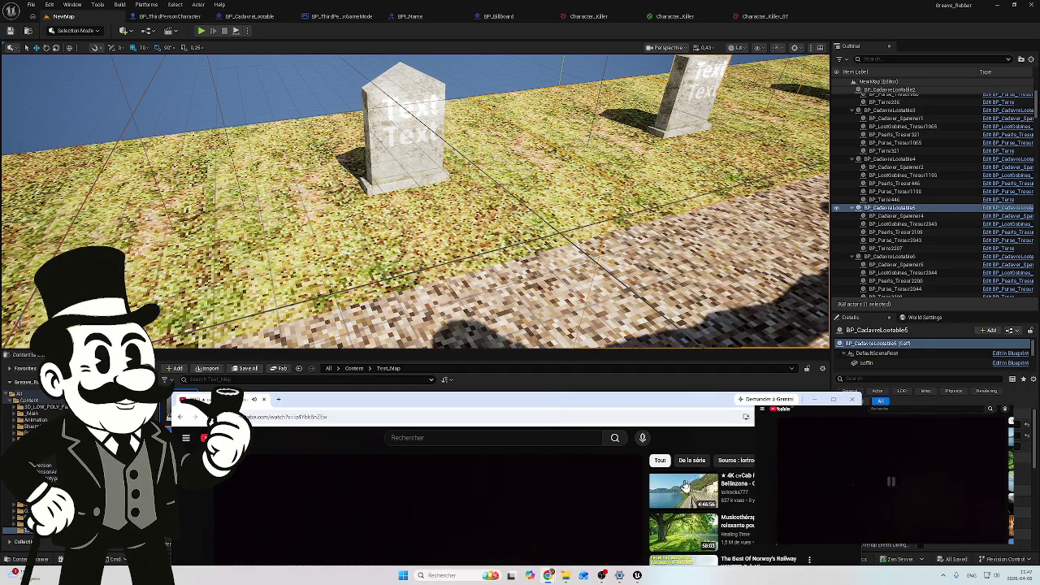
mouse_move(592, 401)
mouse_down()
mouse_move(591, 552)
mouse_move(591, 540)
mouse_up()
click(641, 477)
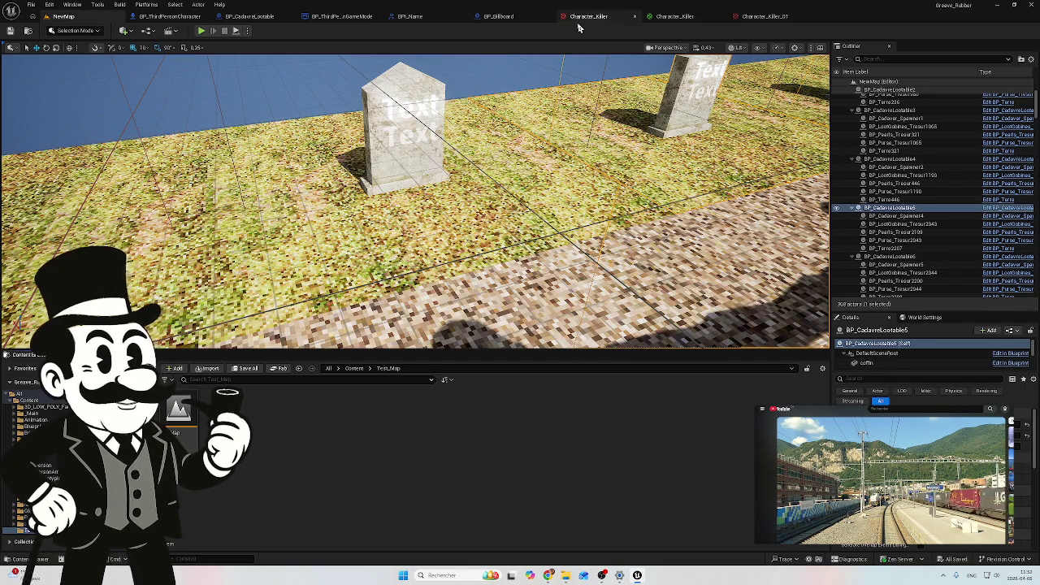
View the BP_Billboard event graph, then return to BP_ThirdPersonGameMode's graph
click(498, 16)
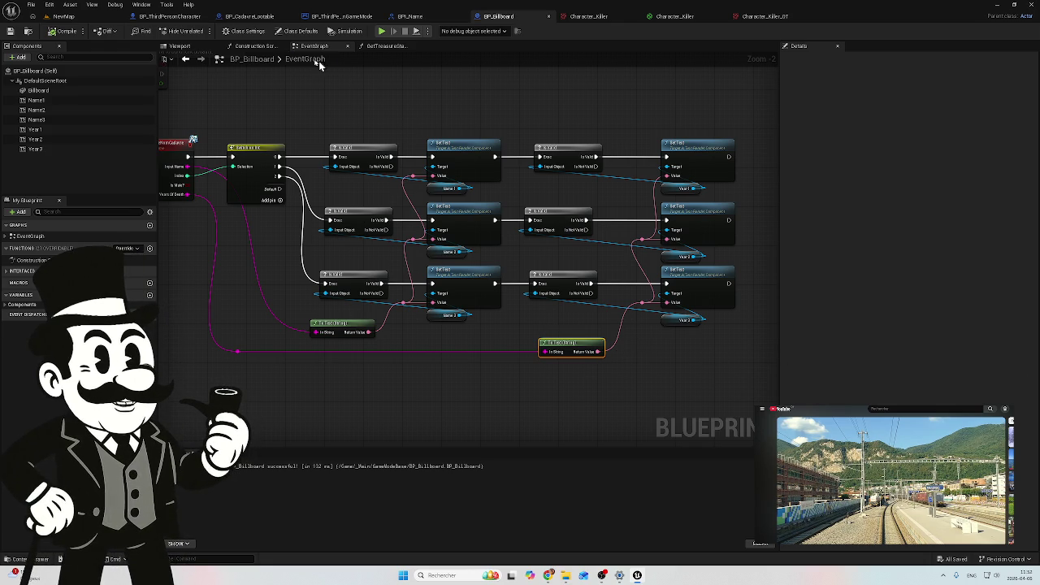
click(351, 17)
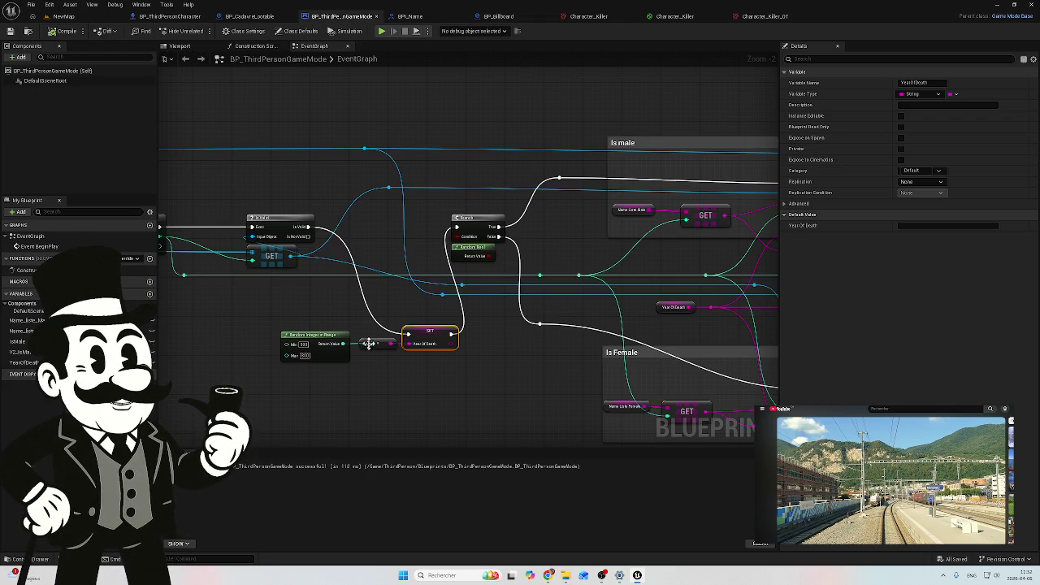
Set the Random Integer in Range years to 1650–1850 and recompile the game mode
scroll(304, 378, up, 2)
click(306, 334)
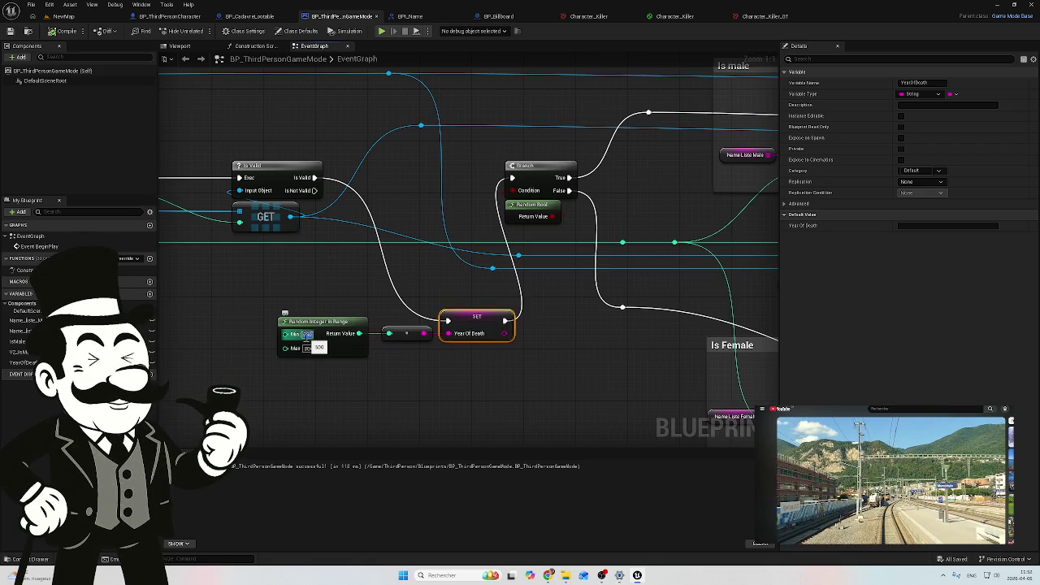
text(1650)
key(Return)
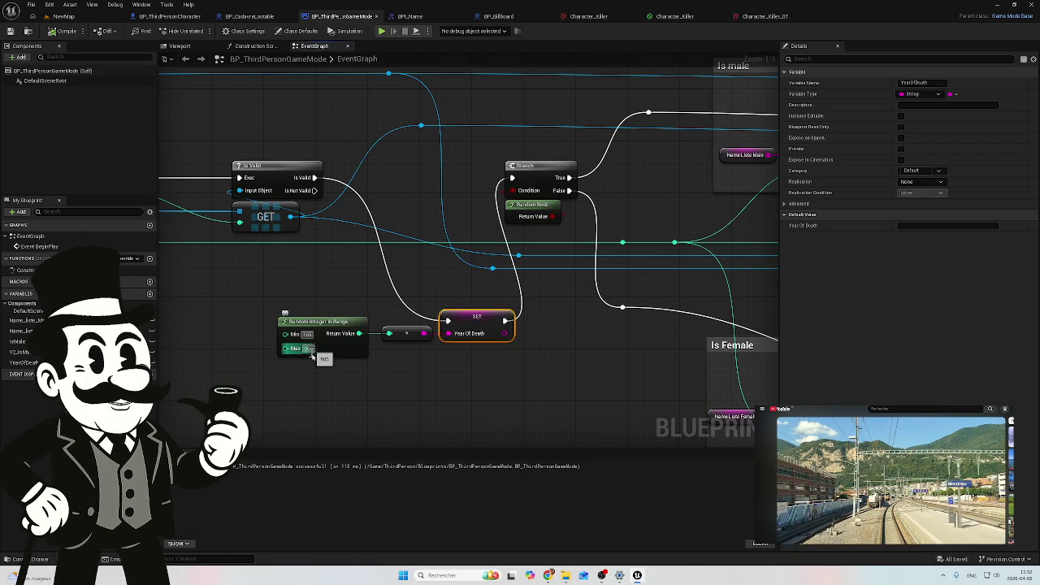
click(309, 348)
key(BackSpace)
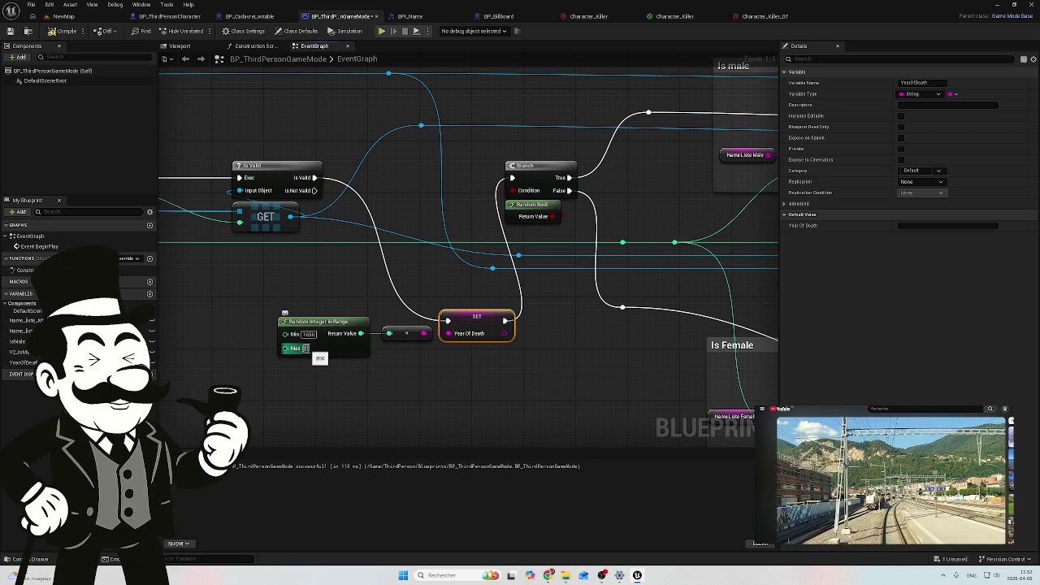
text(1850)
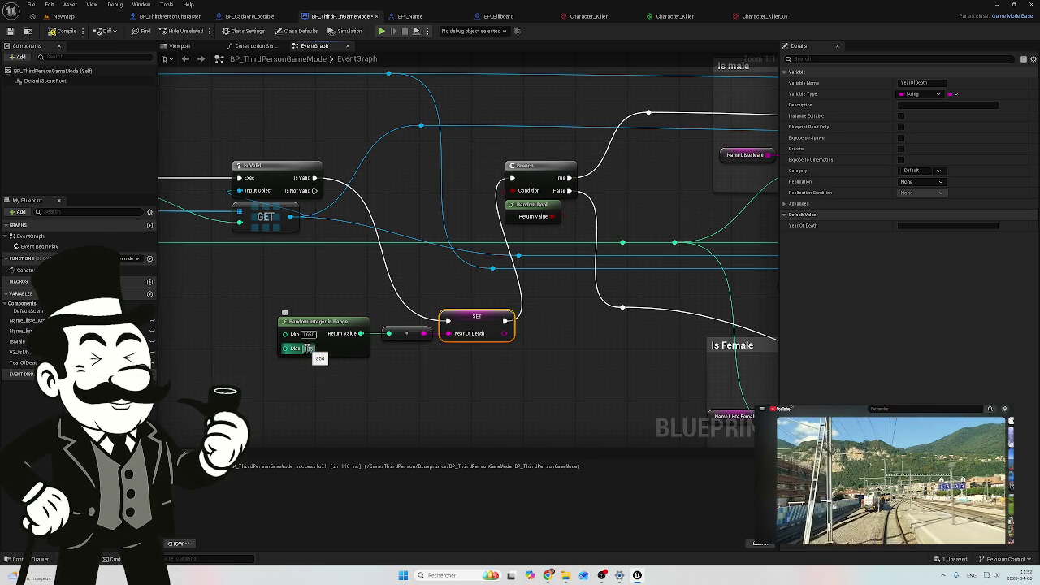
key(Return)
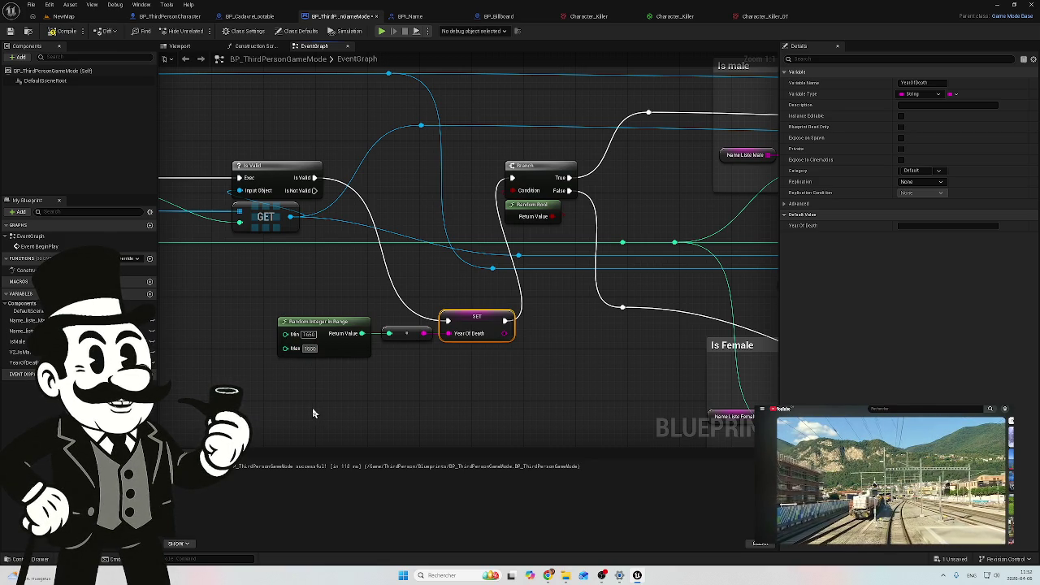
click(313, 412)
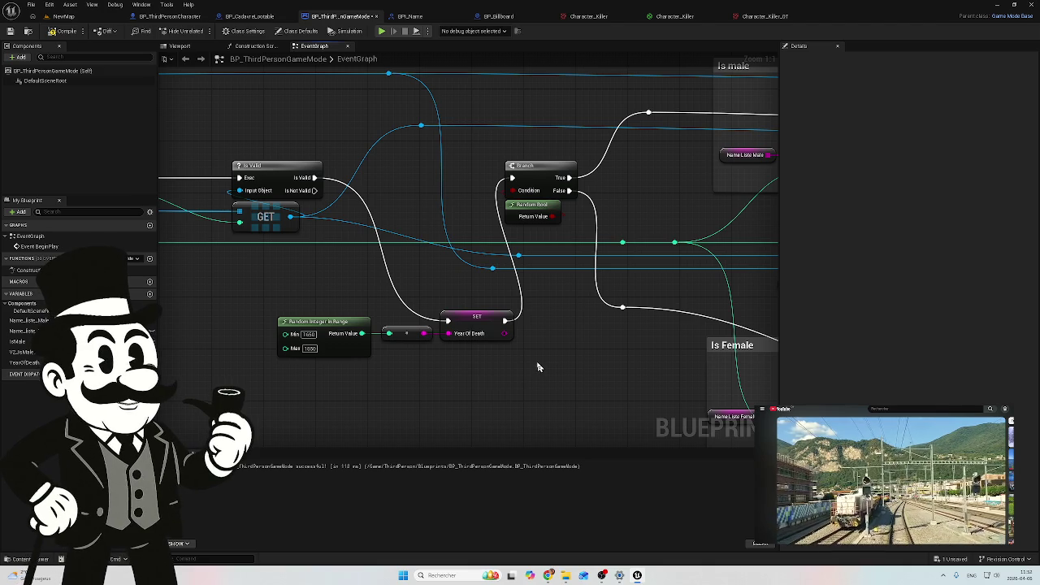
click(64, 31)
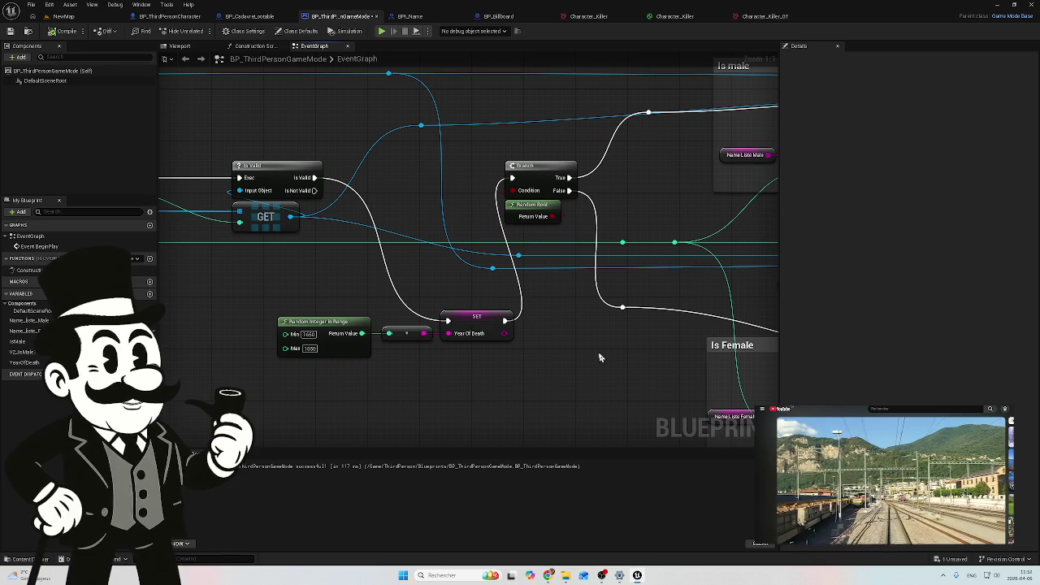
Move the Is male and Is Female comment groups further right
scroll(545, 358, down, 3)
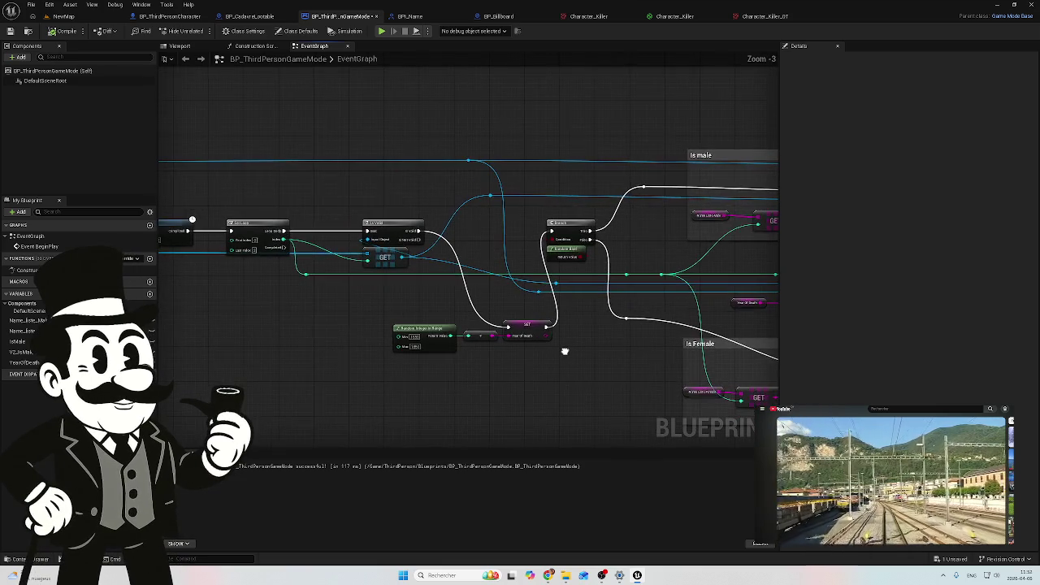
scroll(560, 343, down, 1)
mouse_move(541, 336)
mouse_down()
mouse_move(542, 327)
mouse_move(467, 306)
mouse_up()
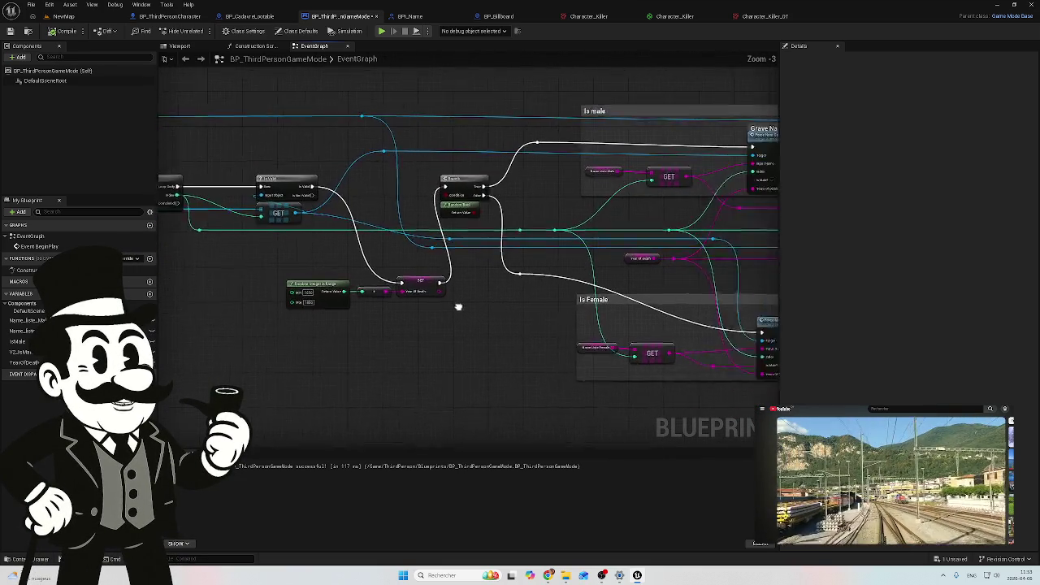
scroll(378, 296, down, 1)
mouse_move(661, 182)
mouse_down()
mouse_move(611, 250)
mouse_move(413, 409)
mouse_move(393, 403)
mouse_up()
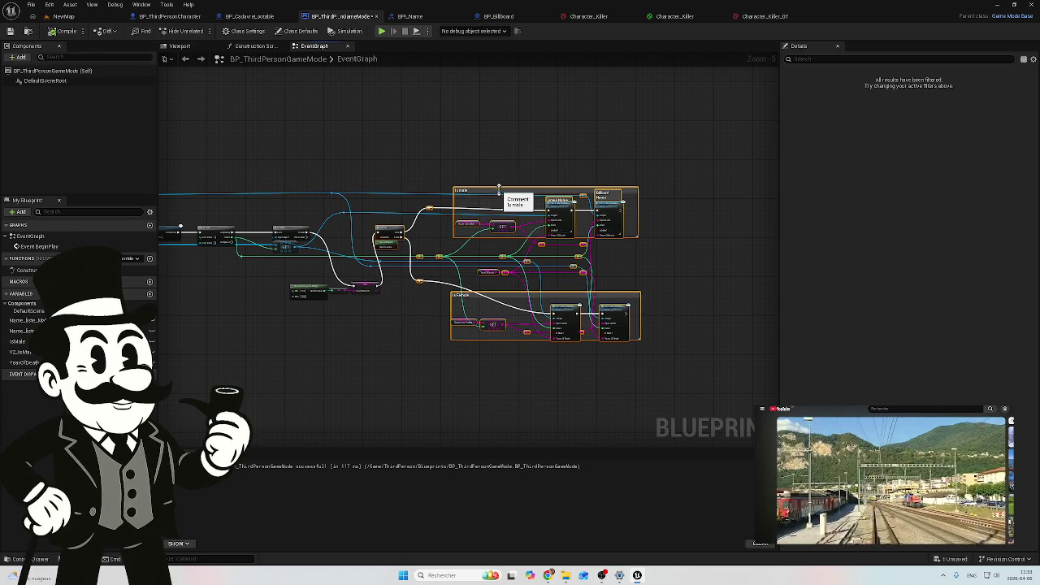
drag(495, 191, 563, 195)
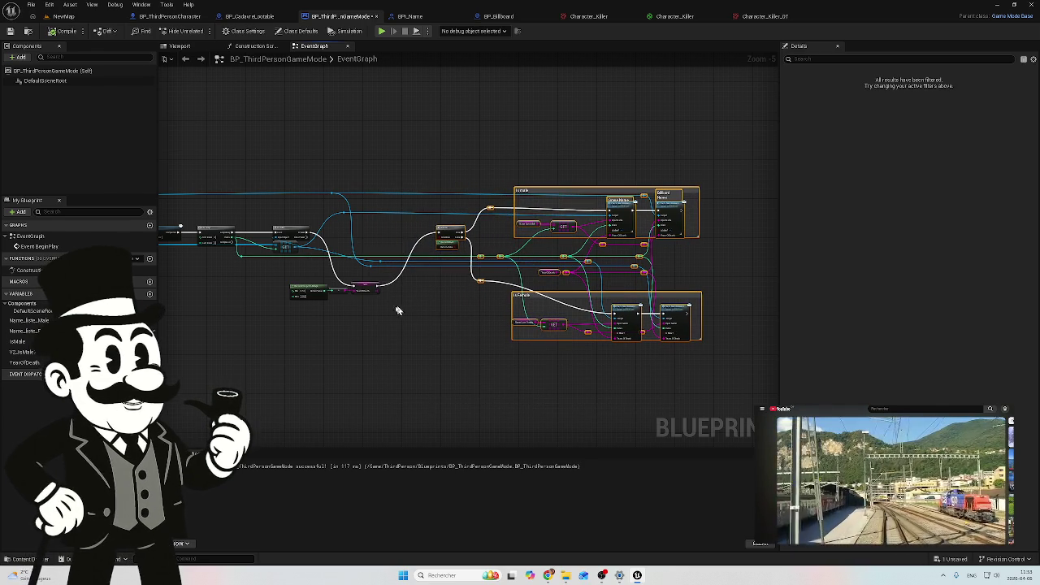
Line up the Random Integer in Range and SET nodes between Is Valid and Branch
scroll(355, 315, up, 3)
mouse_move(387, 303)
mouse_down()
mouse_move(248, 283)
mouse_move(279, 263)
mouse_move(321, 171)
mouse_move(334, 176)
mouse_up()
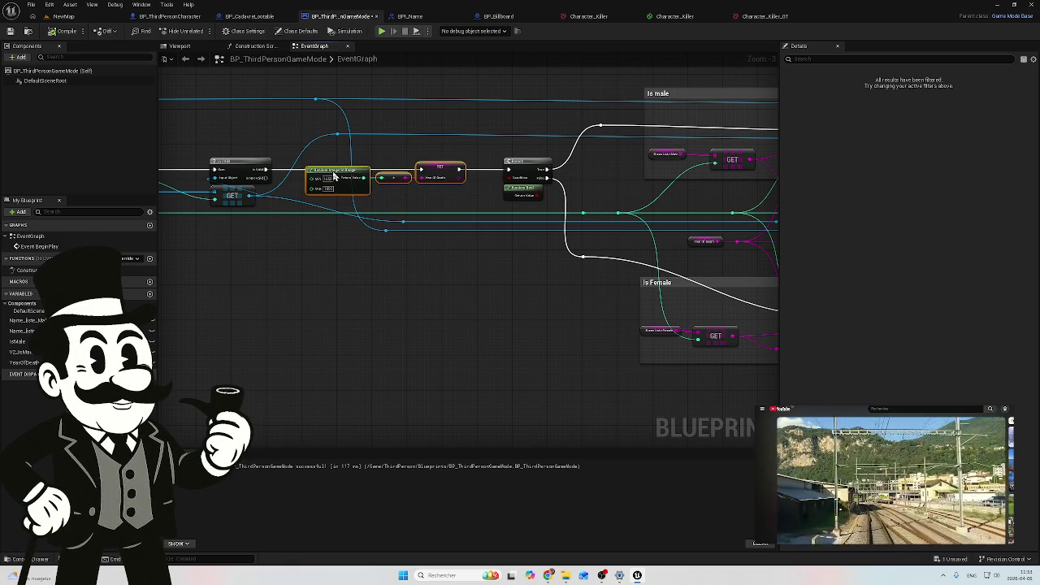
scroll(348, 209, up, 2)
click(348, 209)
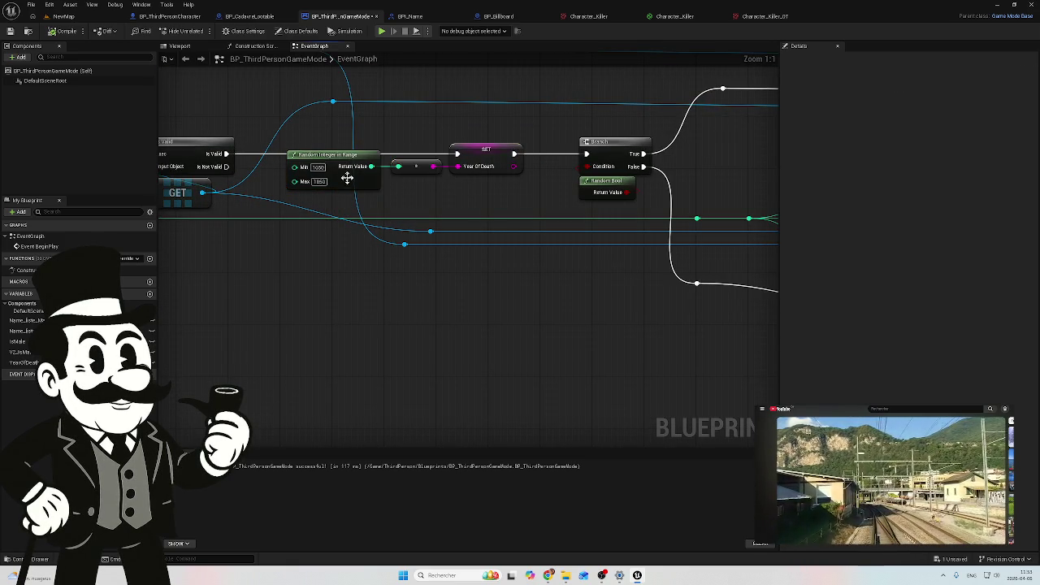
drag(338, 159, 323, 174)
mouse_move(429, 200)
mouse_down()
mouse_move(528, 235)
mouse_move(513, 251)
mouse_move(427, 267)
mouse_up()
scroll(426, 267, down, 1)
scroll(426, 268, down, 1)
drag(353, 308, 309, 270)
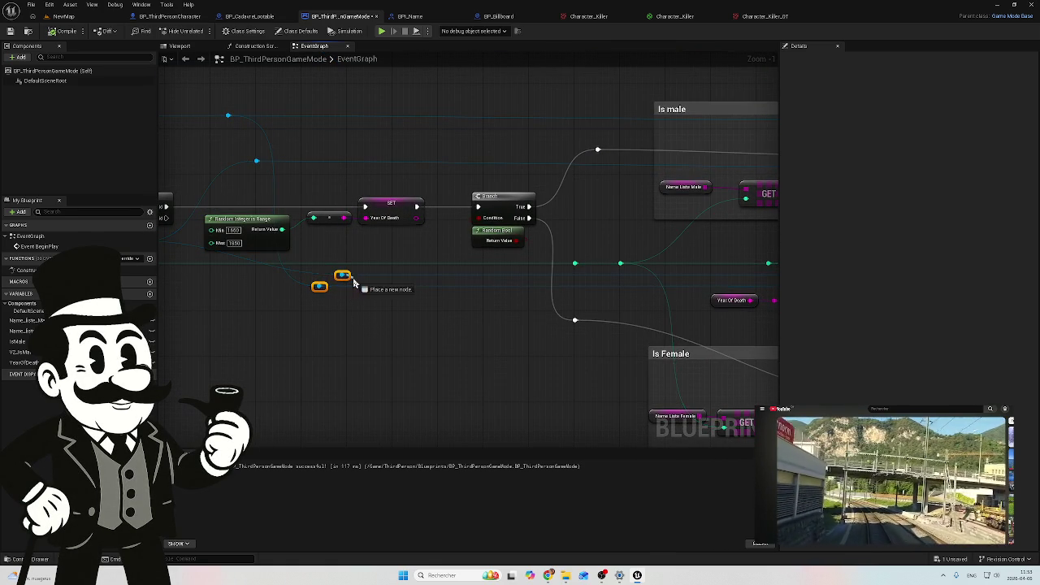
click(331, 354)
Move the existing exec-wire reroute knot down beside the Is male and Is Female groups
mouse_move(287, 313)
mouse_down()
mouse_move(406, 302)
mouse_move(319, 304)
mouse_move(202, 269)
mouse_move(130, 264)
mouse_move(506, 317)
mouse_move(430, 303)
mouse_up()
scroll(319, 305, down, 2)
drag(511, 320, 233, 281)
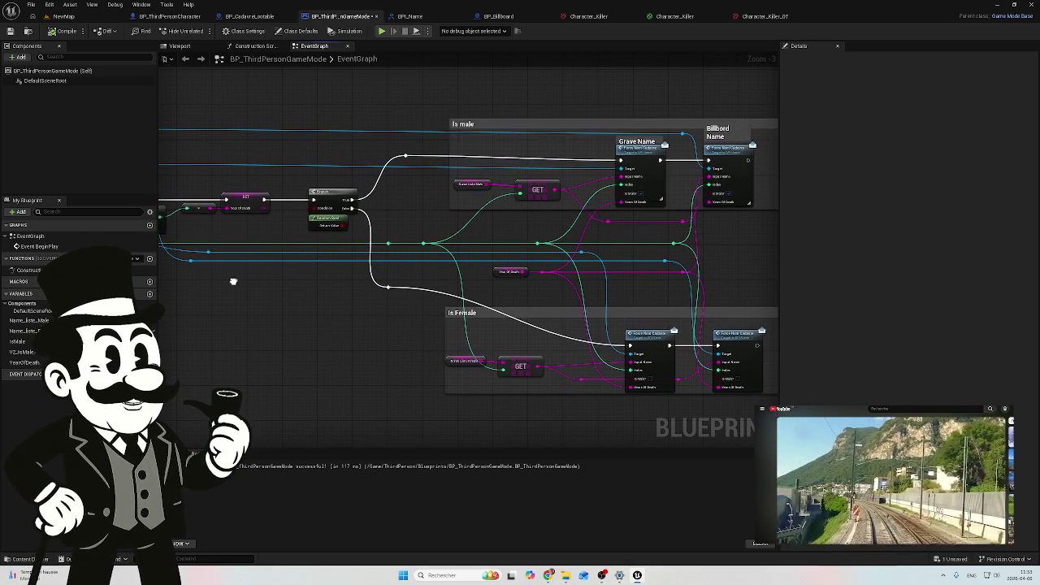
drag(233, 281, 166, 281)
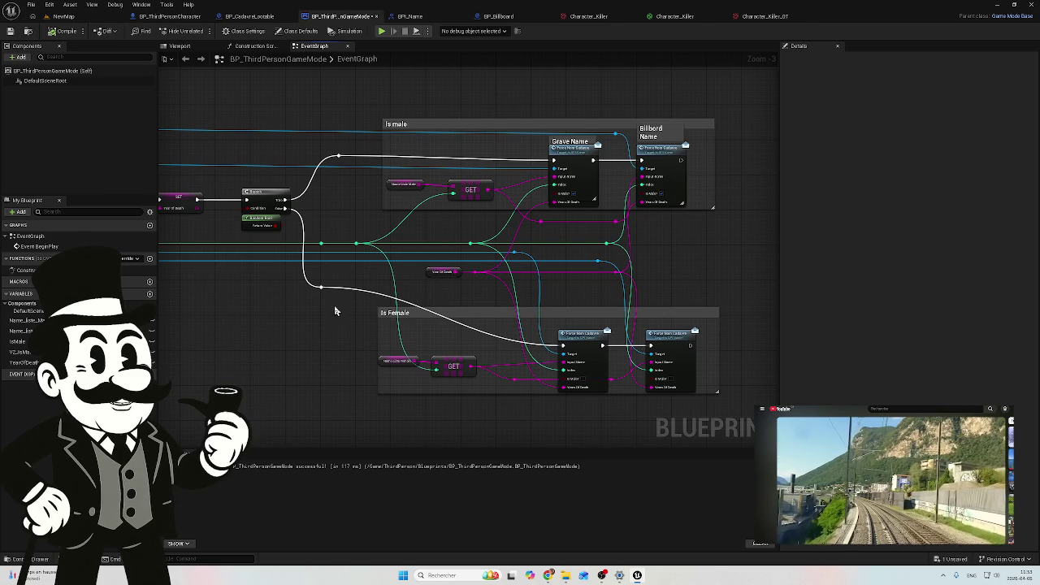
click(322, 286)
mouse_move(323, 290)
mouse_down()
mouse_move(331, 357)
mouse_move(358, 348)
mouse_up()
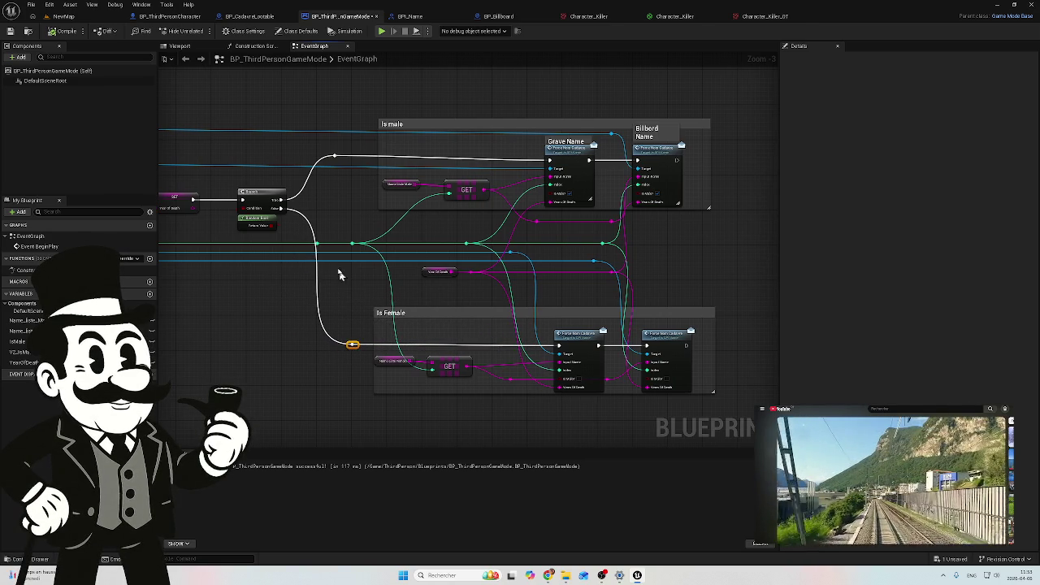
Disconnect the Index wires on the Grave Name and female name nodes, leaving them at 0
scroll(327, 236, up, 2)
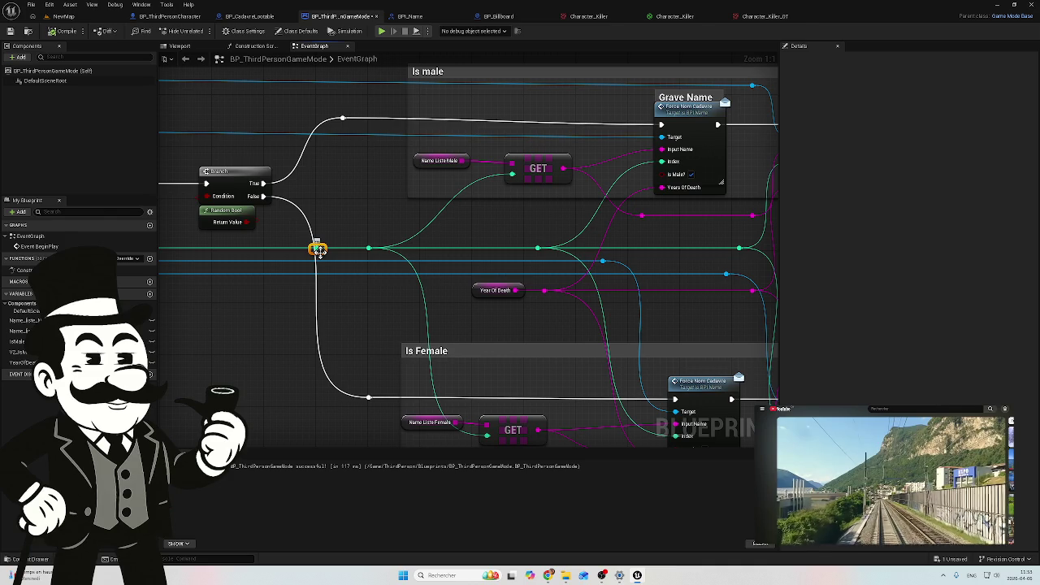
scroll(352, 232, down, 2)
drag(353, 232, 515, 246)
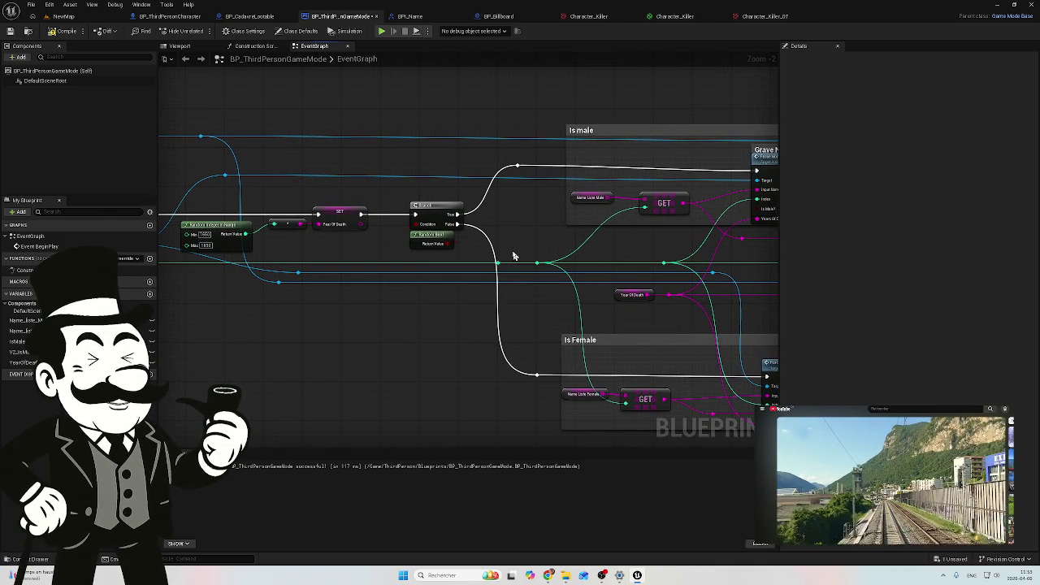
drag(513, 256, 511, 265)
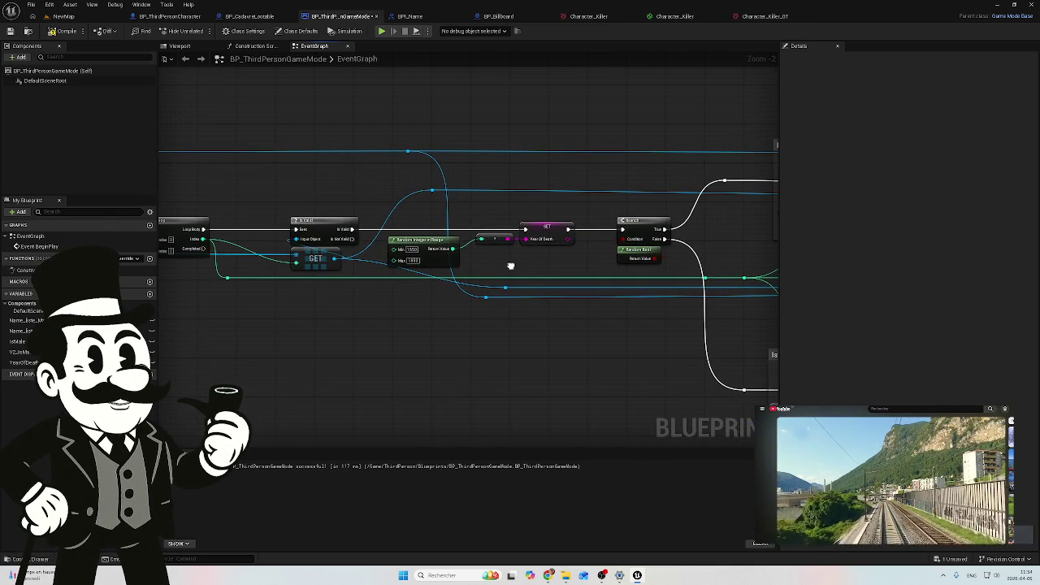
drag(426, 325, 259, 325)
mouse_move(581, 331)
mouse_down()
mouse_move(442, 327)
mouse_move(446, 318)
mouse_move(393, 308)
mouse_up()
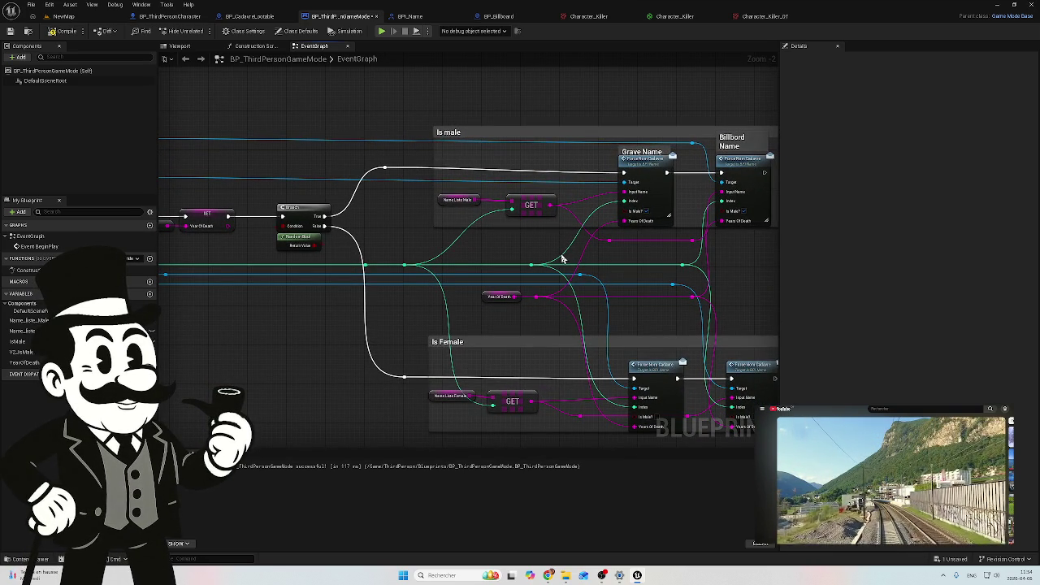
alt+click(567, 265)
alt+click(584, 313)
Add a reroute point on the exec wire before Grave Name and drag a wire downward from it
drag(599, 315, 499, 304)
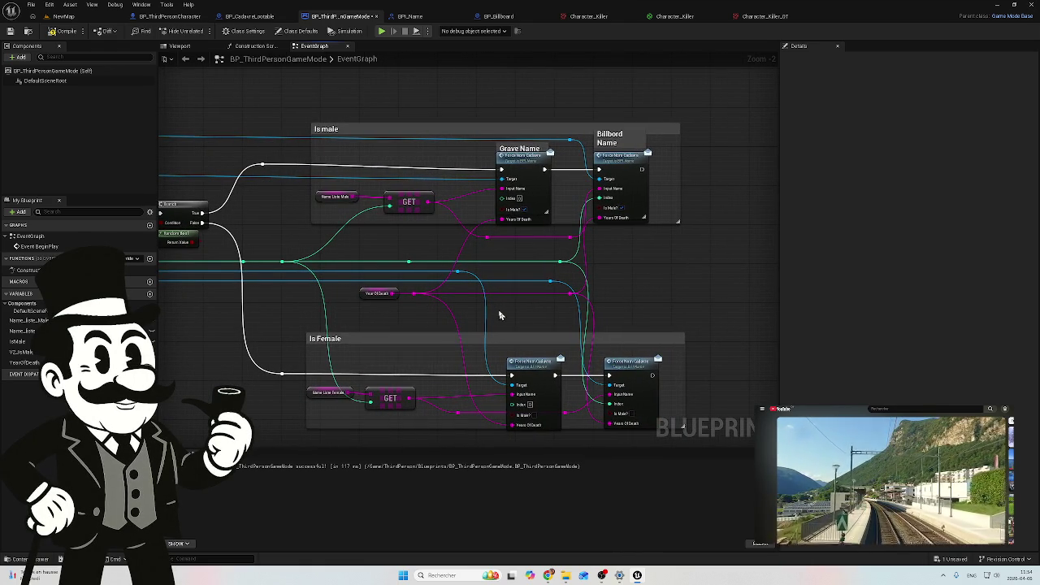
mouse_move(612, 315)
mouse_down()
mouse_move(643, 291)
mouse_move(723, 291)
mouse_up()
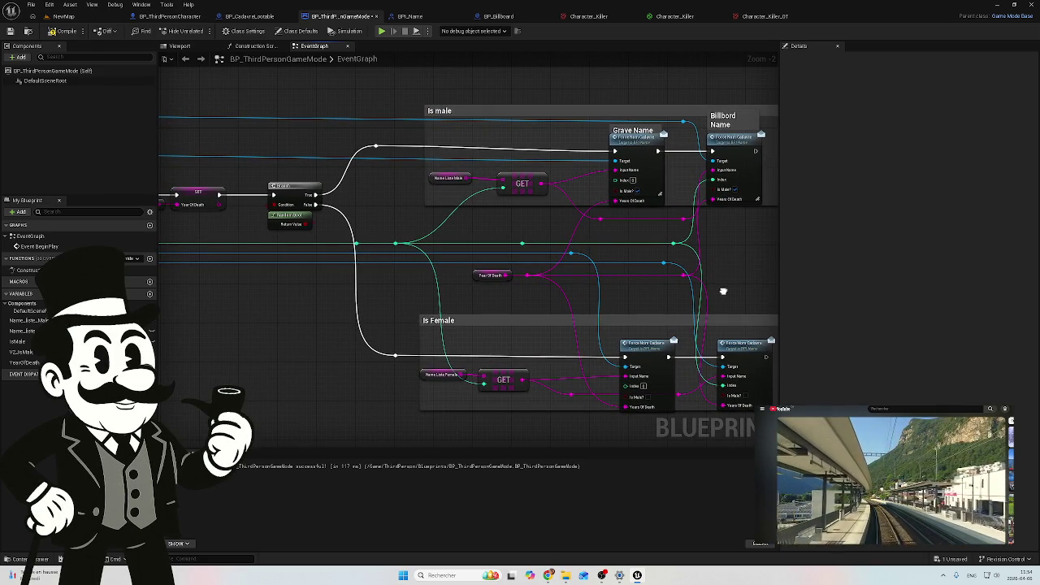
mouse_move(384, 251)
mouse_down()
mouse_move(640, 287)
mouse_move(595, 306)
mouse_move(536, 304)
mouse_move(291, 230)
mouse_up()
double_click(488, 134)
drag(488, 134, 493, 139)
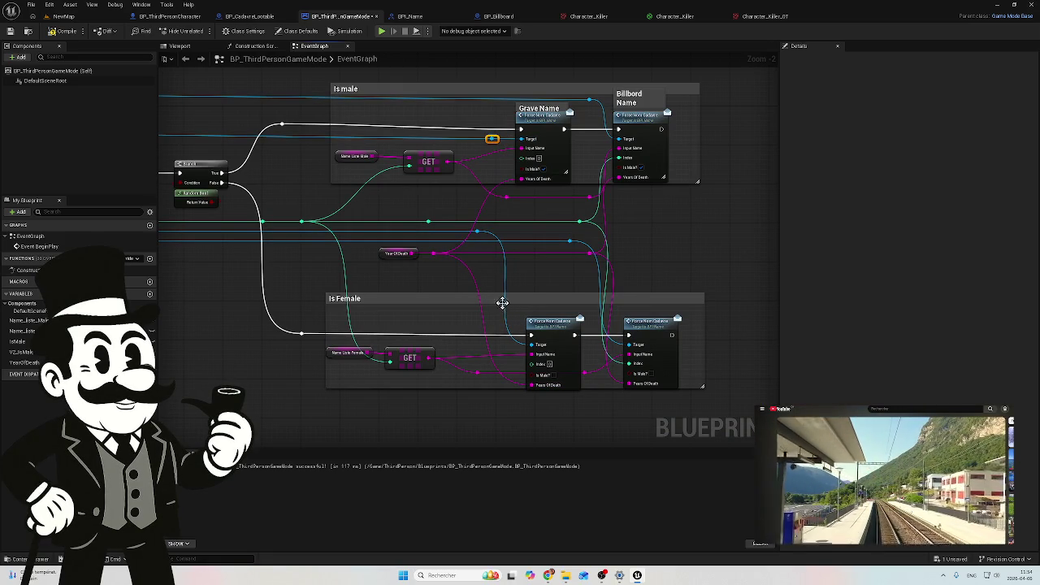
click(500, 225)
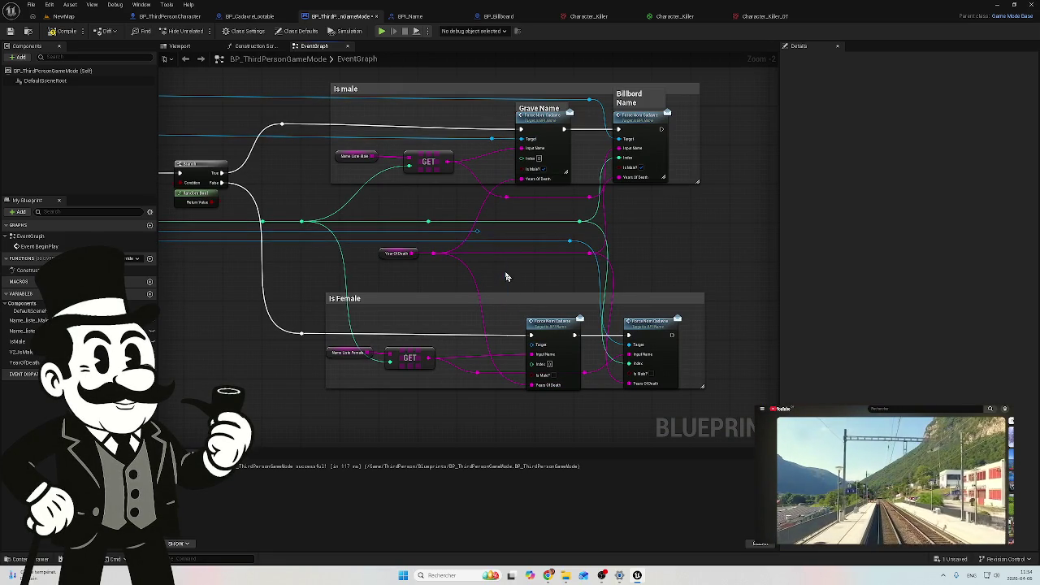
mouse_move(493, 139)
mouse_down()
mouse_move(514, 317)
mouse_move(530, 345)
mouse_up()
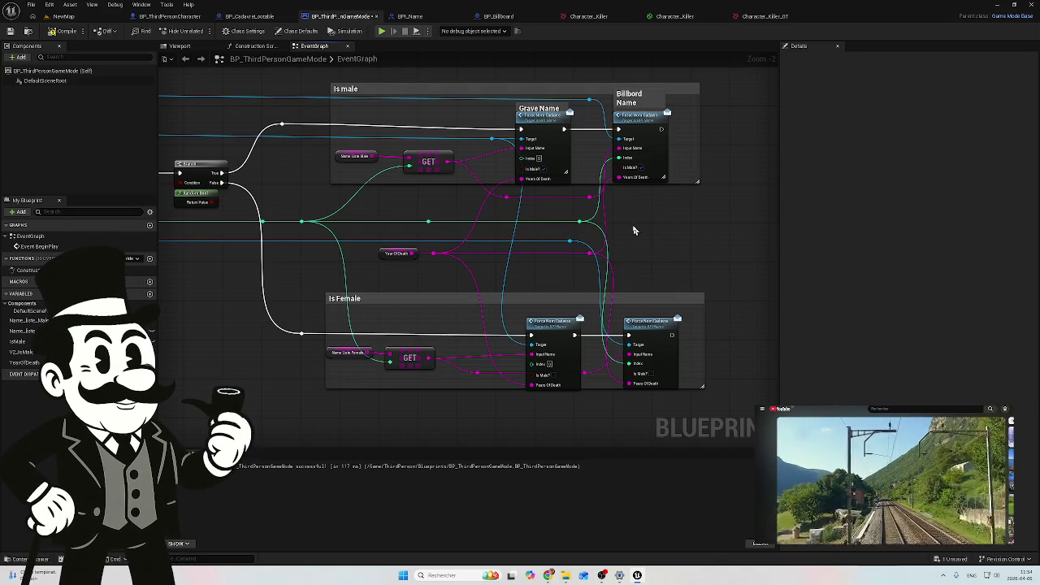
Pan and zoom the EventGraph to inspect the Is male and Is Female name nodes
scroll(710, 236, down, 2)
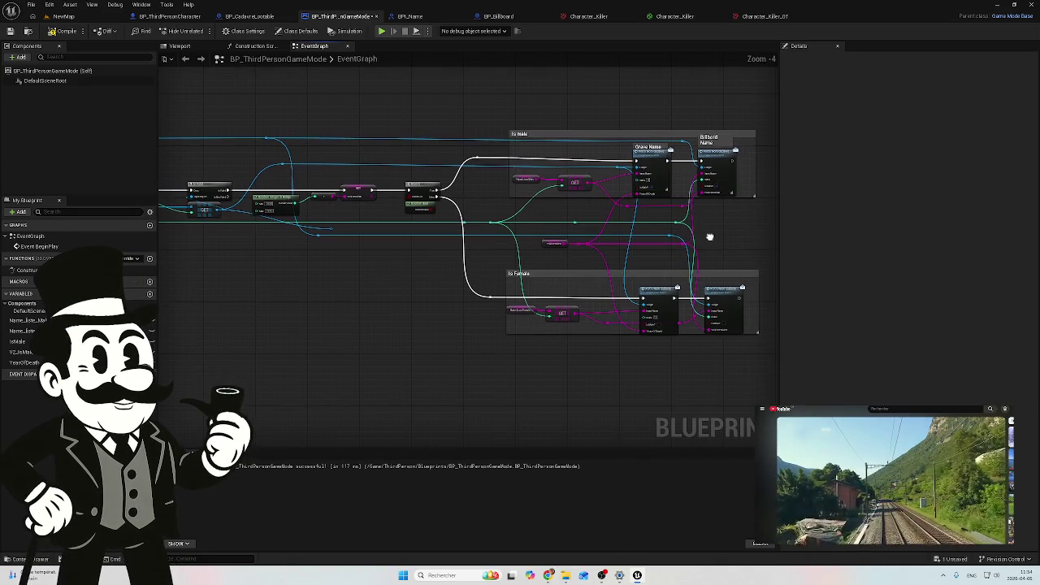
mouse_move(719, 182)
mouse_down()
mouse_move(643, 211)
mouse_move(558, 162)
mouse_up()
scroll(558, 269, up, 2)
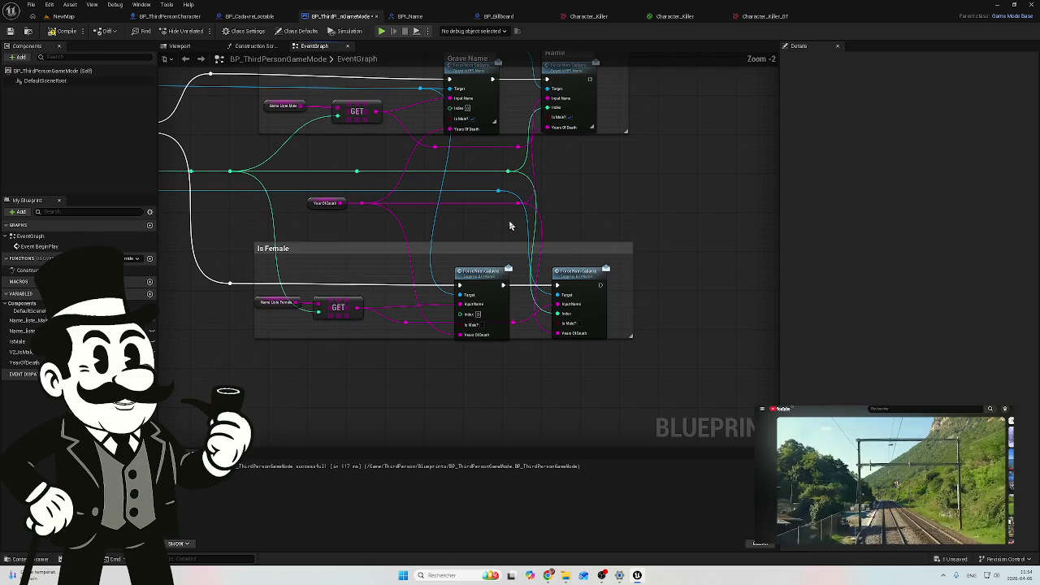
mouse_move(531, 225)
mouse_down()
mouse_move(588, 233)
mouse_move(536, 149)
mouse_move(553, 142)
mouse_move(543, 360)
mouse_move(574, 379)
mouse_up()
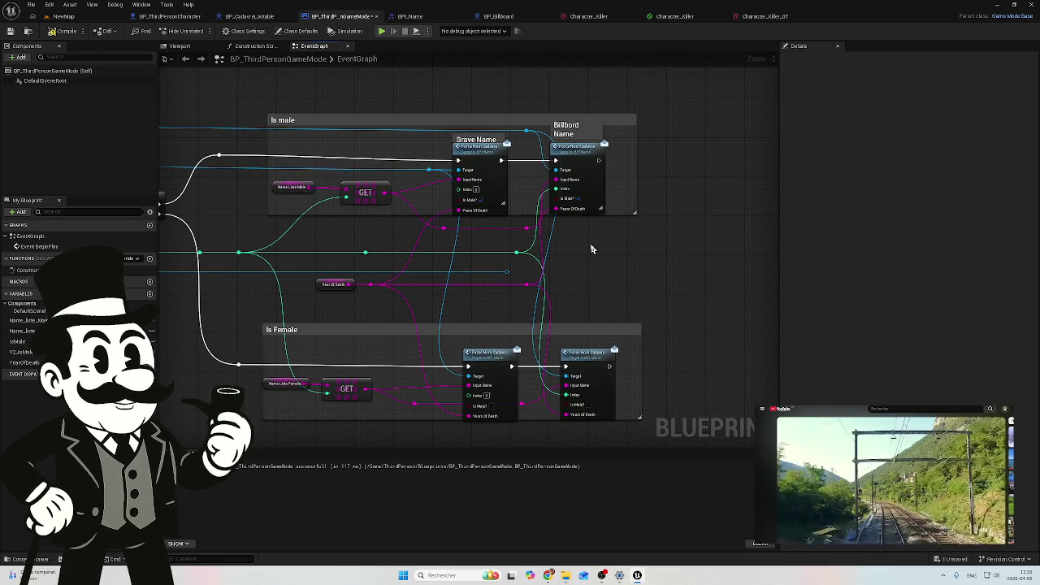
mouse_move(592, 250)
mouse_down()
mouse_move(569, 245)
mouse_move(600, 240)
mouse_up()
scroll(593, 239, up, 1)
scroll(592, 239, down, 1)
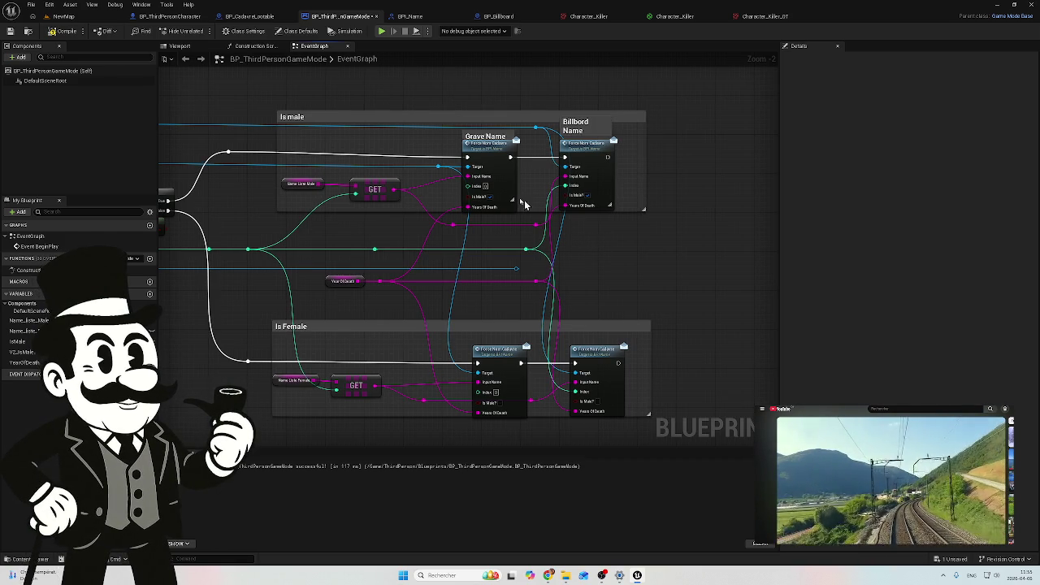
scroll(494, 191, up, 1)
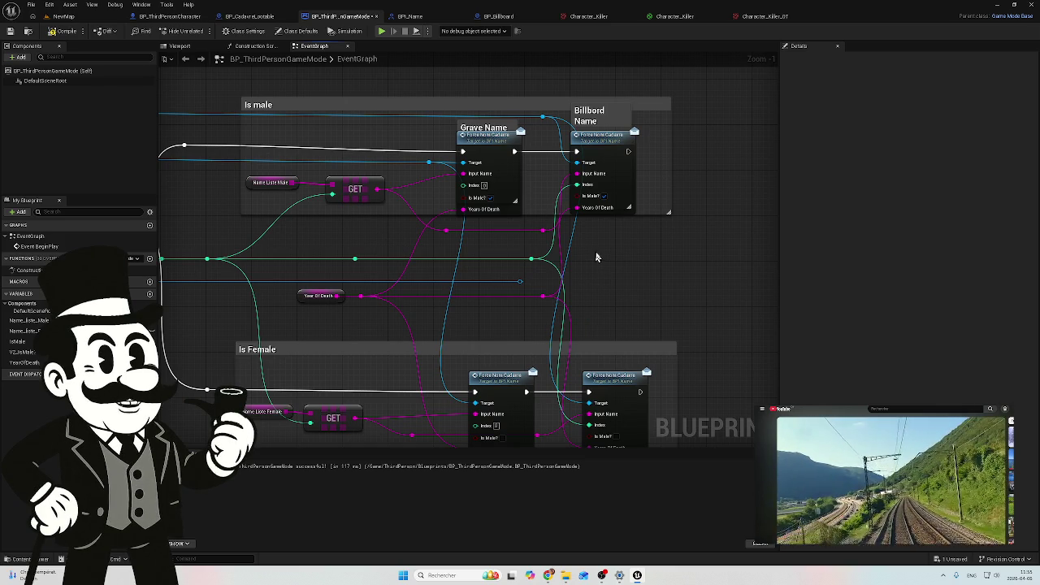
drag(511, 250, 543, 204)
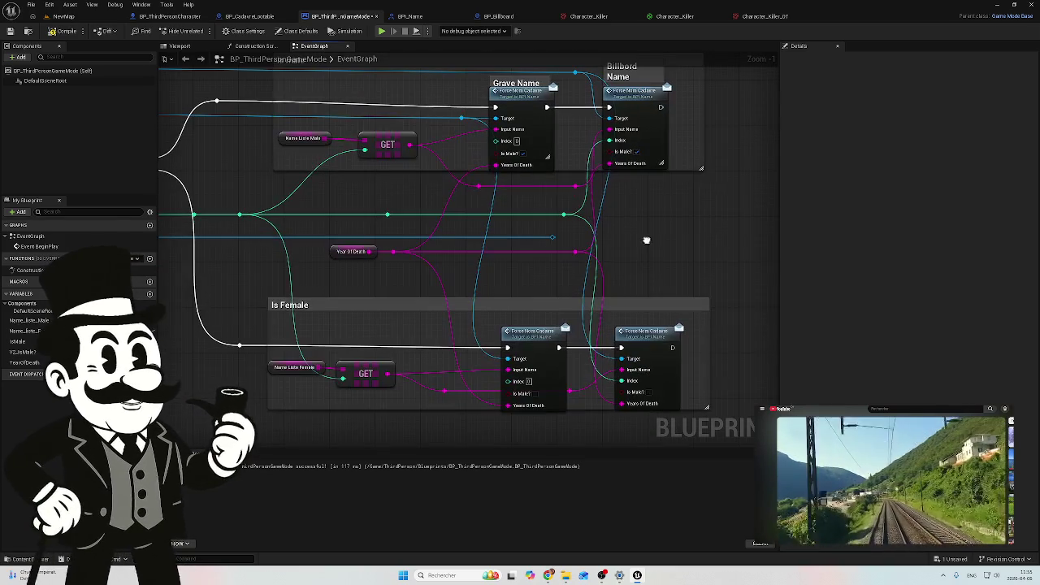
scroll(535, 242, down, 1)
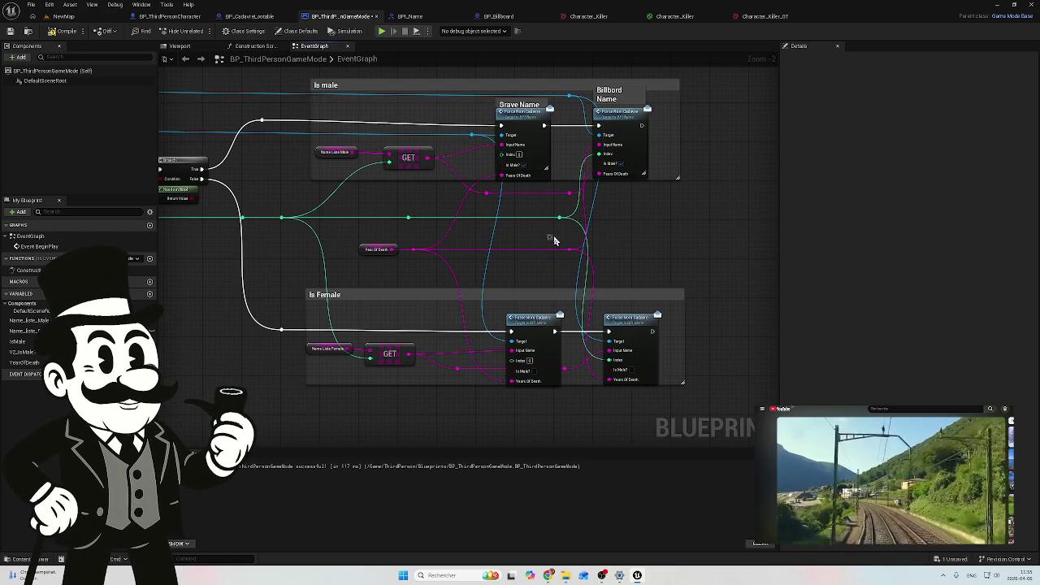
Abandon a wire pulled from the reroute knot by the Branch node, then recentre both groups
mouse_move(469, 247)
mouse_down()
mouse_move(574, 239)
mouse_move(671, 264)
mouse_up()
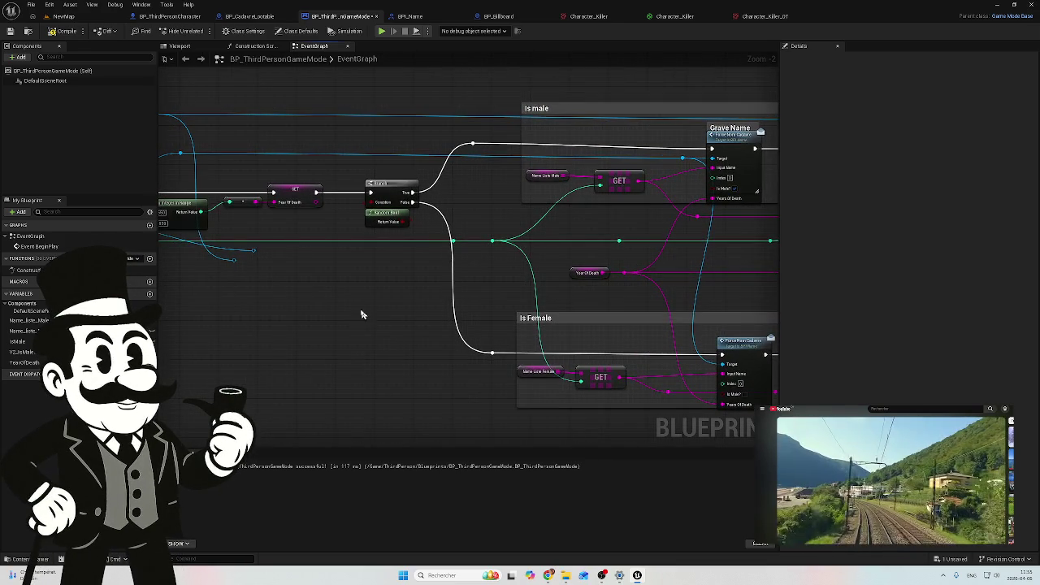
drag(378, 307, 529, 314)
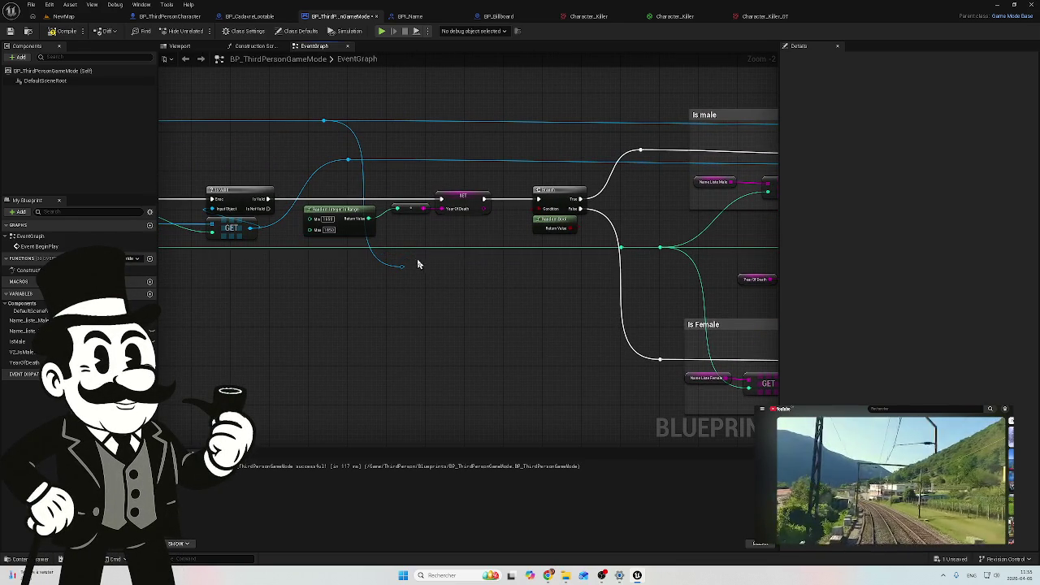
drag(402, 266, 400, 274)
mouse_move(351, 295)
mouse_down()
mouse_move(520, 330)
mouse_move(291, 318)
mouse_up()
mouse_move(518, 318)
mouse_down()
mouse_move(307, 307)
mouse_move(571, 309)
mouse_up()
scroll(307, 307, down, 2)
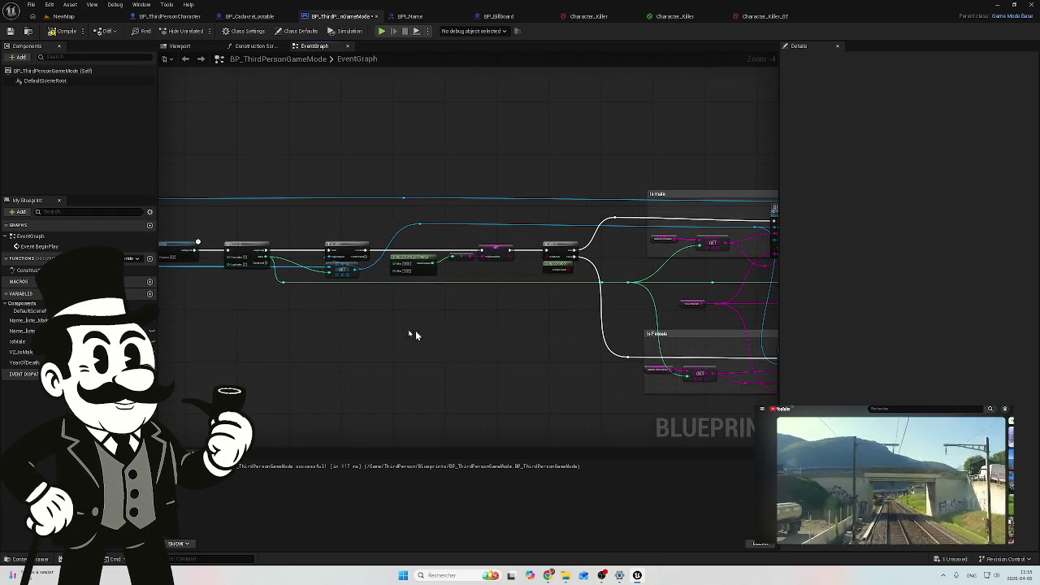
drag(317, 318, 160, 307)
scroll(640, 256, up, 3)
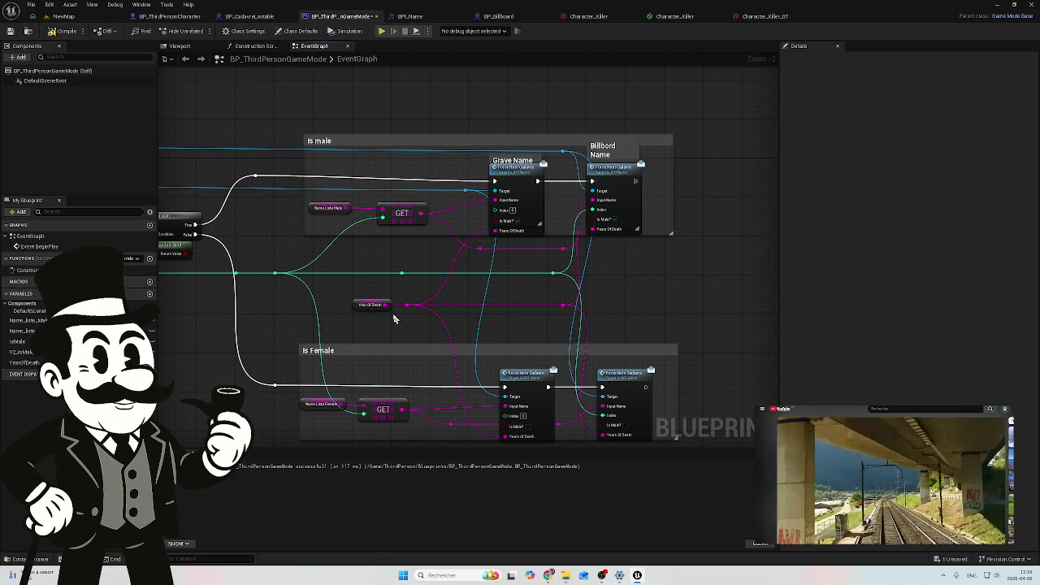
scroll(394, 318, up, 1)
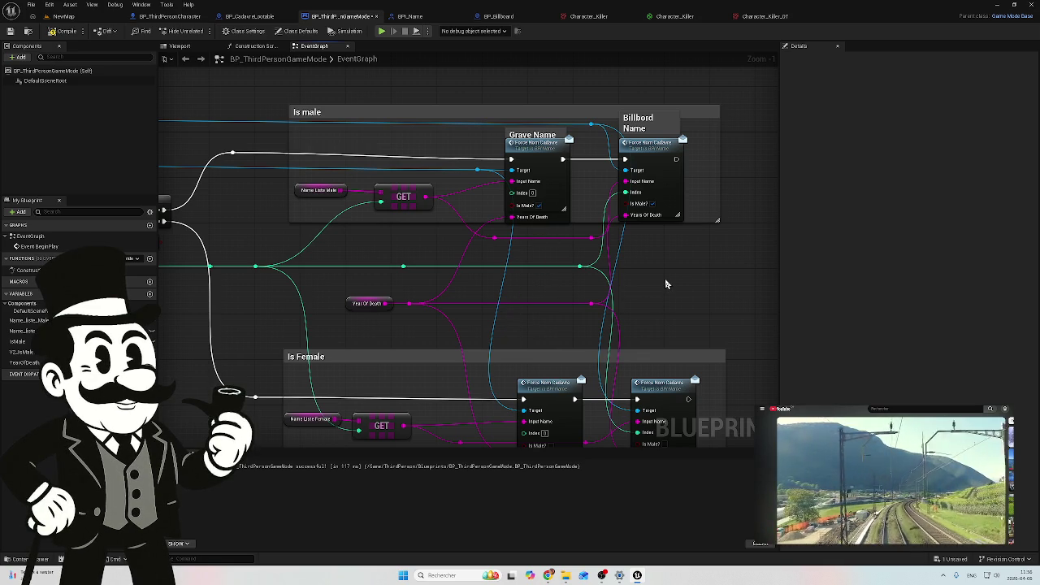
drag(650, 282, 632, 253)
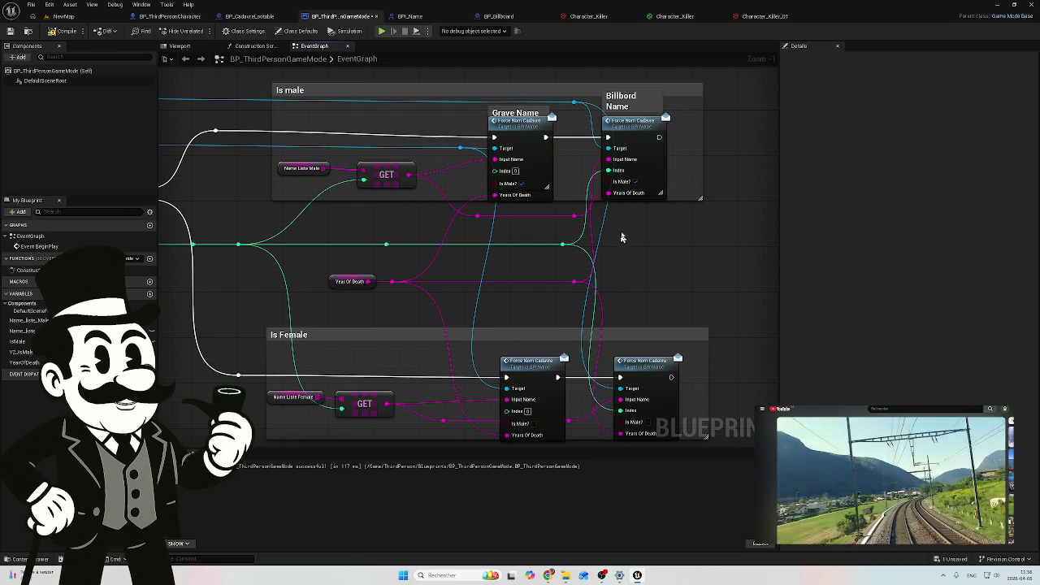
Delete the unneeded reroute node after trying to pull a wire from the knot
drag(575, 106, 576, 109)
click(584, 82)
click(576, 87)
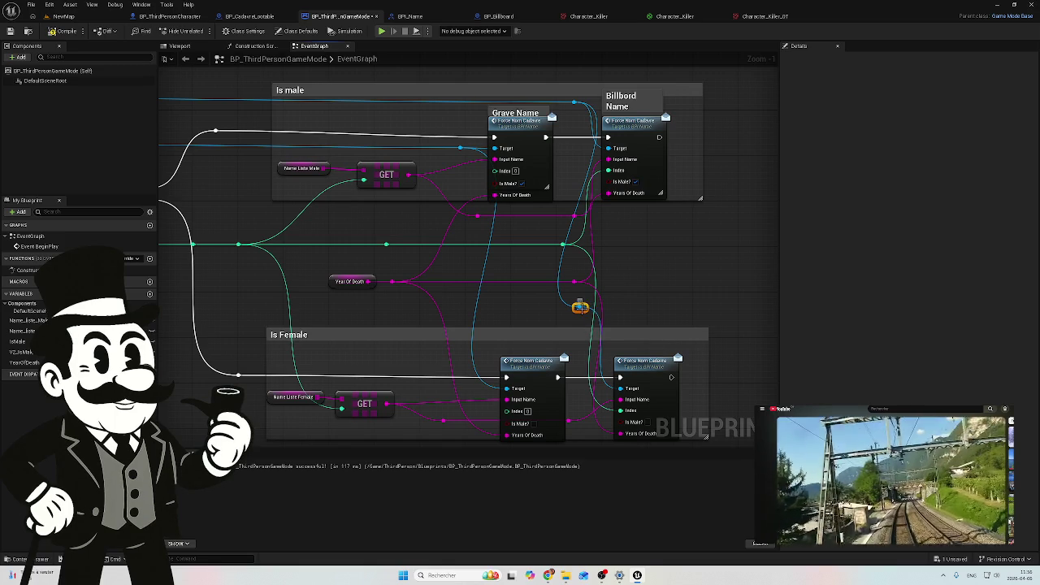
right_click(586, 309)
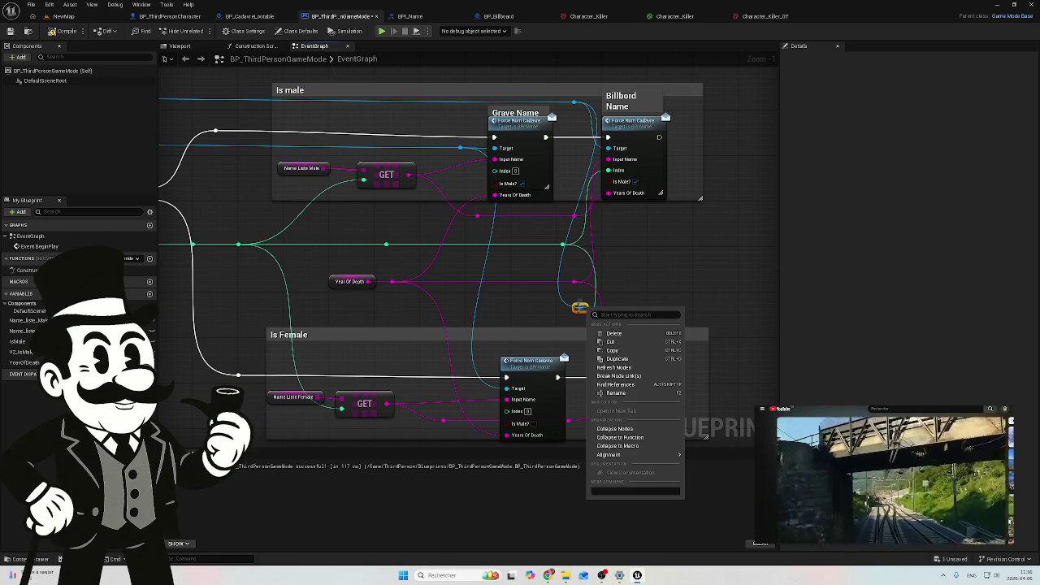
click(557, 320)
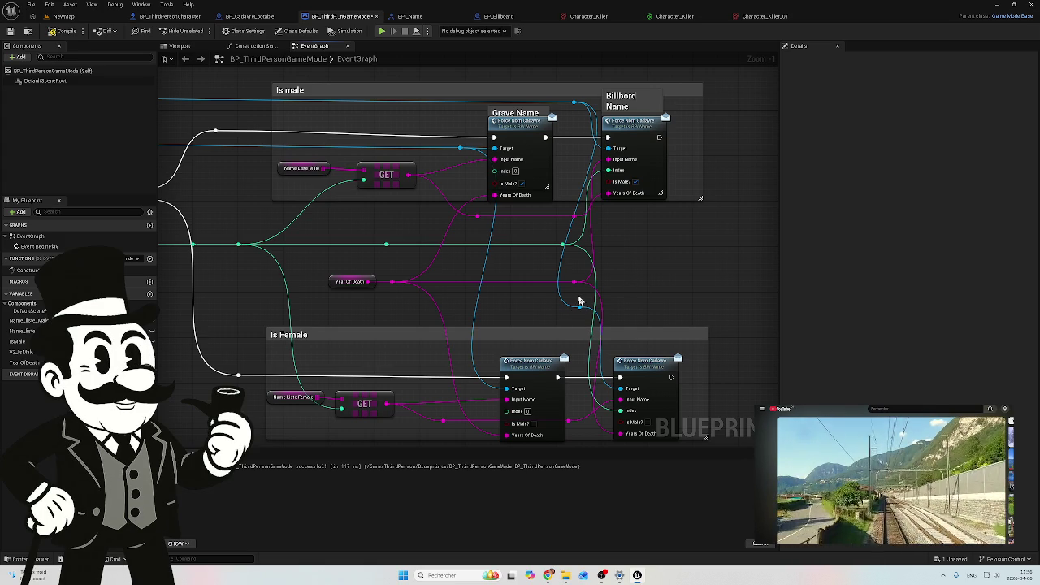
click(579, 307)
key(Delete)
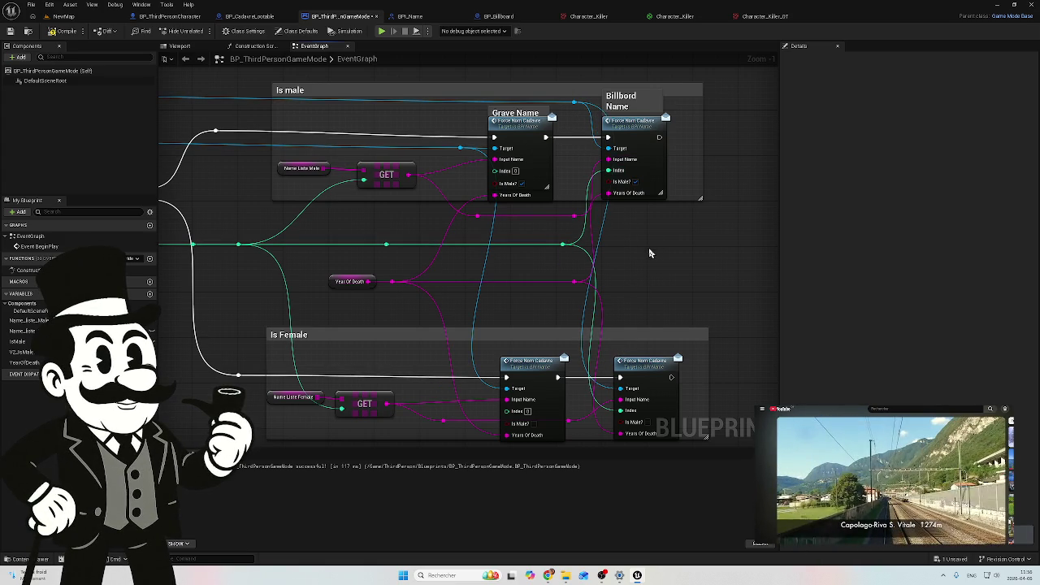
Shift the male and female Billbord Name nodes slightly to the right
scroll(648, 251, down, 2)
drag(588, 222, 551, 216)
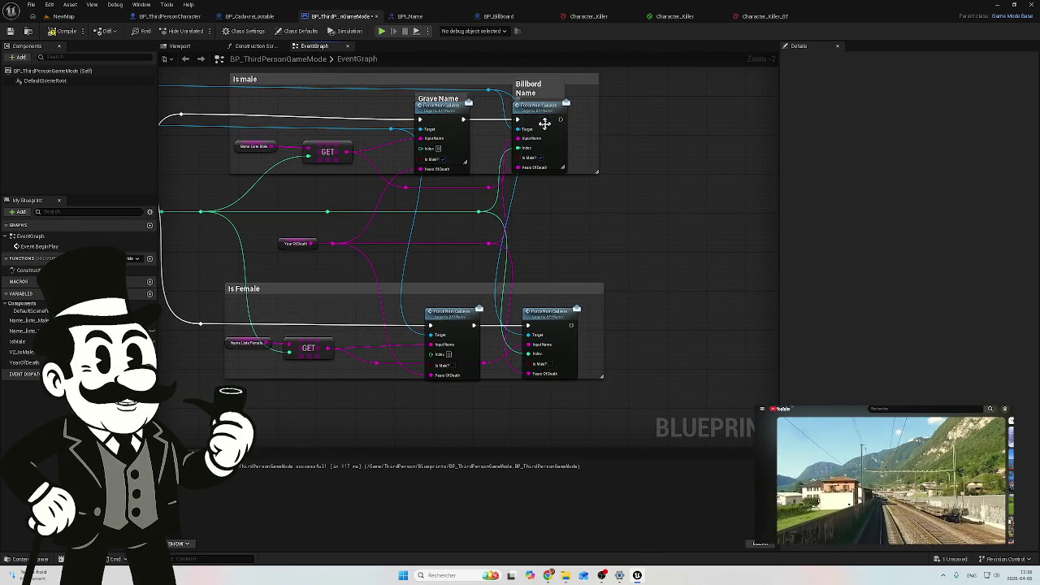
drag(541, 114, 568, 117)
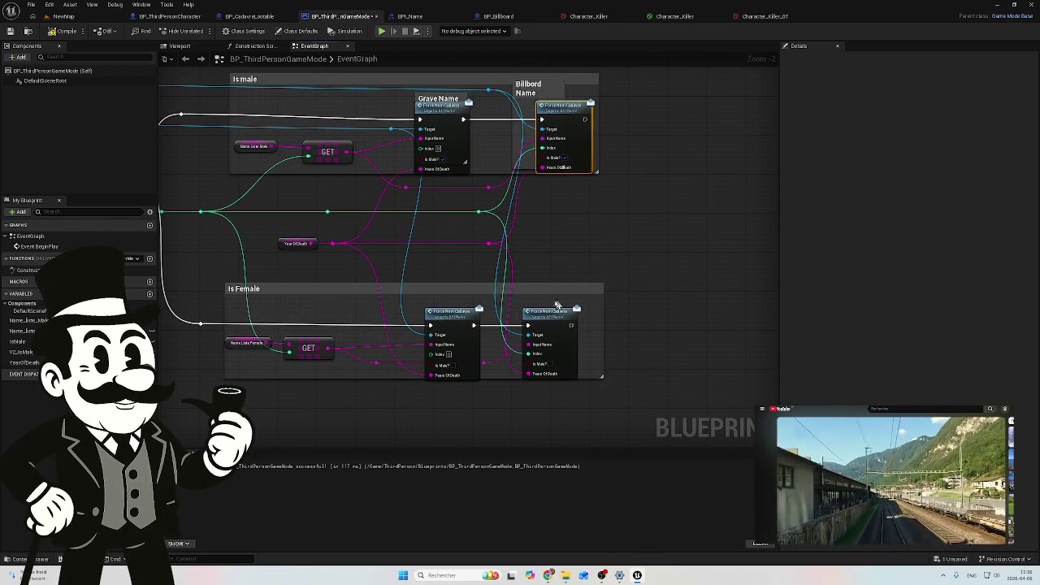
drag(549, 314, 572, 317)
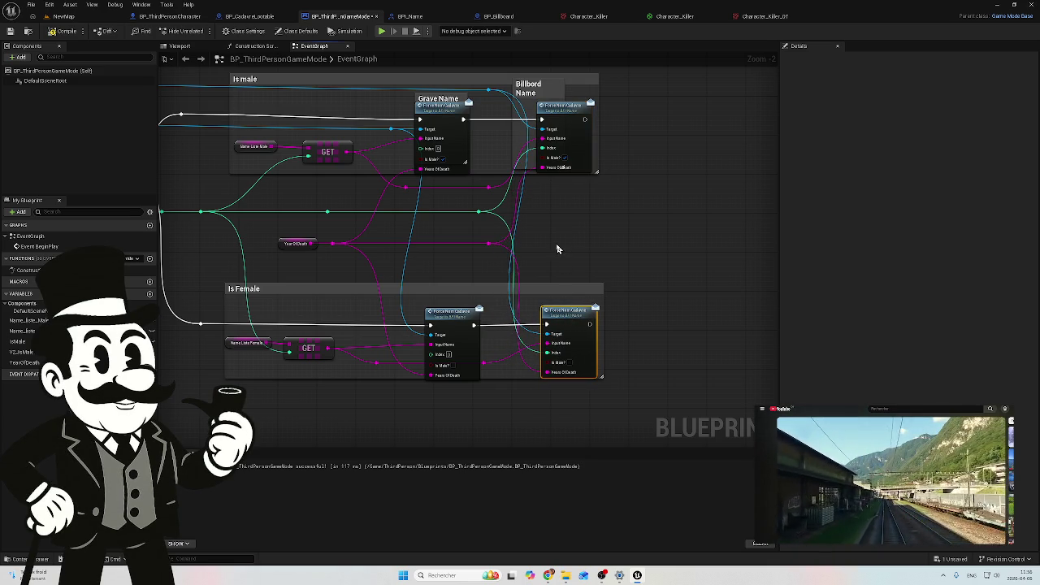
scroll(558, 249, up, 1)
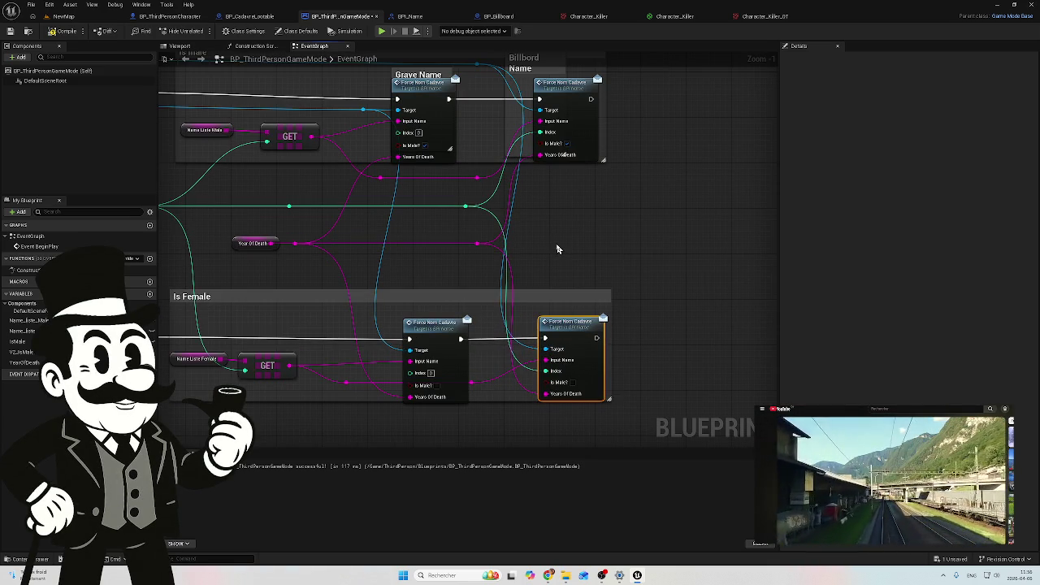
drag(557, 249, 577, 245)
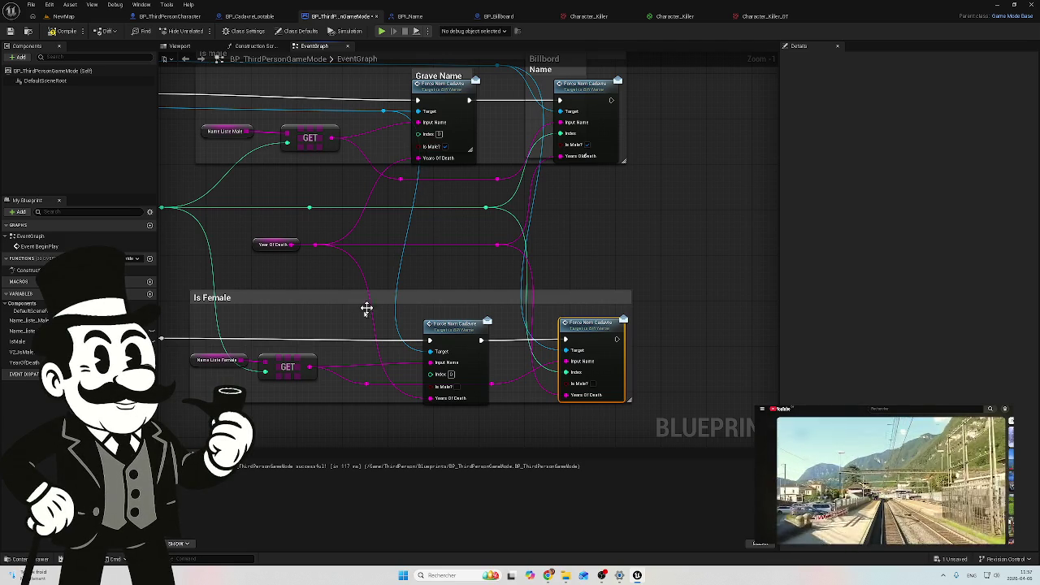
Move the pink-wire reroute knot below Is Female and add a second knot further along
click(366, 383)
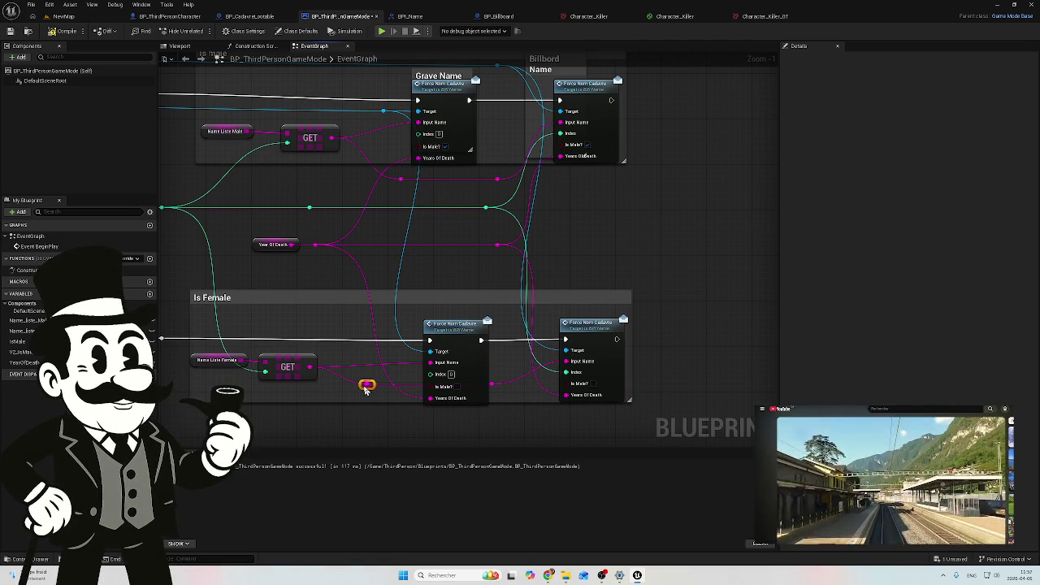
drag(366, 383, 377, 428)
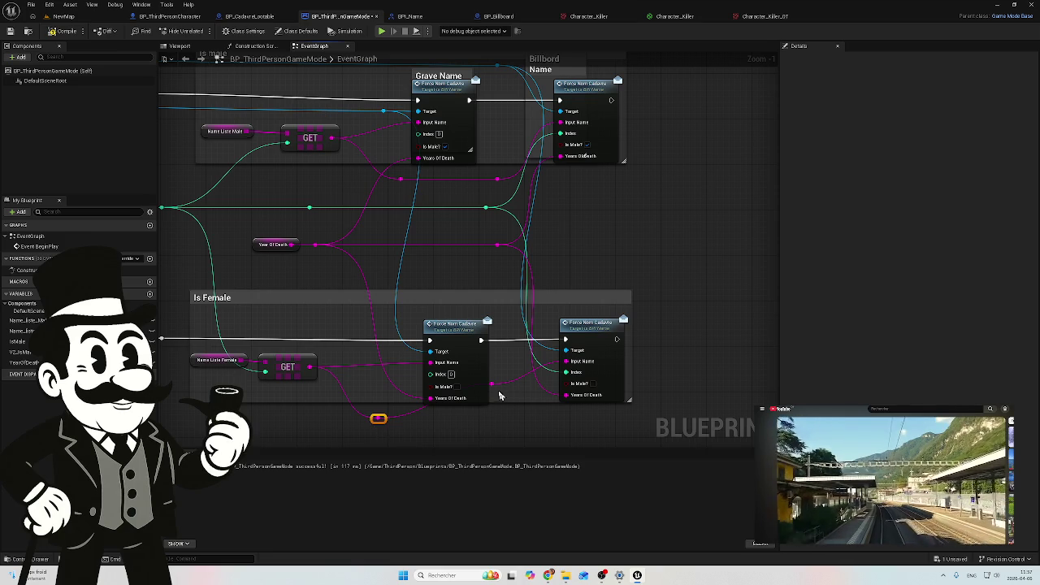
double_click(493, 384)
drag(493, 383, 499, 430)
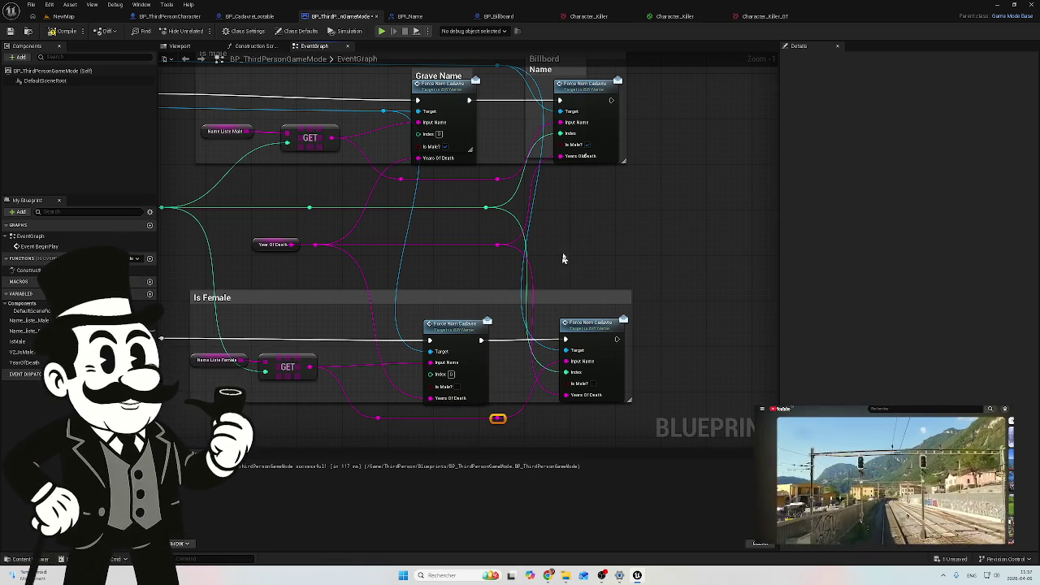
Paste a reroute knot beside Year Of Death and move both to the right together
mouse_move(441, 252)
mouse_down()
mouse_move(645, 269)
mouse_move(508, 257)
mouse_up()
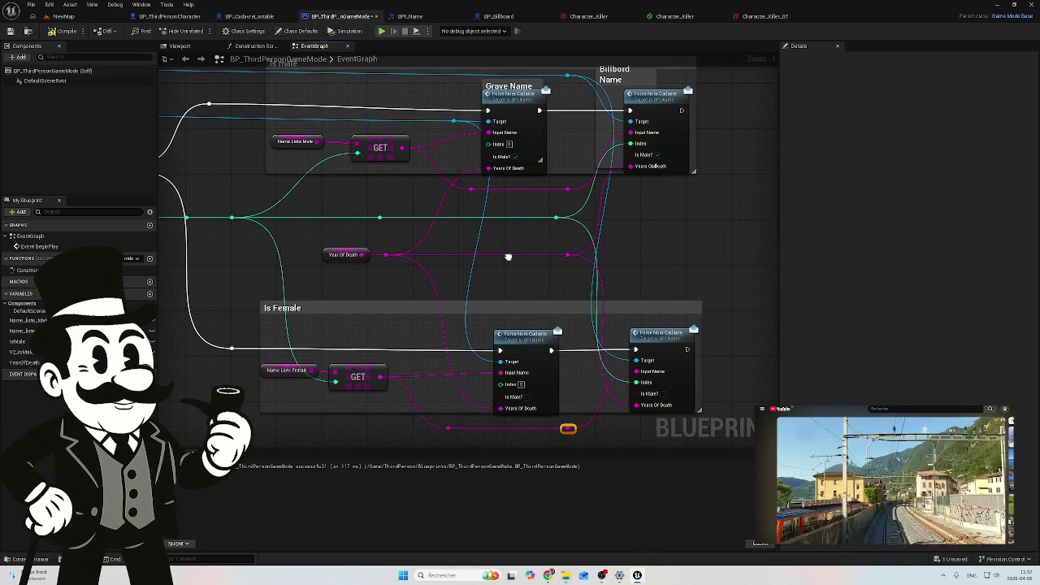
key(ctrl+v)
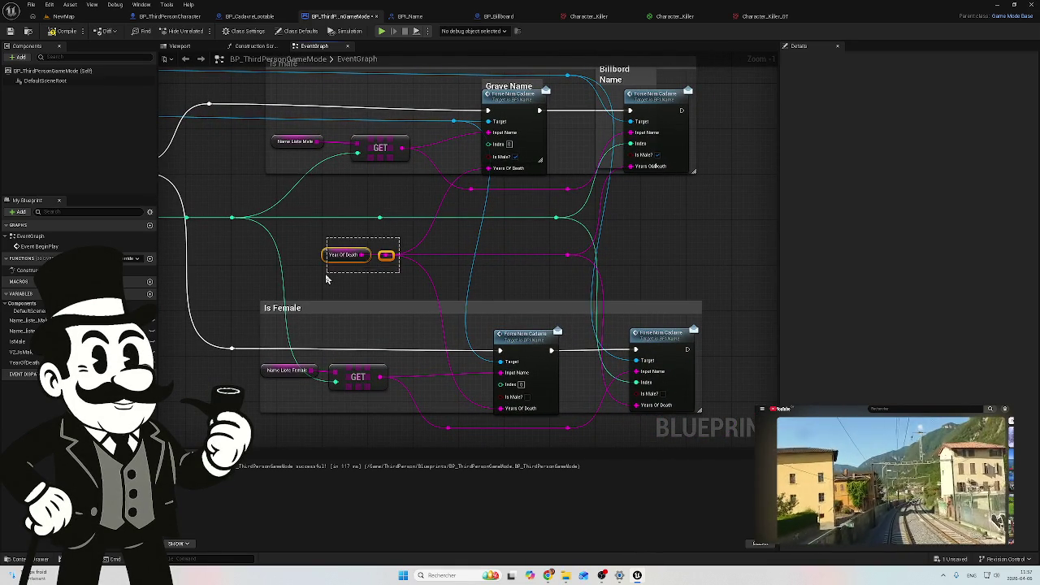
click(346, 258)
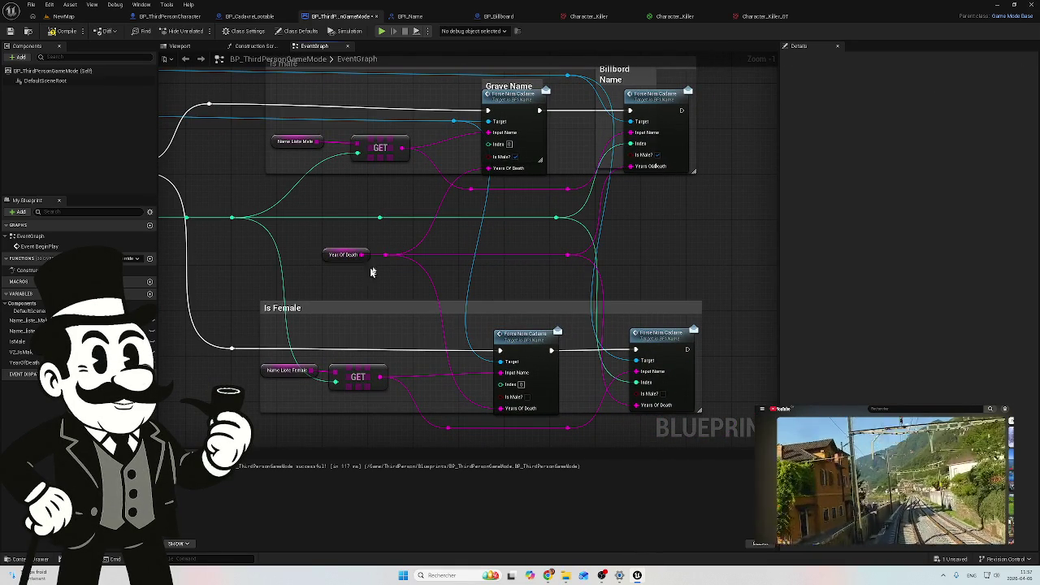
drag(368, 255, 404, 255)
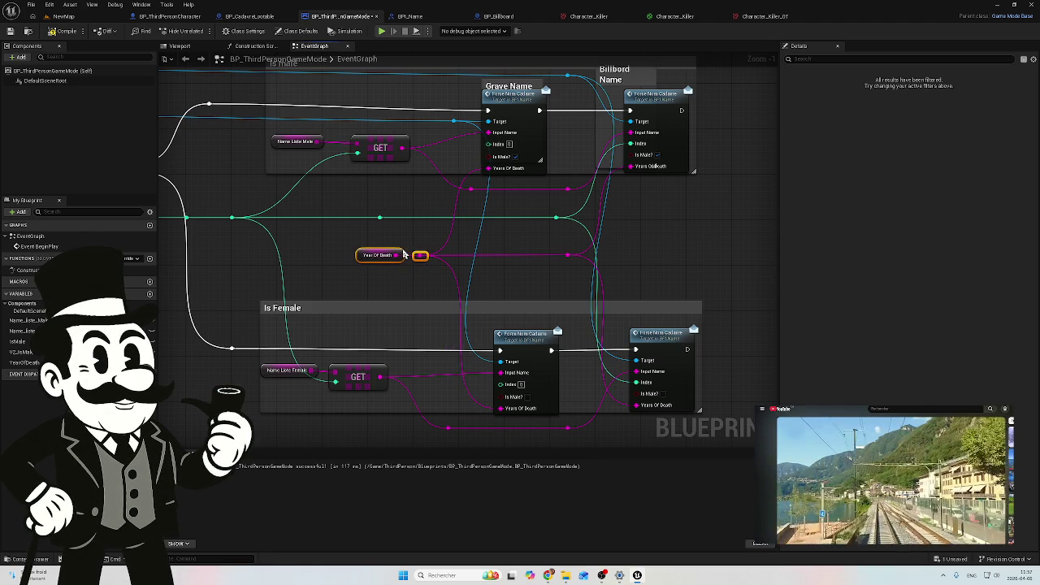
scroll(665, 278, down, 2)
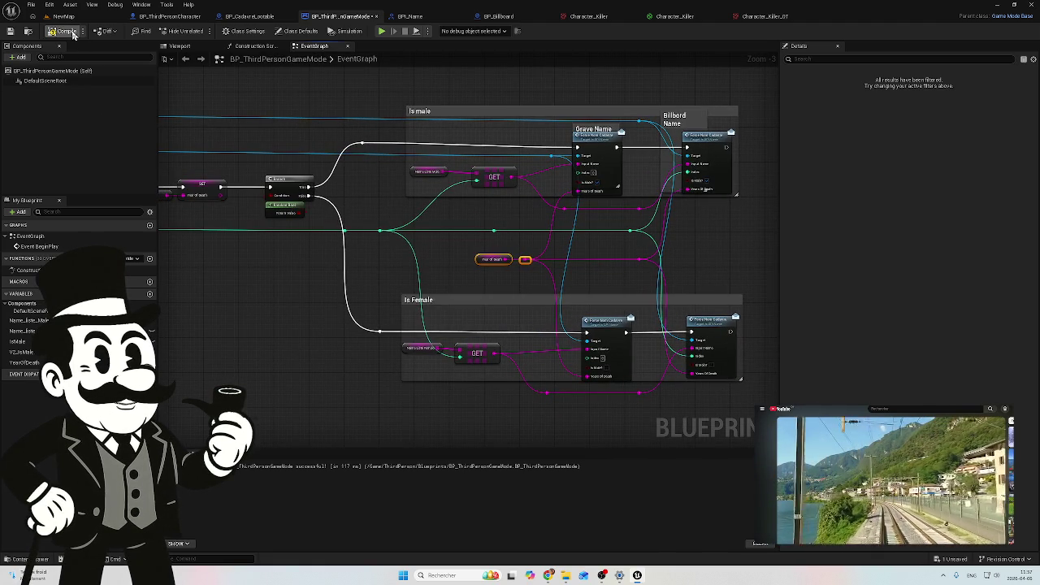
click(248, 17)
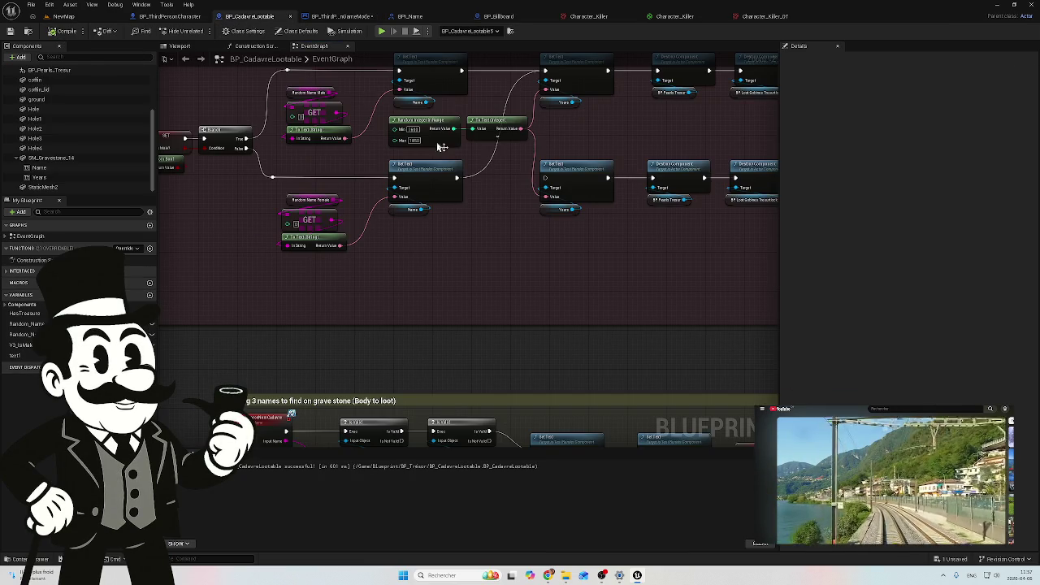
Delete BP_CadavreLootable's lower row of Set Text and Destroy Component nodes
drag(304, 327, 301, 332)
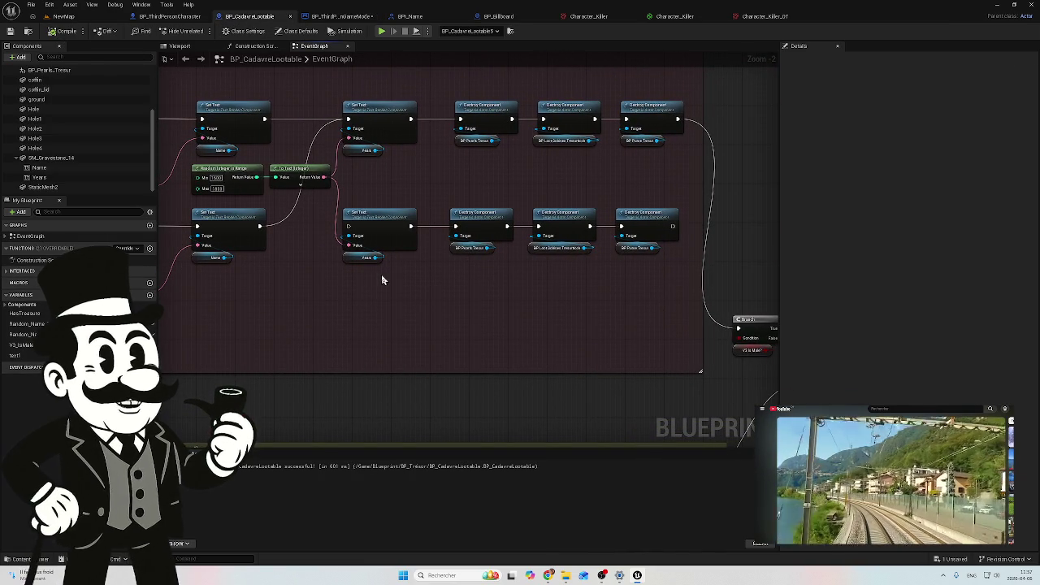
mouse_move(460, 283)
mouse_down()
mouse_move(343, 267)
mouse_move(392, 204)
mouse_move(355, 220)
mouse_move(479, 243)
mouse_up()
scroll(343, 267, down, 1)
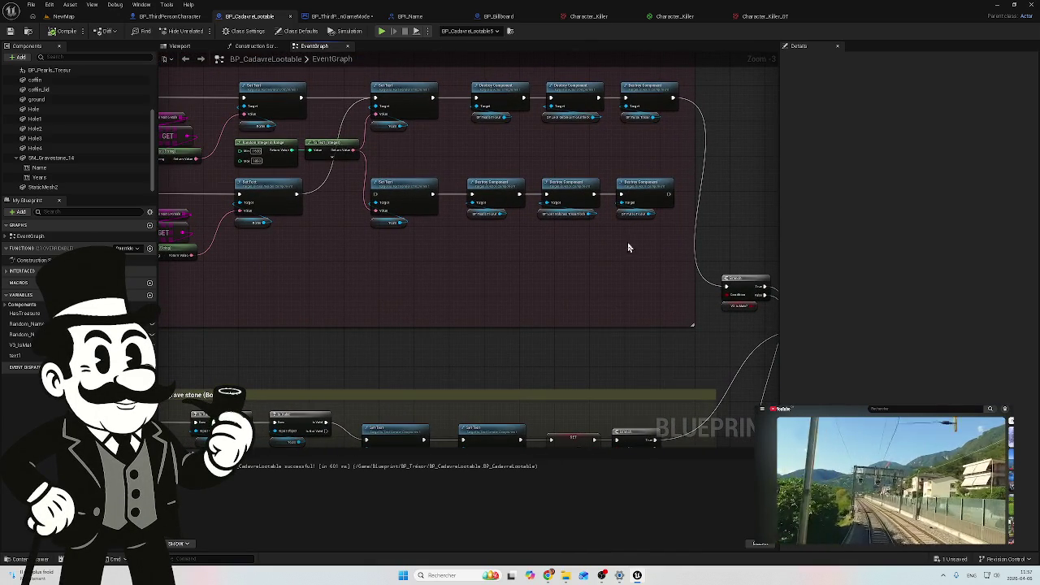
mouse_move(629, 240)
mouse_down()
mouse_move(459, 195)
mouse_move(399, 192)
mouse_up()
key(Delete)
Shift the Destroy Component nodes and Set Text, routing the female Set Text through a reroute knot
drag(482, 179, 451, 199)
mouse_move(630, 82)
mouse_down()
mouse_move(411, 205)
mouse_move(344, 204)
mouse_up()
mouse_move(381, 132)
mouse_down()
mouse_move(398, 161)
mouse_move(405, 155)
mouse_move(375, 154)
mouse_move(385, 156)
mouse_move(386, 120)
mouse_up()
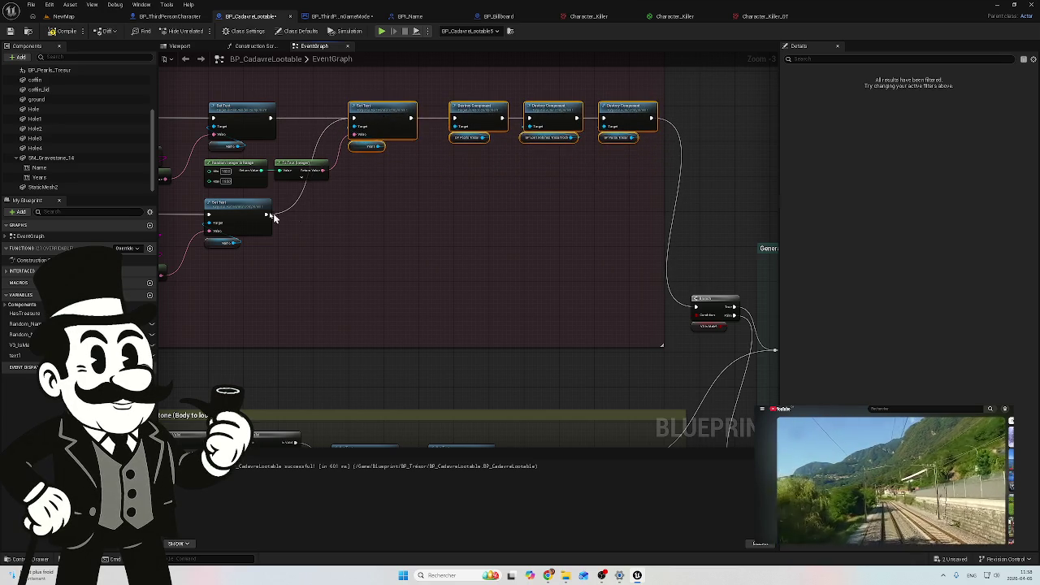
scroll(292, 213, up, 2)
double_click(309, 206)
drag(311, 211, 356, 225)
mouse_move(444, 214)
mouse_down()
mouse_move(495, 243)
mouse_move(536, 249)
mouse_up()
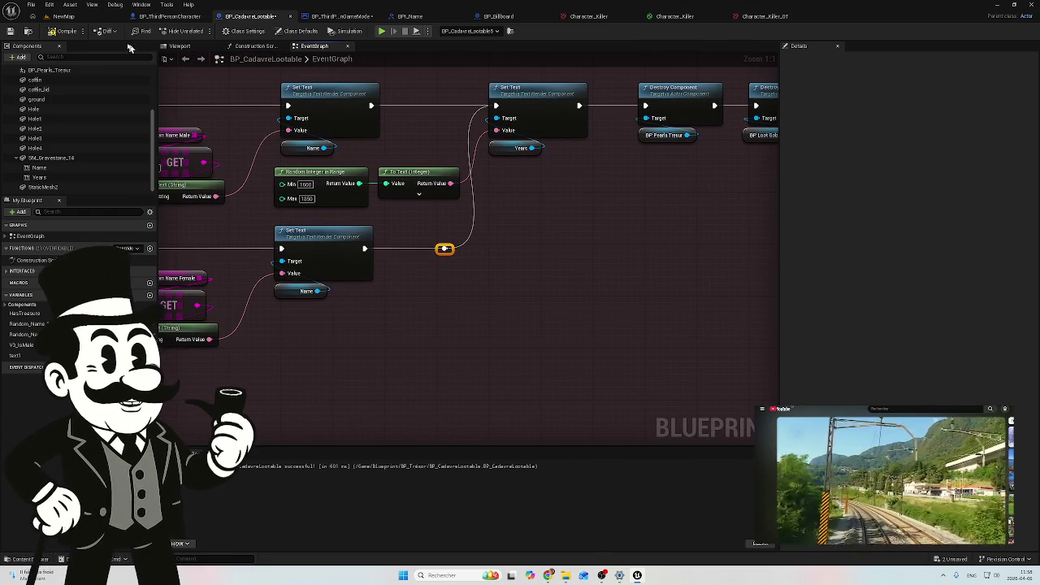
Compile BP_CadavreLootable and save it
click(65, 31)
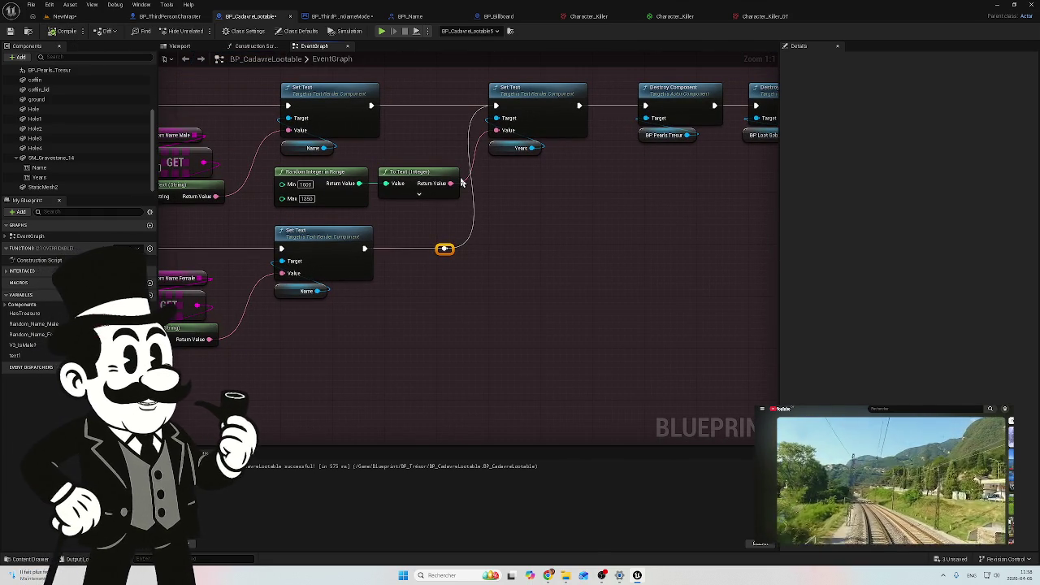
mouse_move(457, 180)
mouse_down()
mouse_move(534, 228)
mouse_move(409, 230)
mouse_up()
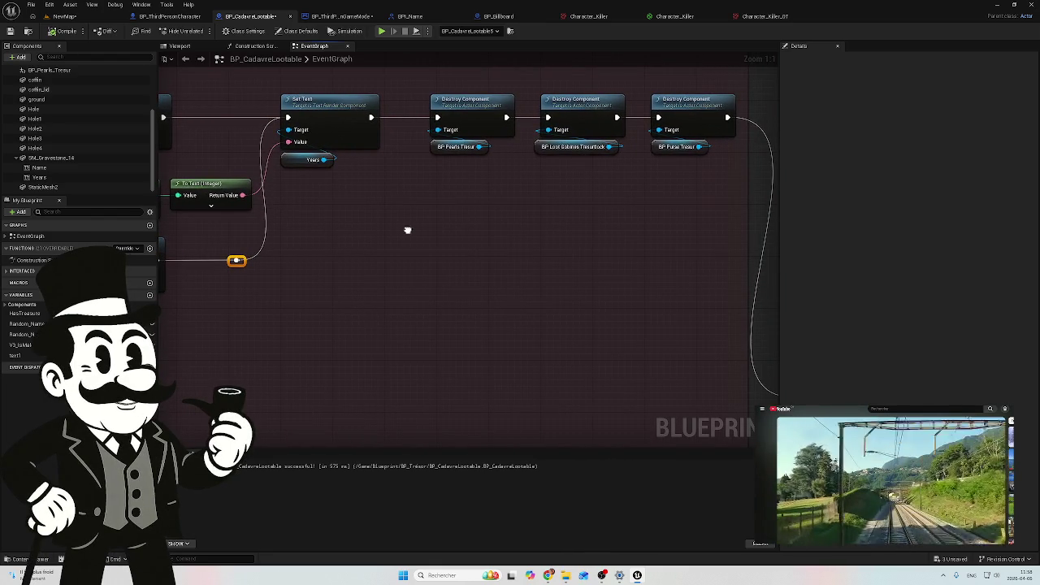
scroll(405, 234, down, 2)
drag(349, 220, 458, 213)
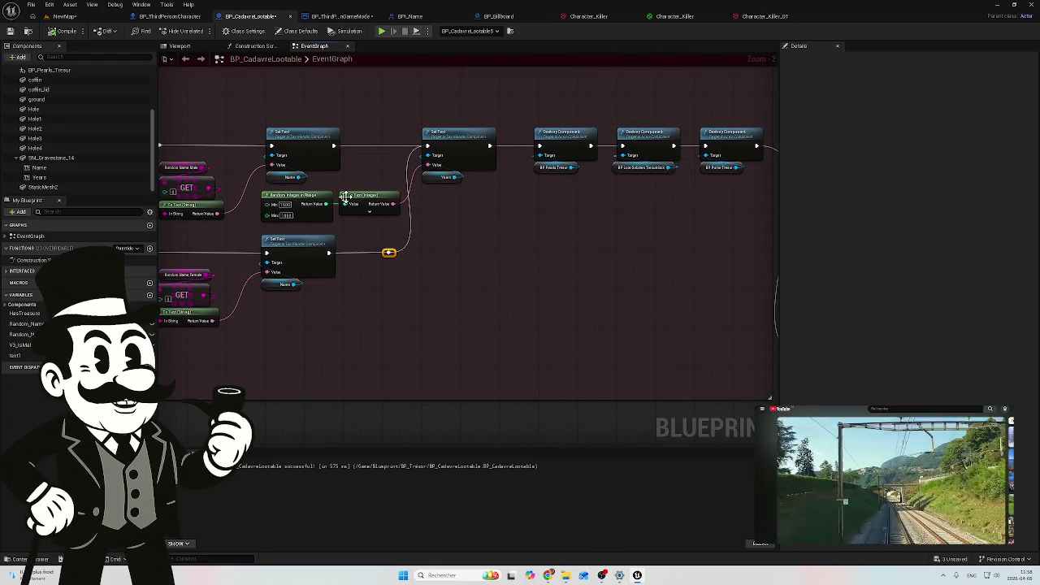
click(10, 31)
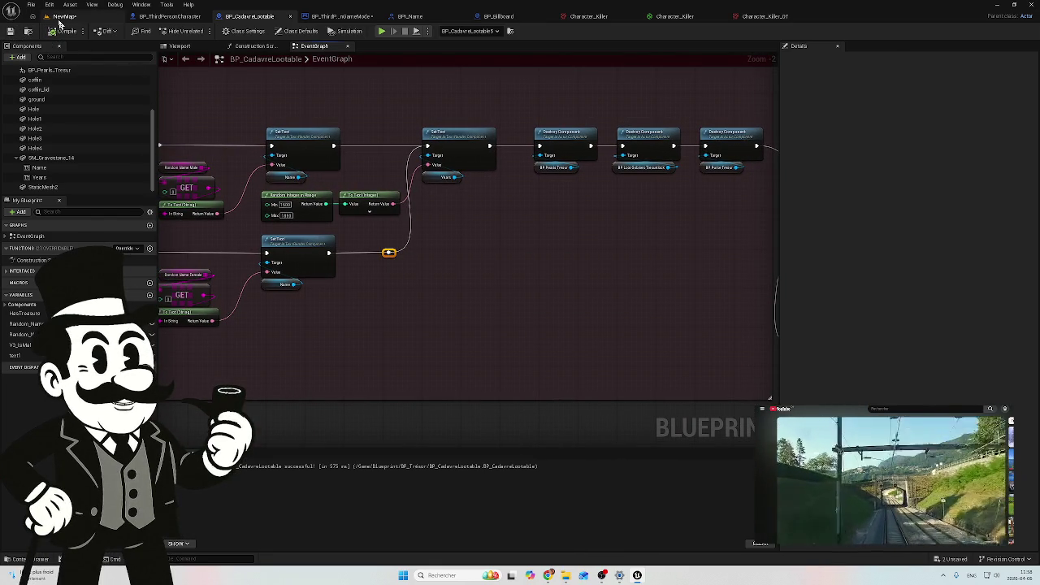
Save the NewMap level and all unsaved assets
click(61, 16)
click(958, 561)
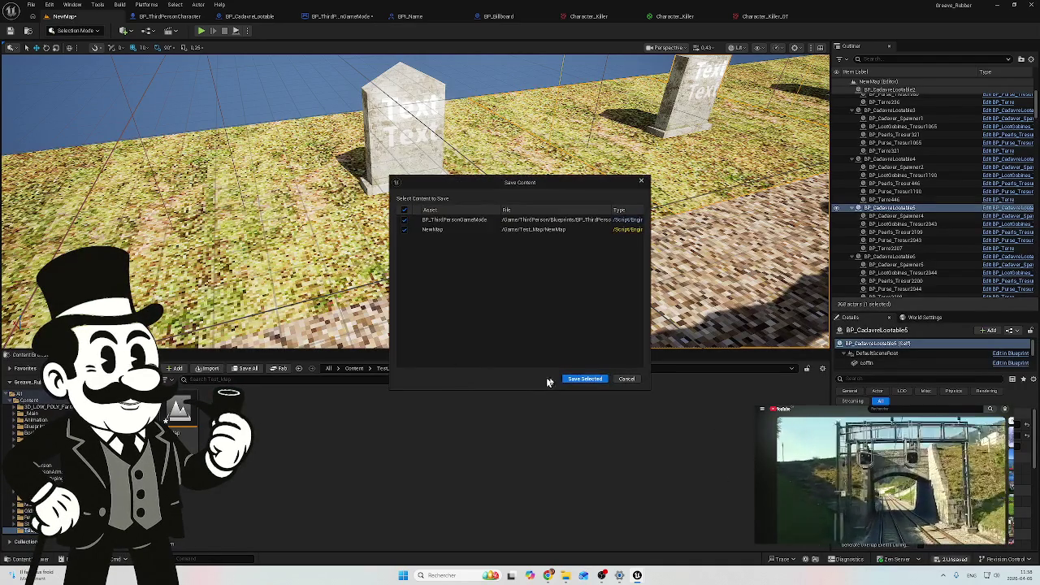
click(585, 380)
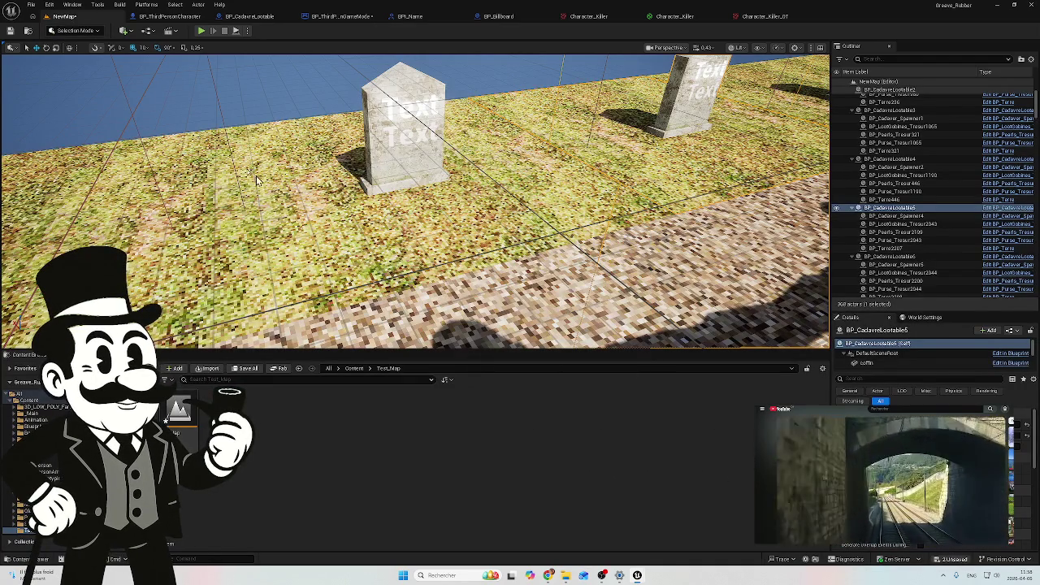
Play-test the level, walking up to the wooden sign to read the names and years
click(201, 31)
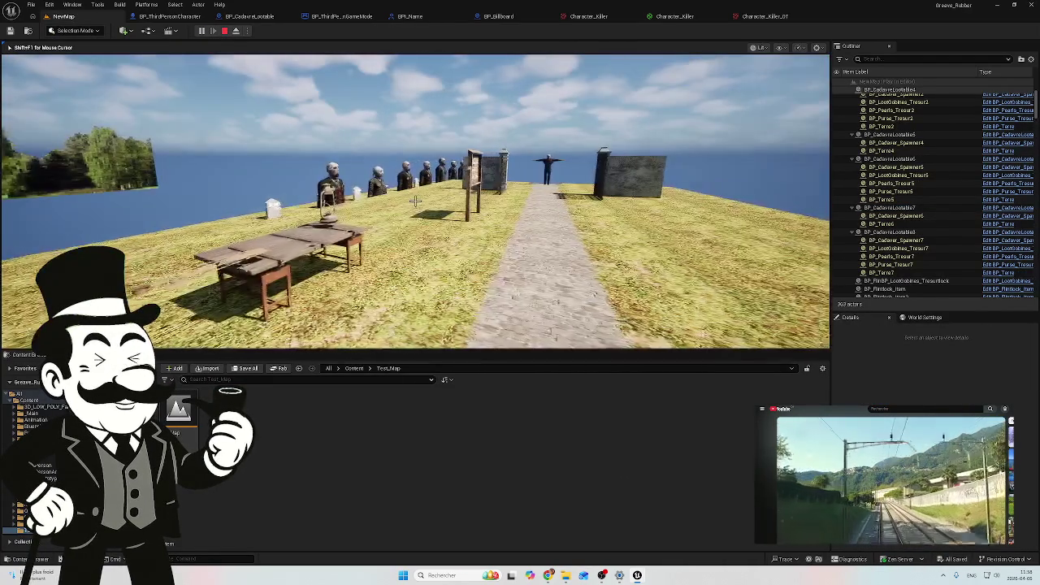
key(w)
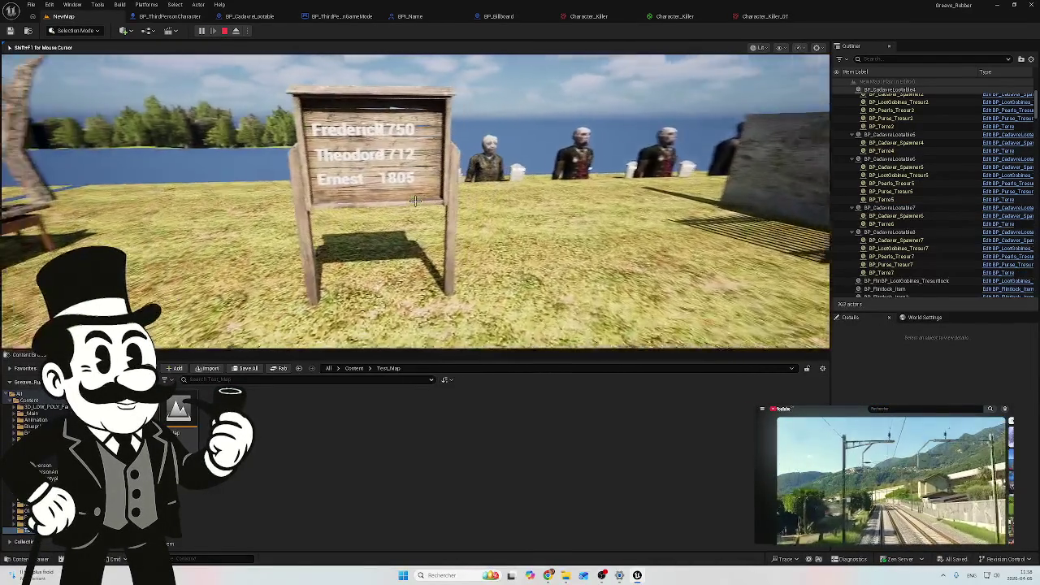
key(w)
key(w)
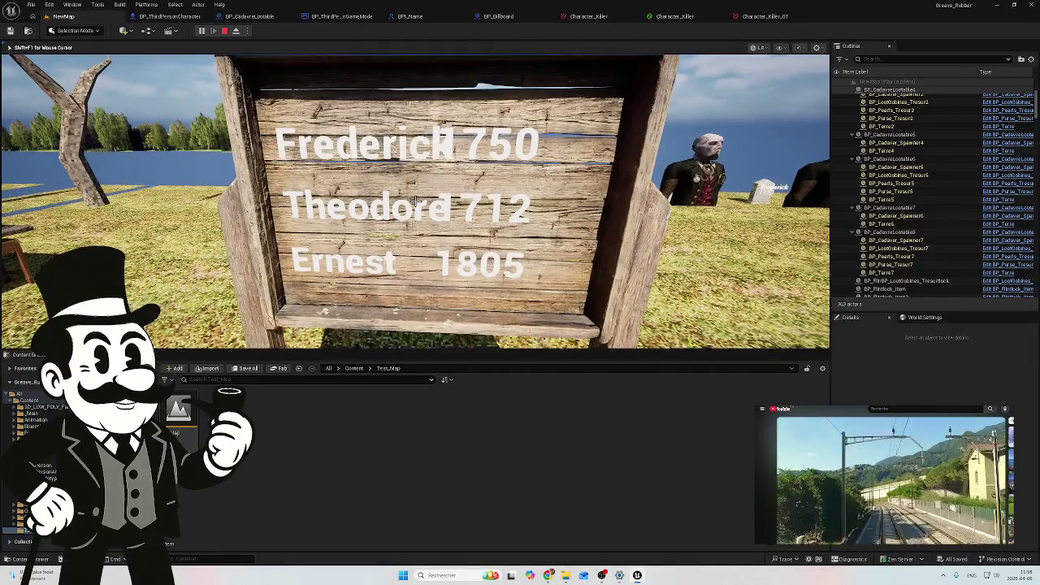
key(Escape)
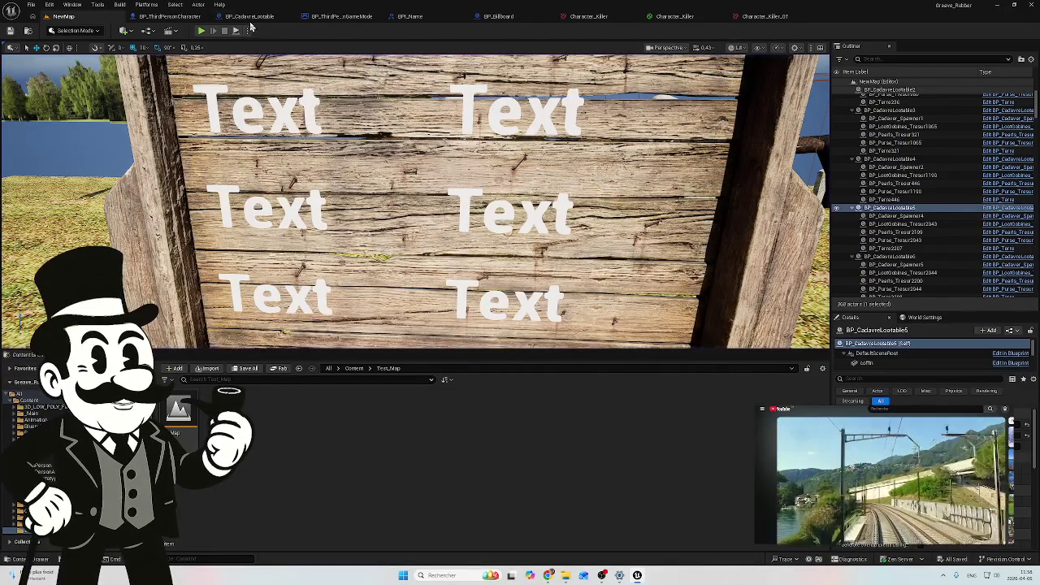
click(254, 18)
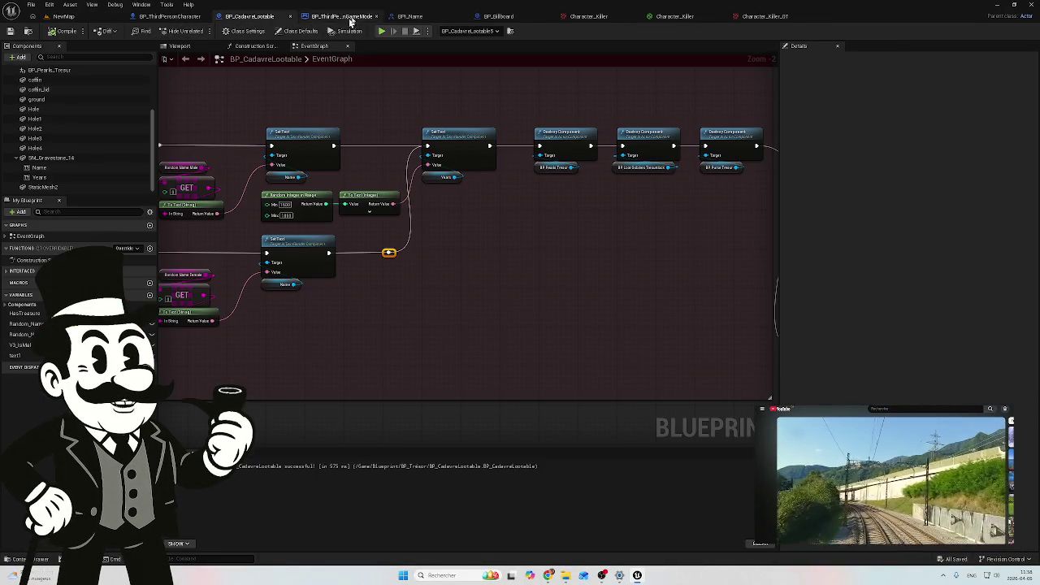
Select the Year1, Year2 and Year3 text components in BP_Billboard's viewport
click(494, 16)
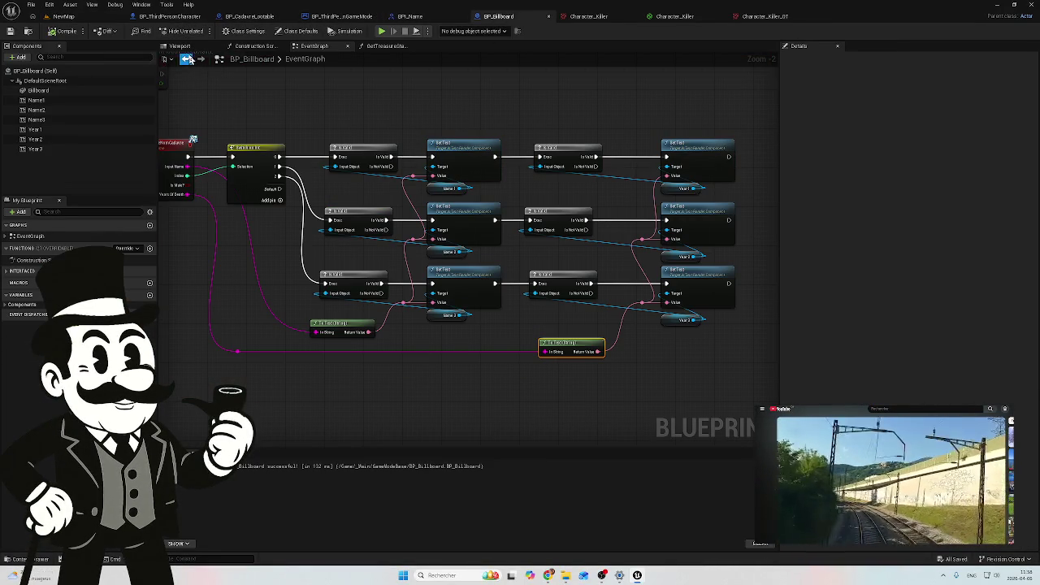
click(184, 48)
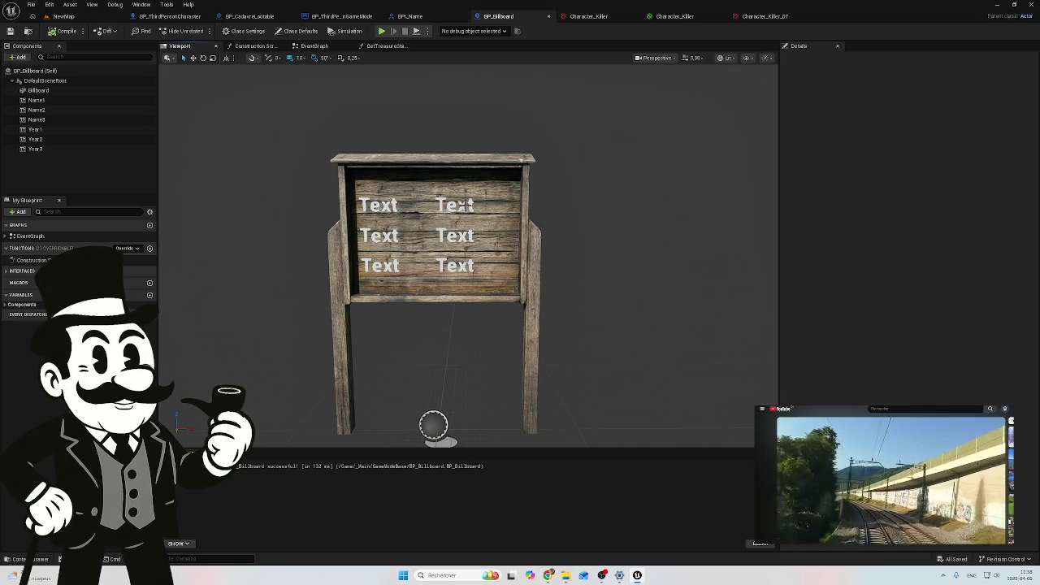
click(381, 207)
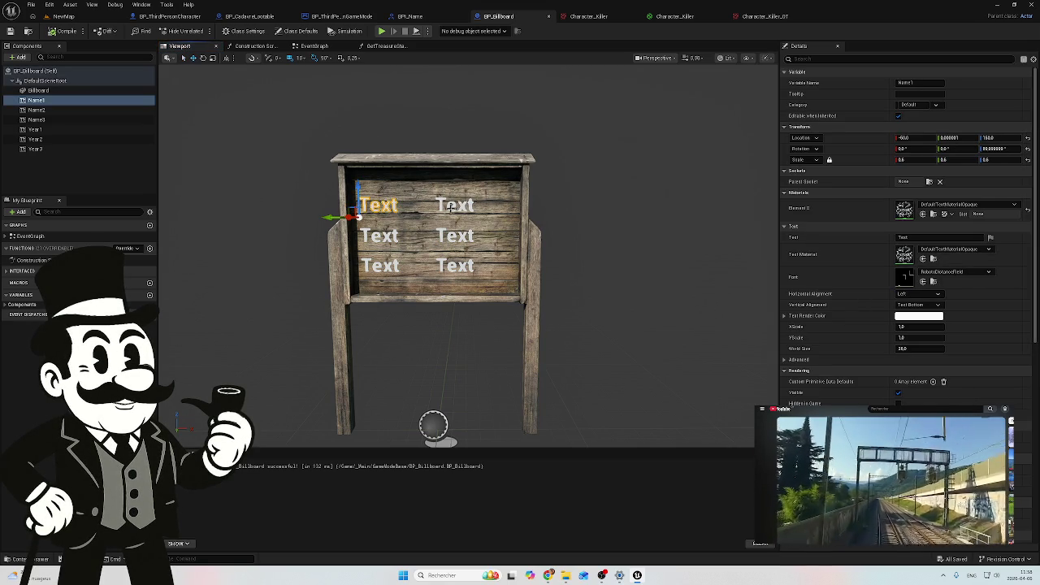
click(452, 206)
click(63, 133)
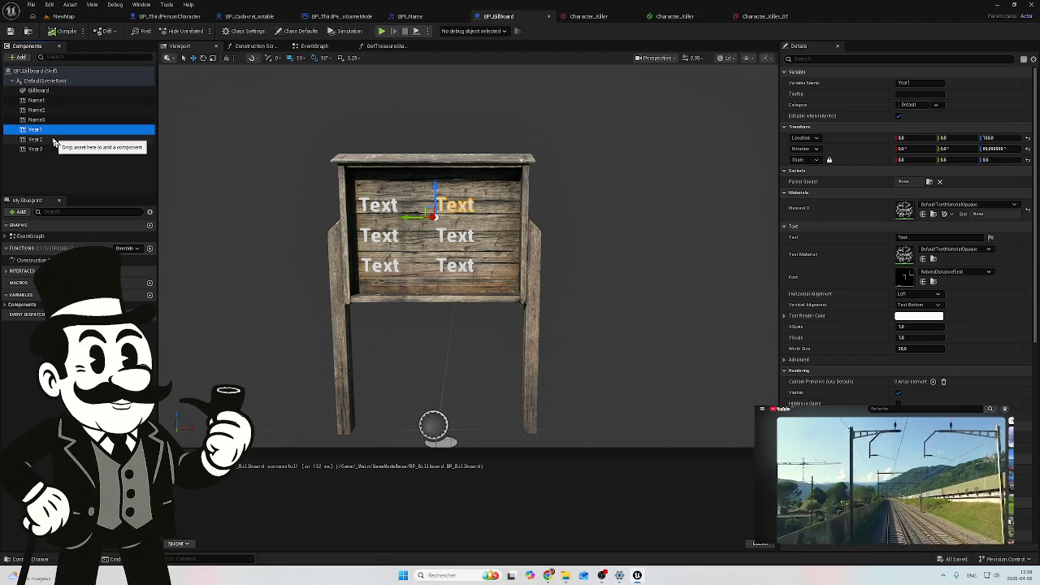
ctrl+click(54, 140)
ctrl+click(54, 140)
ctrl+click(65, 139)
ctrl+click(57, 149)
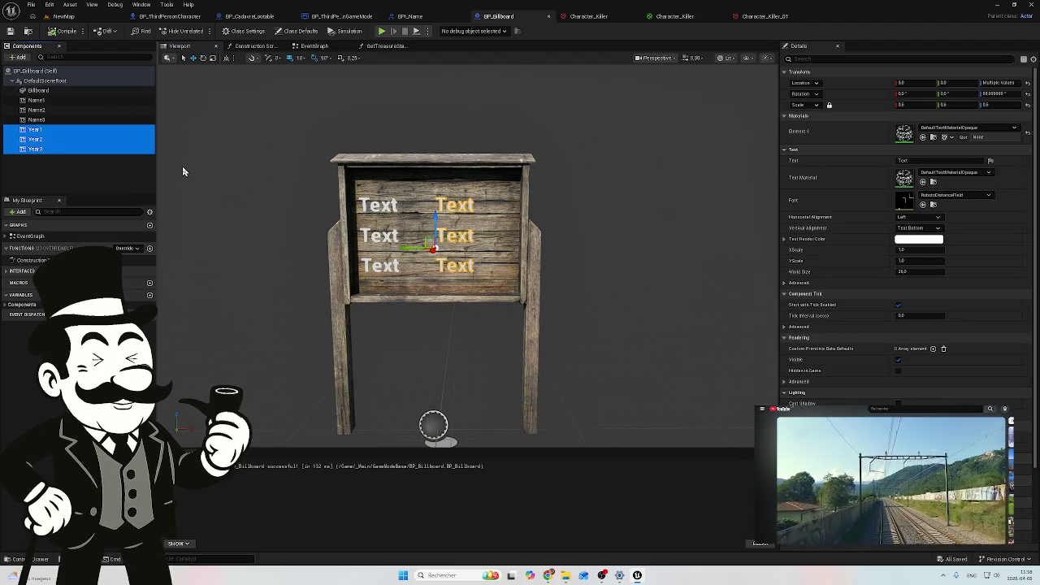
Shift the three year texts right, compile BP_Billboard and save all changes
drag(412, 245, 428, 247)
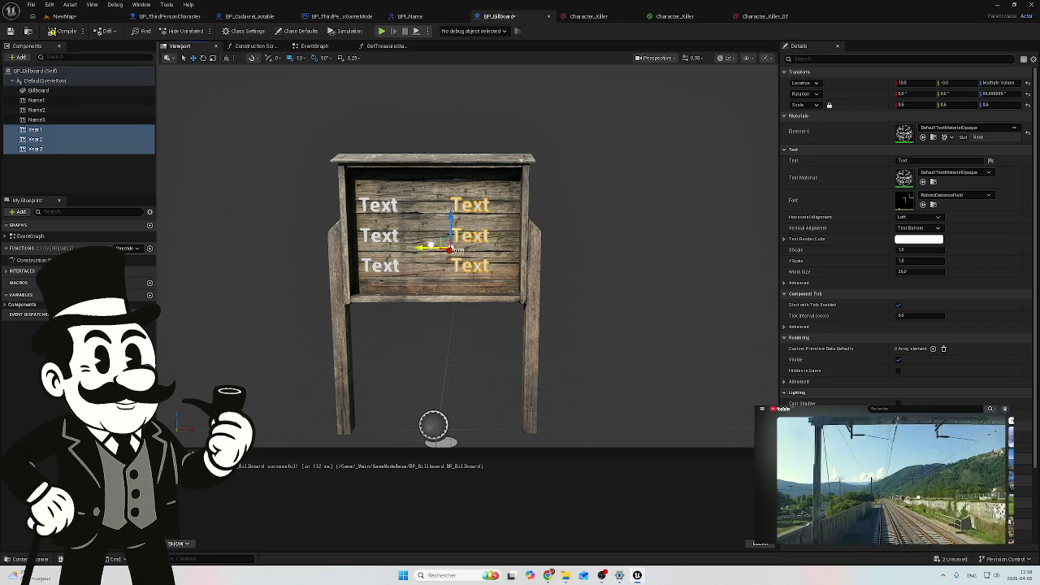
drag(430, 246, 446, 247)
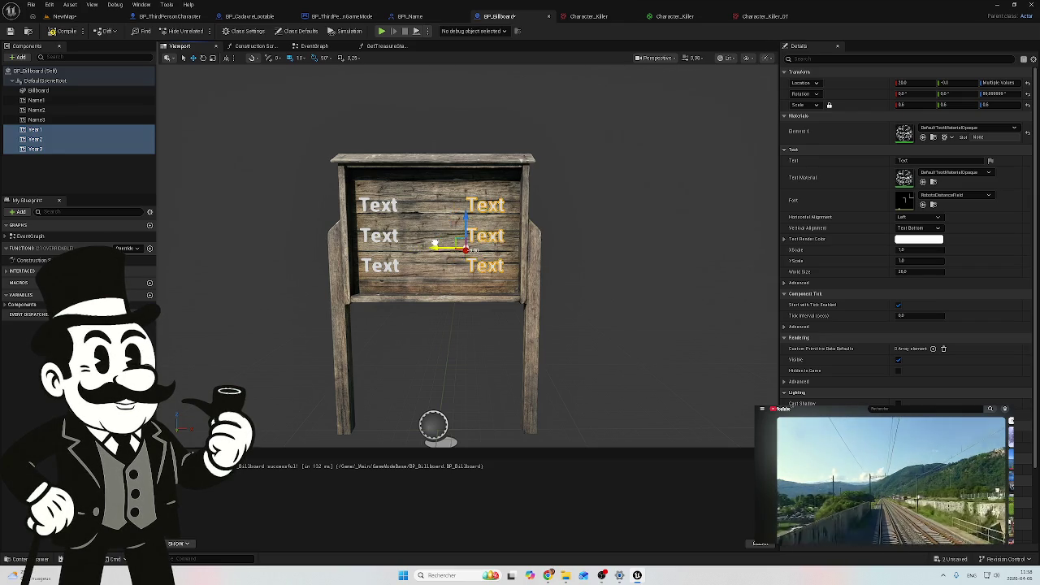
click(58, 31)
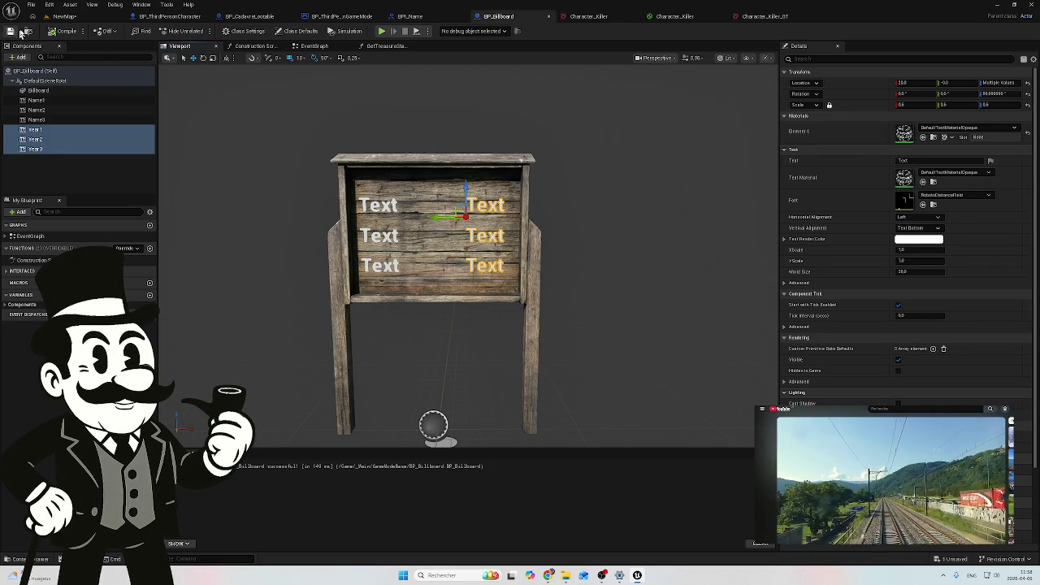
click(65, 16)
click(951, 558)
click(600, 380)
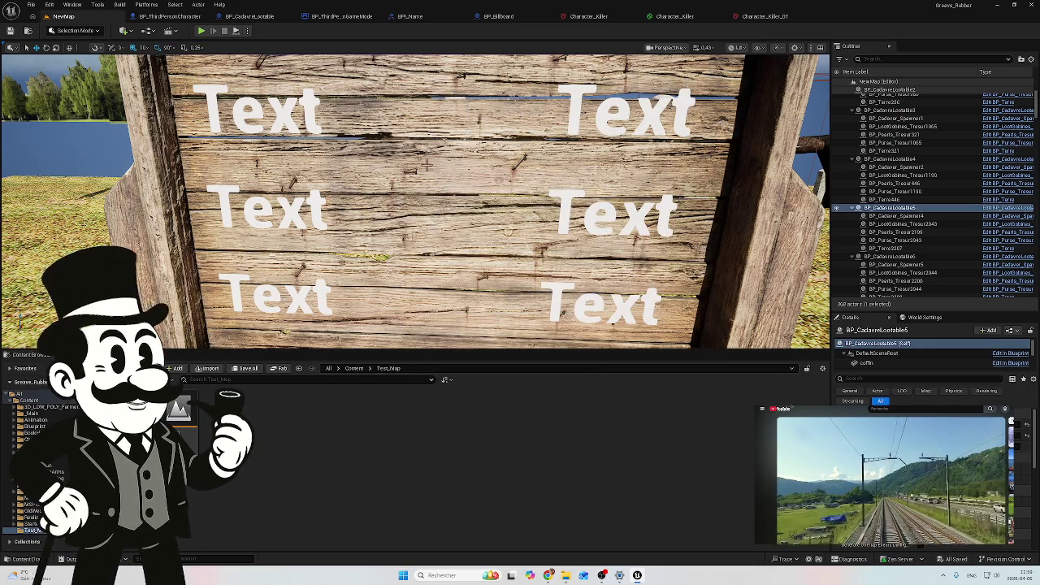
Play-test and walk to the sign, which reads Beatrice 1739, Edith 1736, Frederick 1766
click(203, 31)
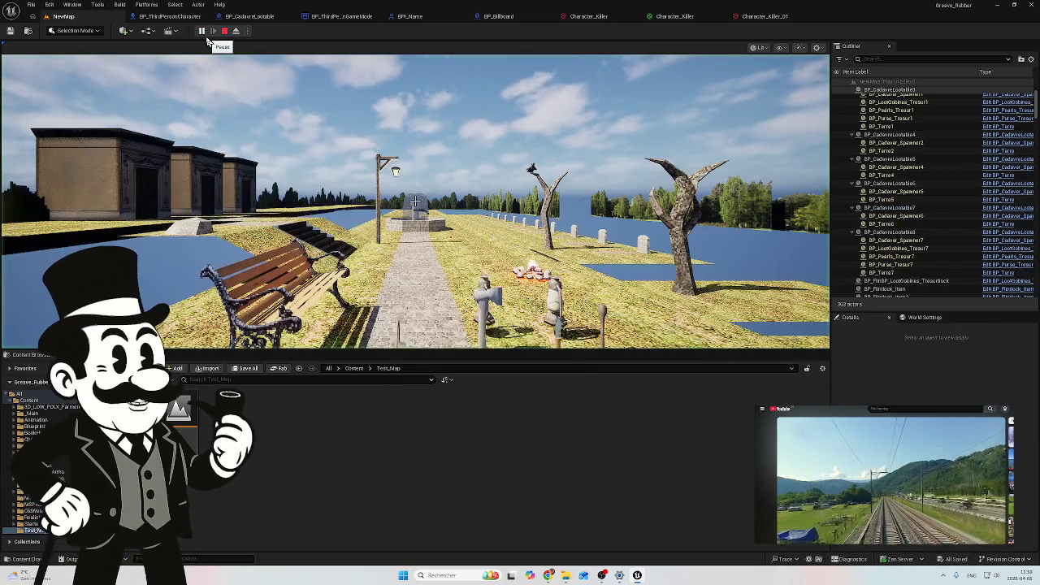
click(436, 104)
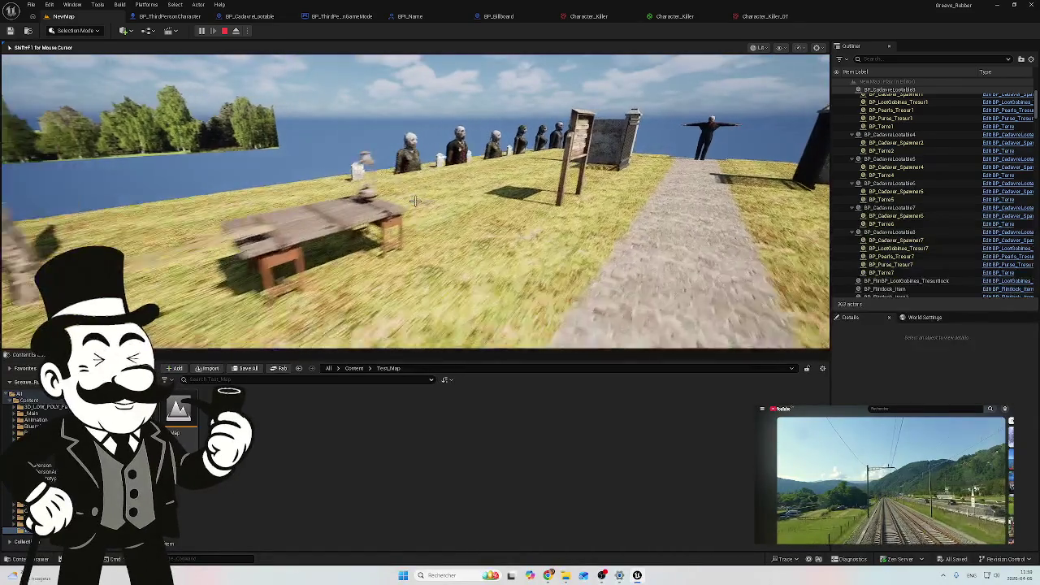
key(w)
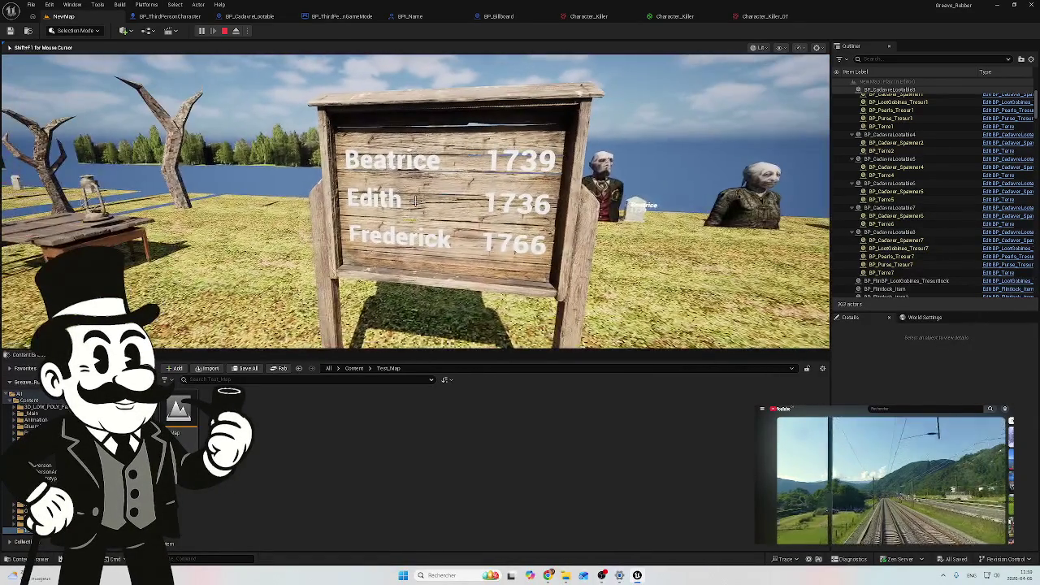
key(d)
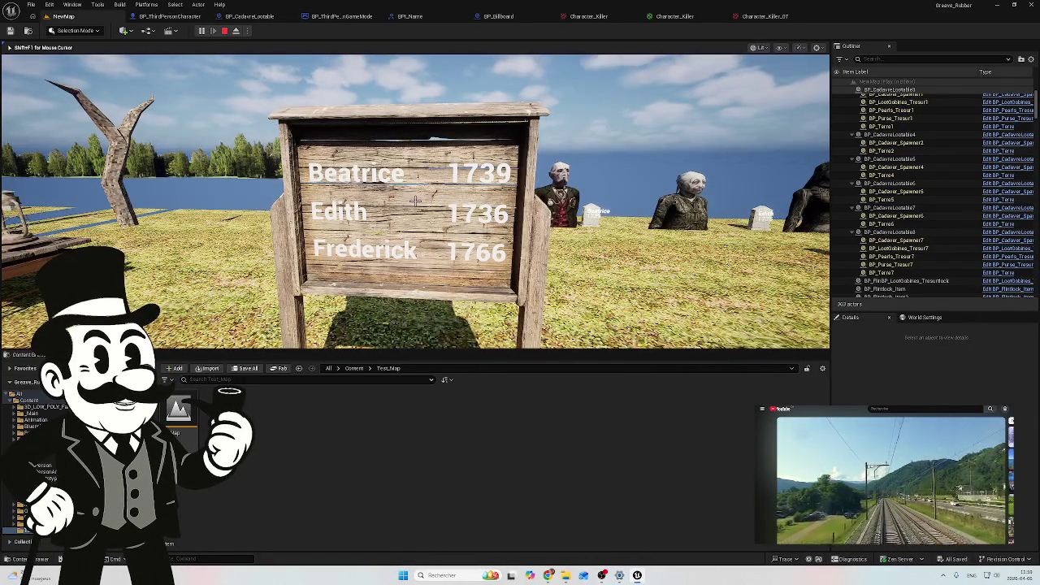
key(d)
key(w)
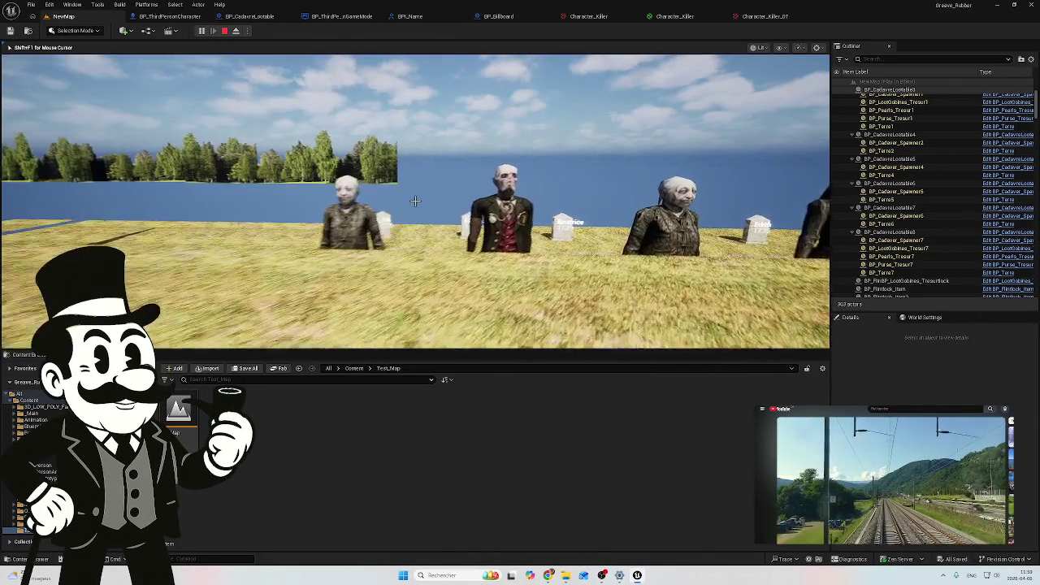
key(w)
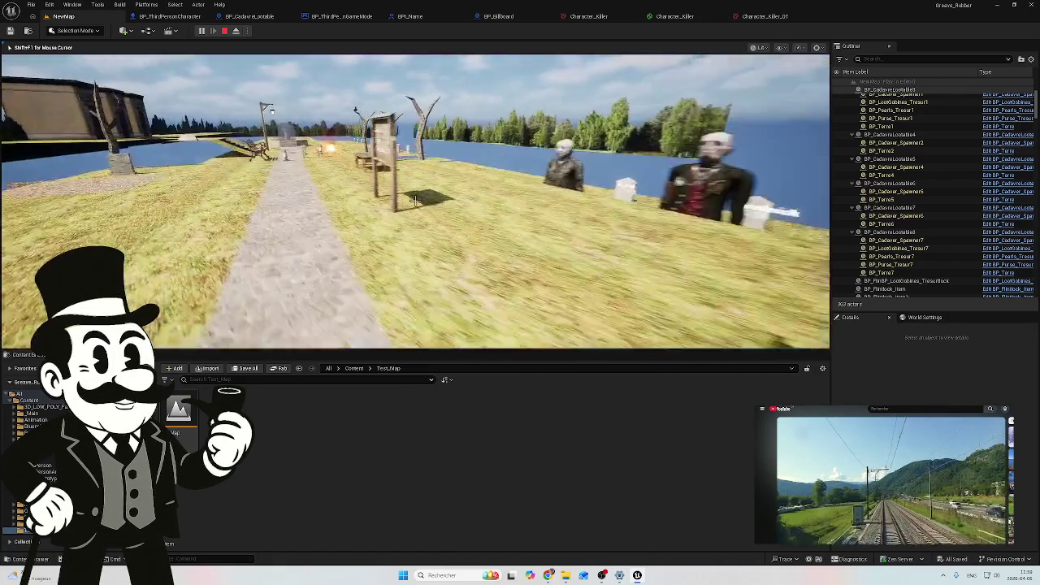
key(w)
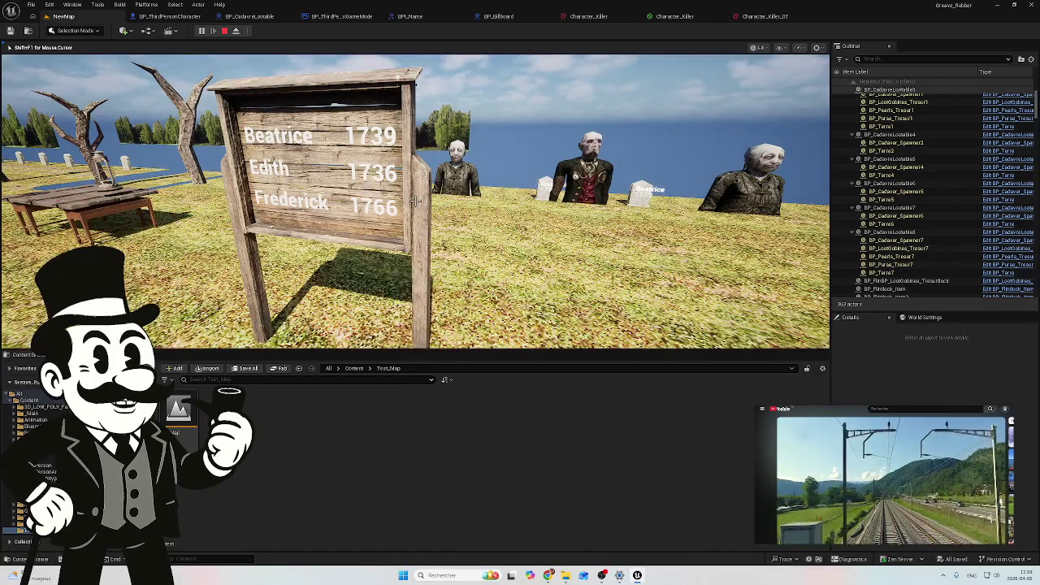
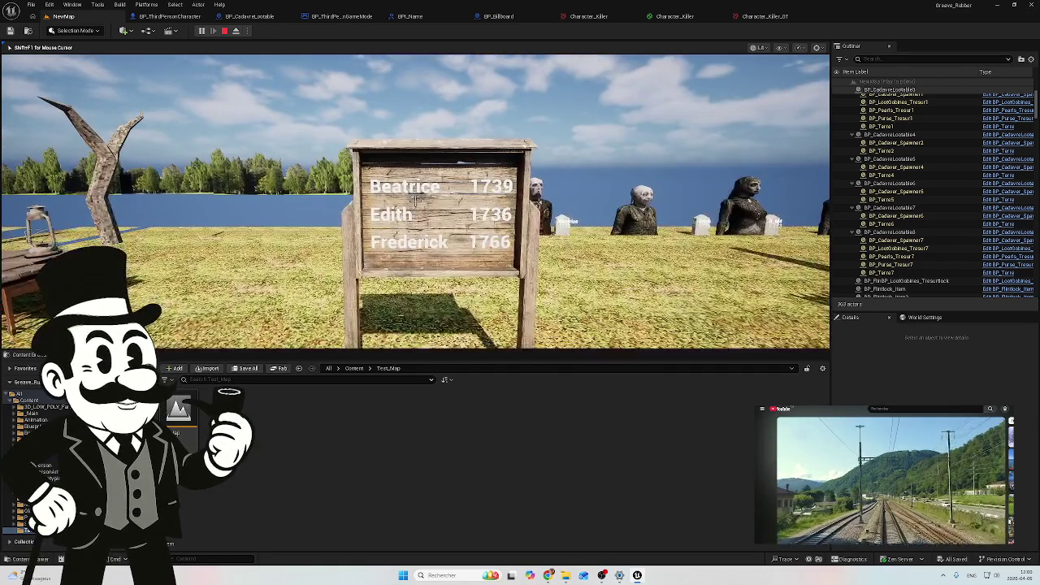
Stop the running play session and pull the camera back over the park
key(Escape)
scroll(539, 180, down, 3)
mouse_move(538, 180)
mouse_down()
mouse_move(488, 212)
mouse_move(569, 105)
mouse_up()
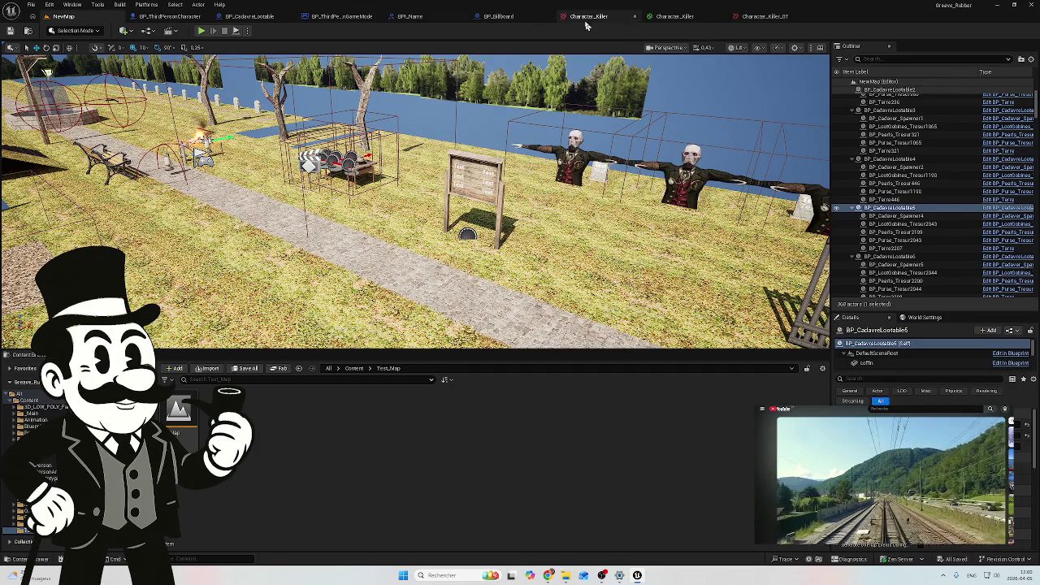
Close the Character_Killer, Character_Killer_OT, BP_Billboard and BPI_Name editors, returning to NewMap
click(636, 17)
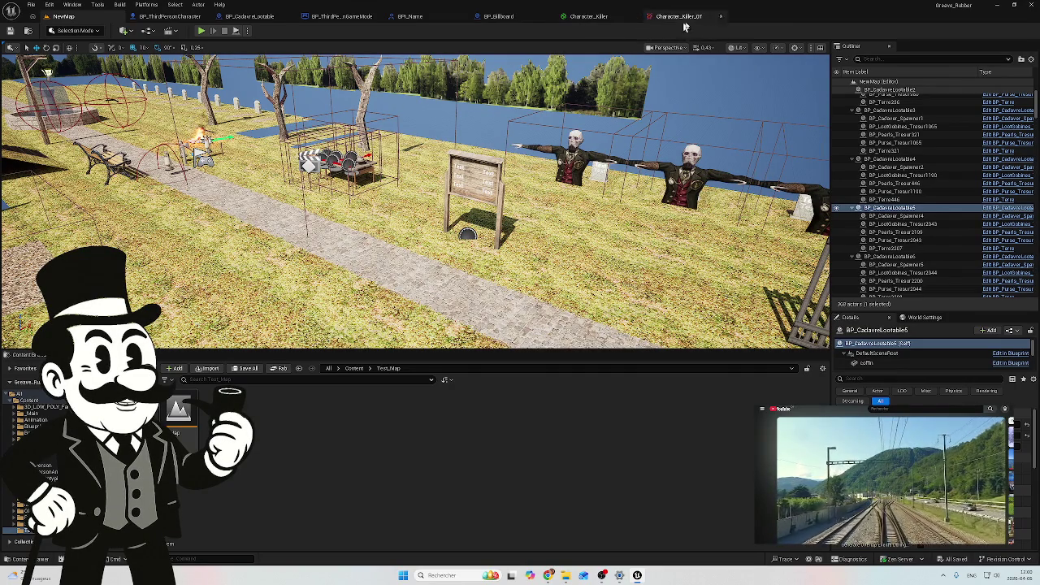
click(721, 16)
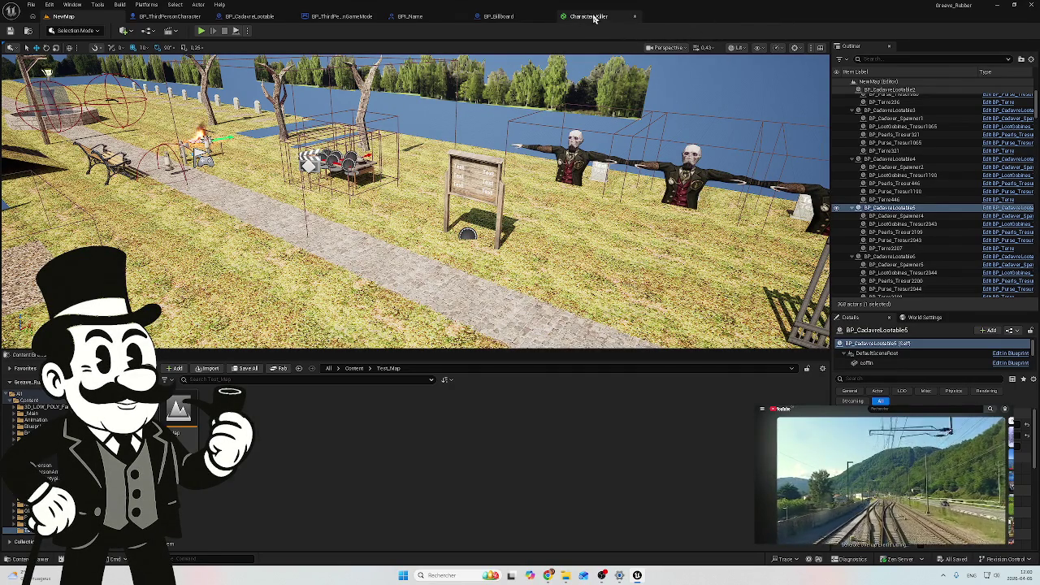
click(589, 16)
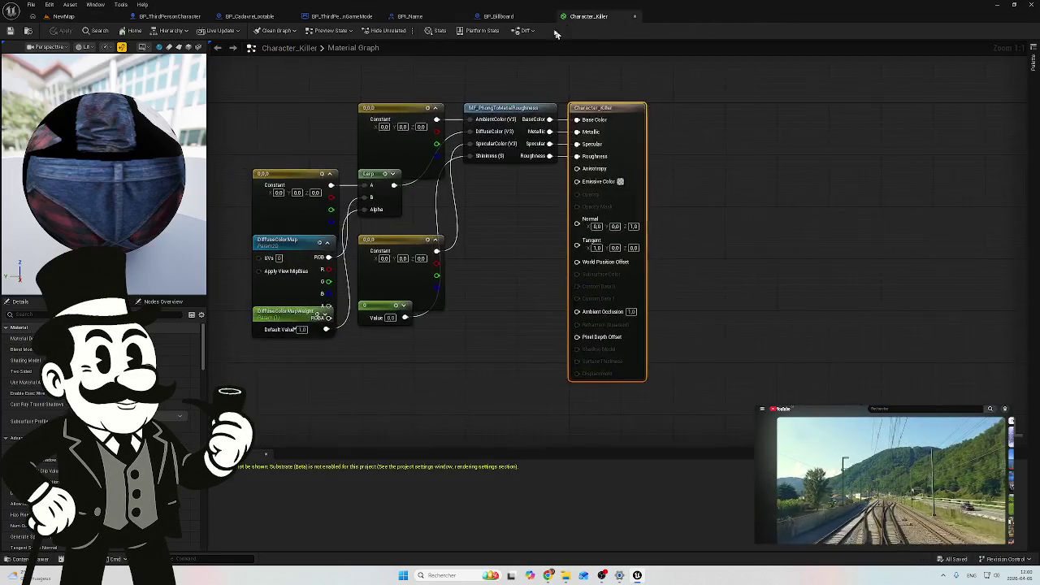
click(635, 16)
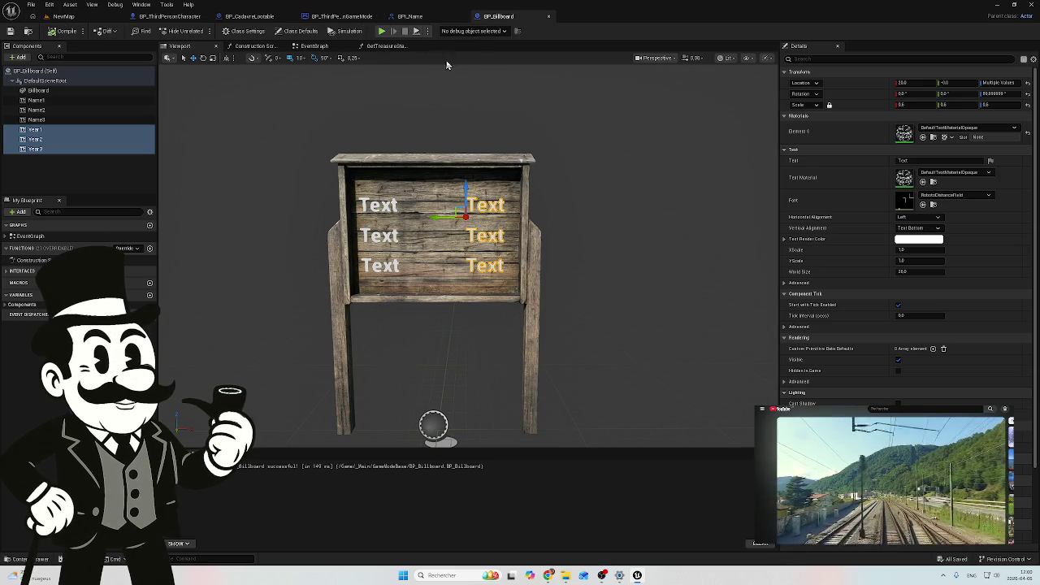
click(549, 17)
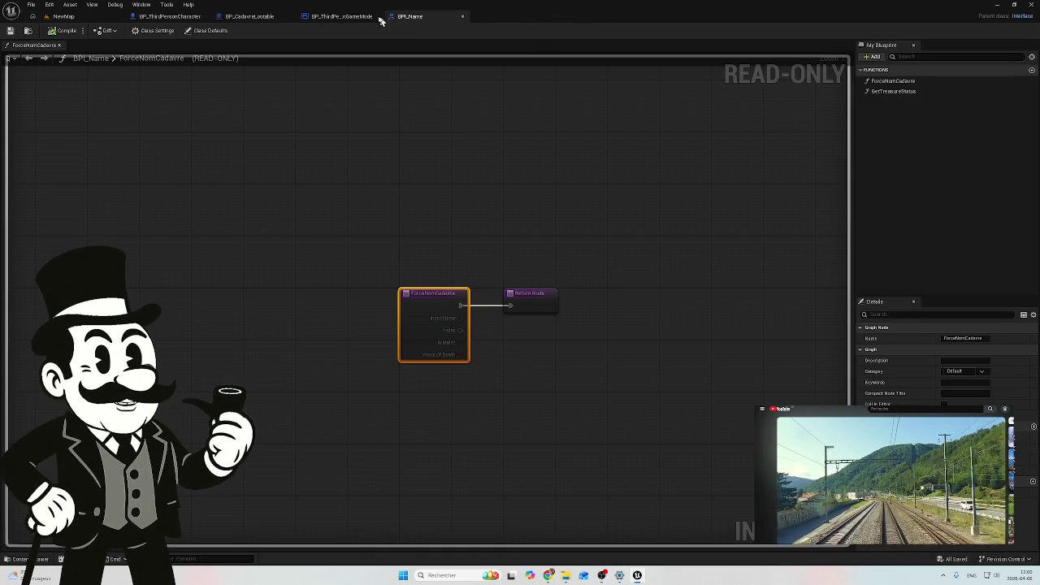
click(462, 17)
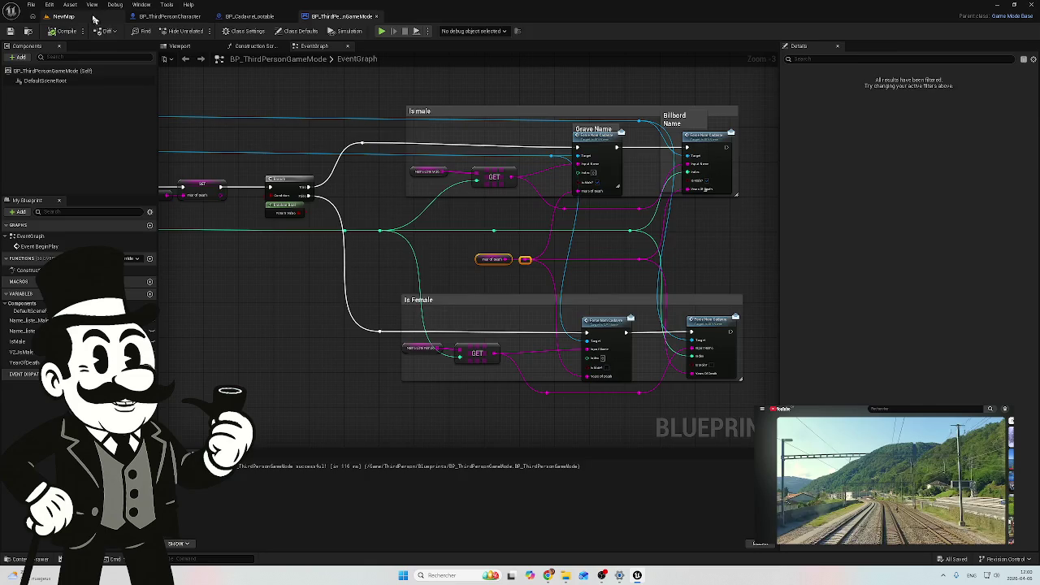
click(81, 22)
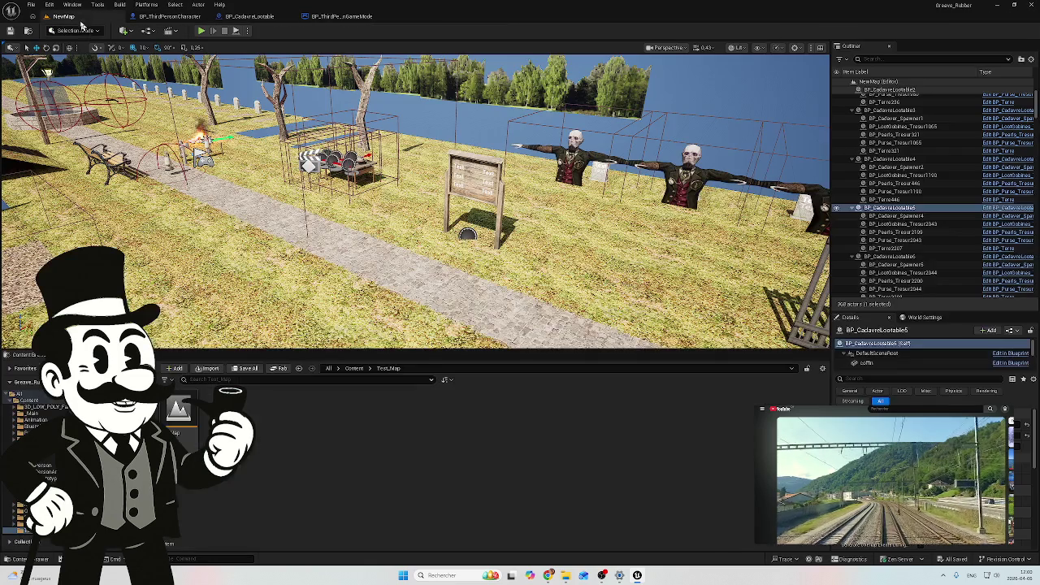
Open the Content folder and look over the game mode, BP_CadavreLootable and BP_ThirdPersonCharacter tabs
click(20, 395)
click(37, 404)
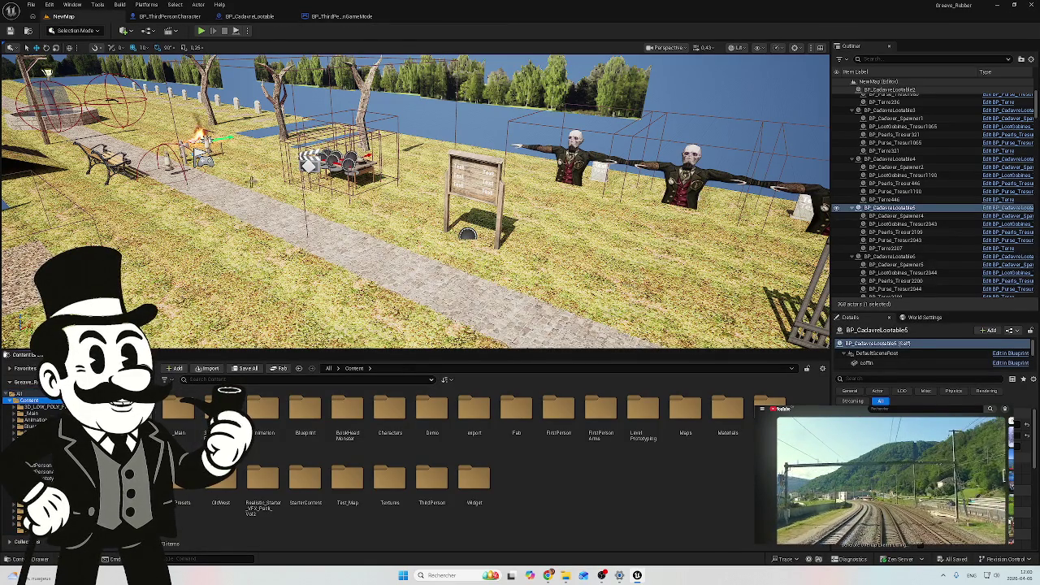
drag(424, 221, 344, 95)
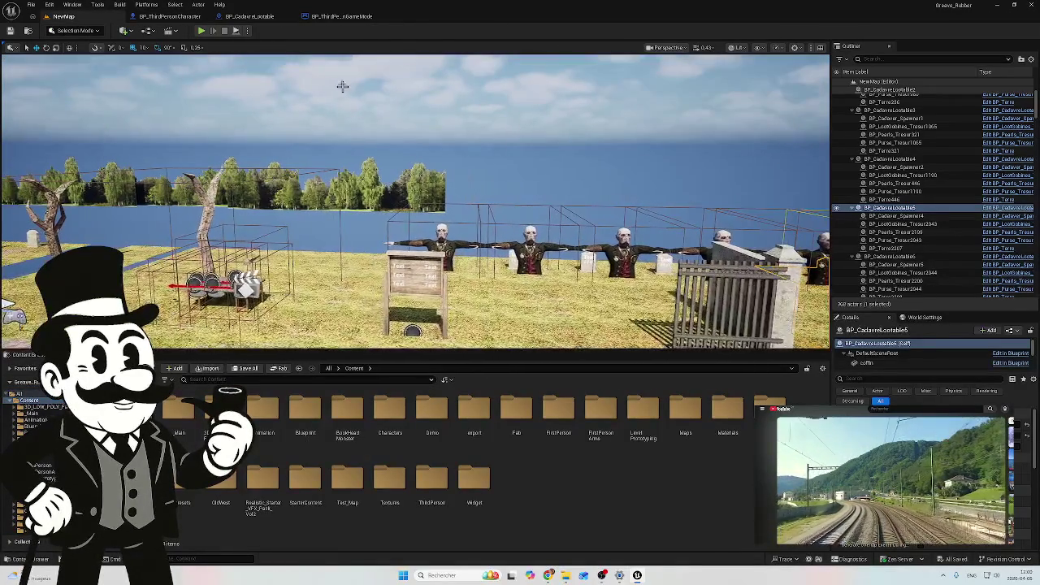
click(352, 17)
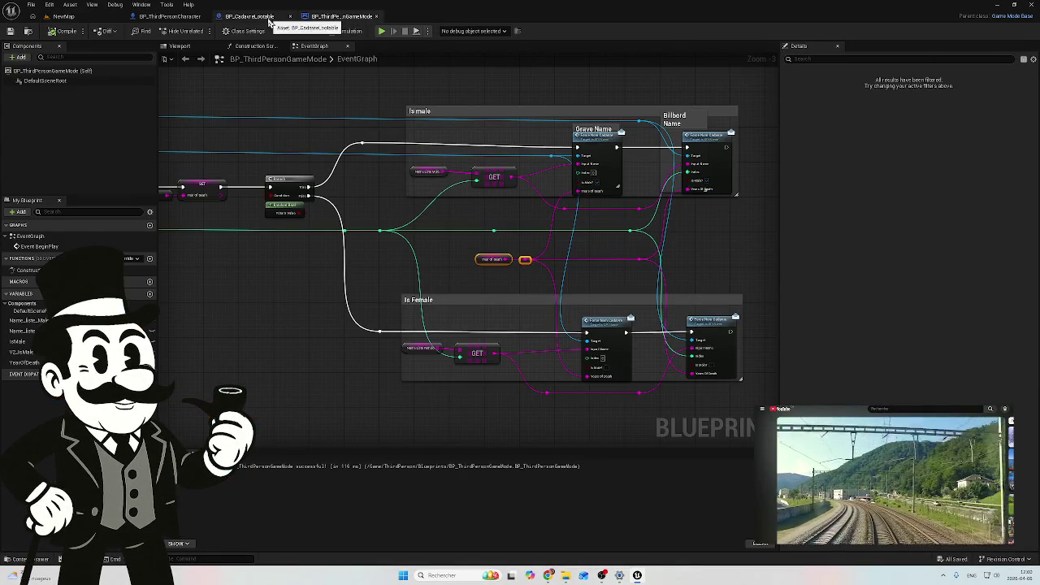
click(268, 18)
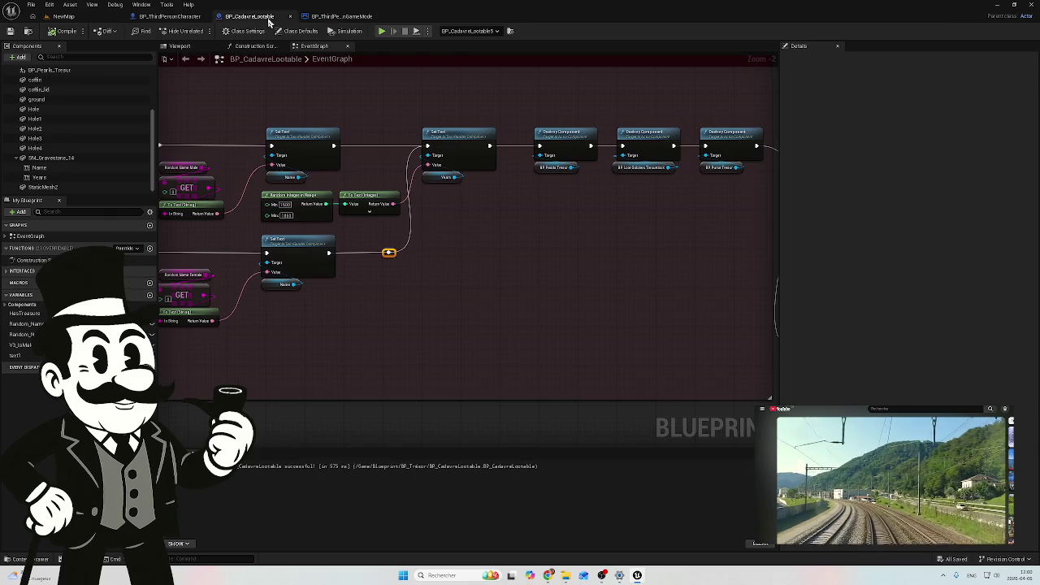
click(163, 20)
click(73, 18)
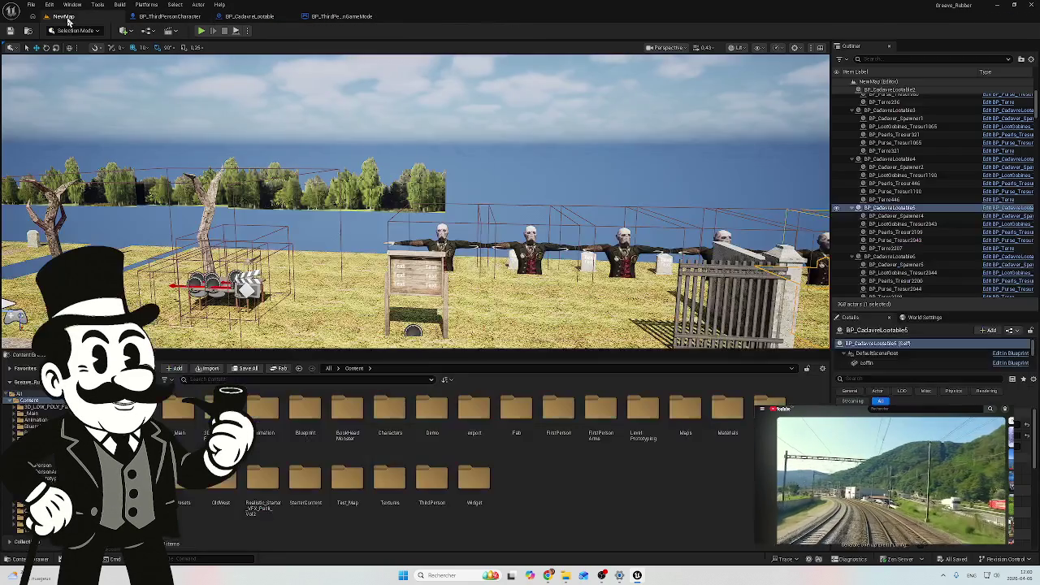
Open ABP_Manny from Content > Characters > Mannequins > Animations
scroll(24, 431, down, 2)
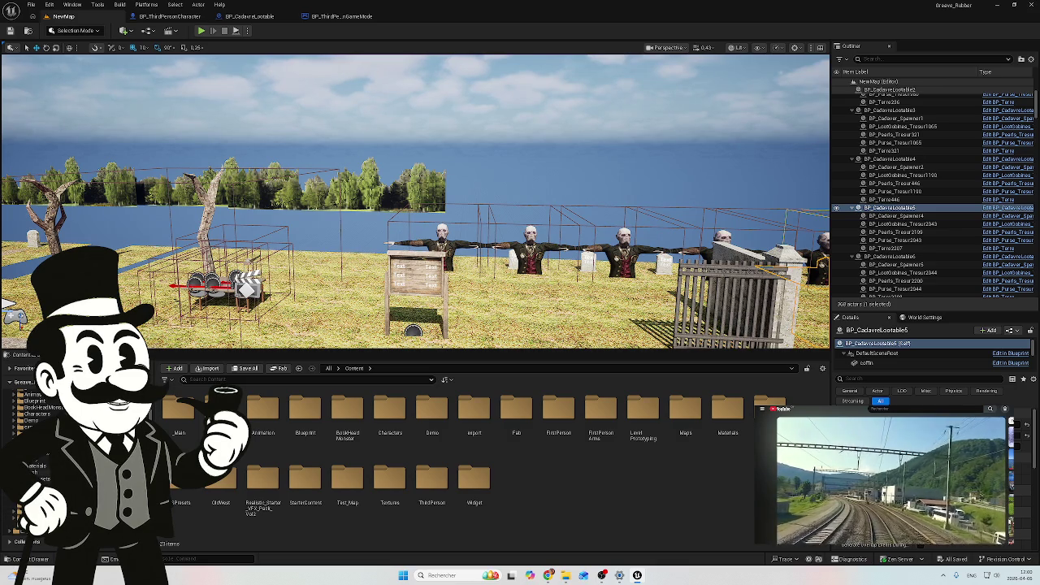
click(33, 518)
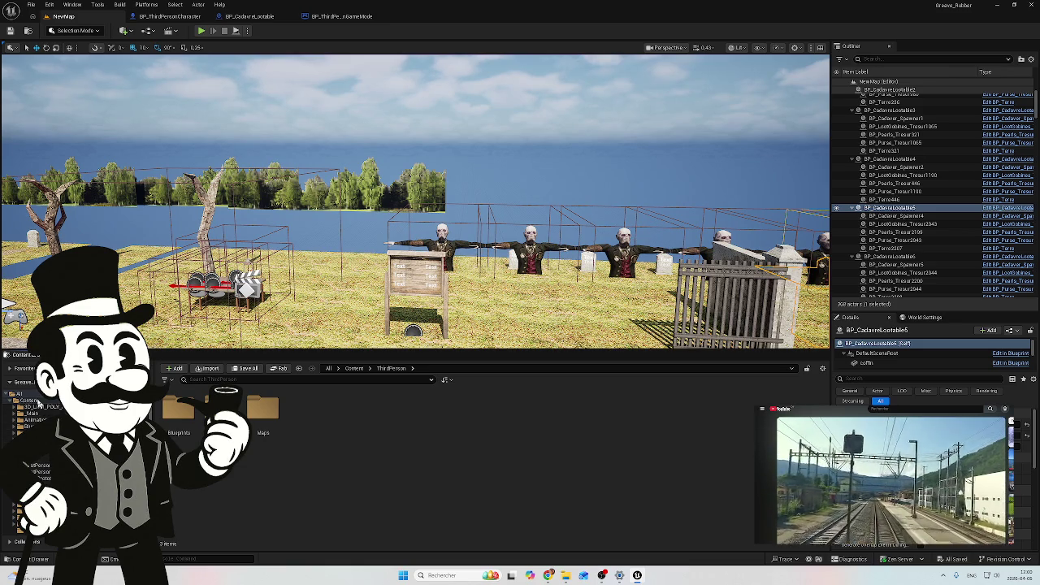
click(37, 402)
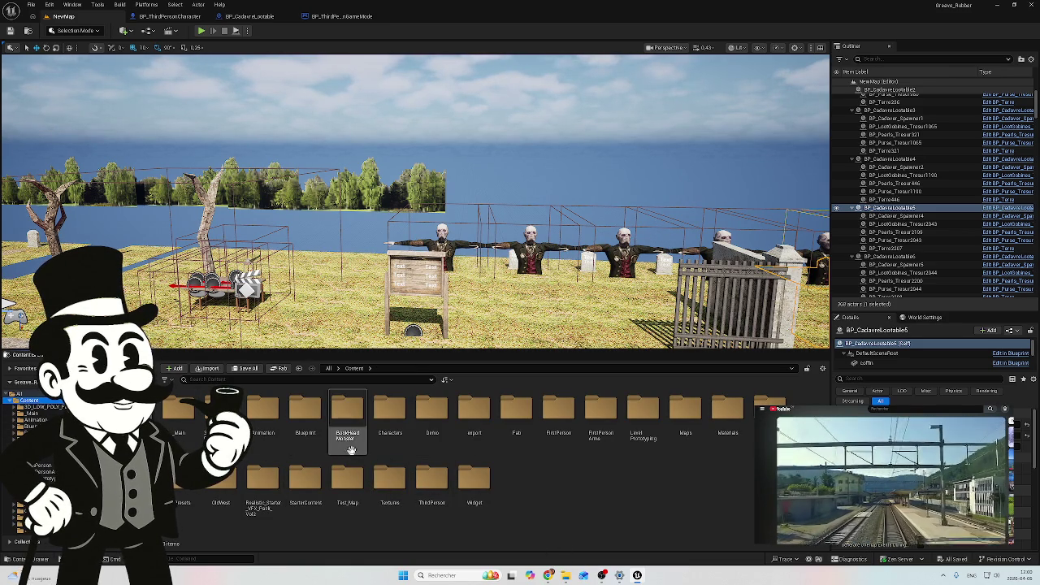
double_click(390, 415)
double_click(306, 416)
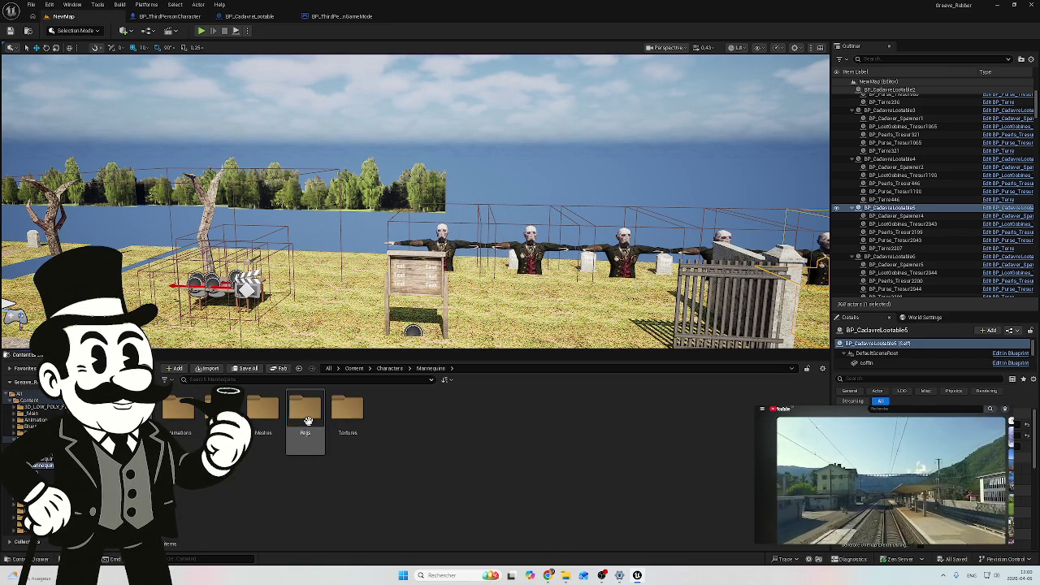
double_click(182, 417)
double_click(262, 424)
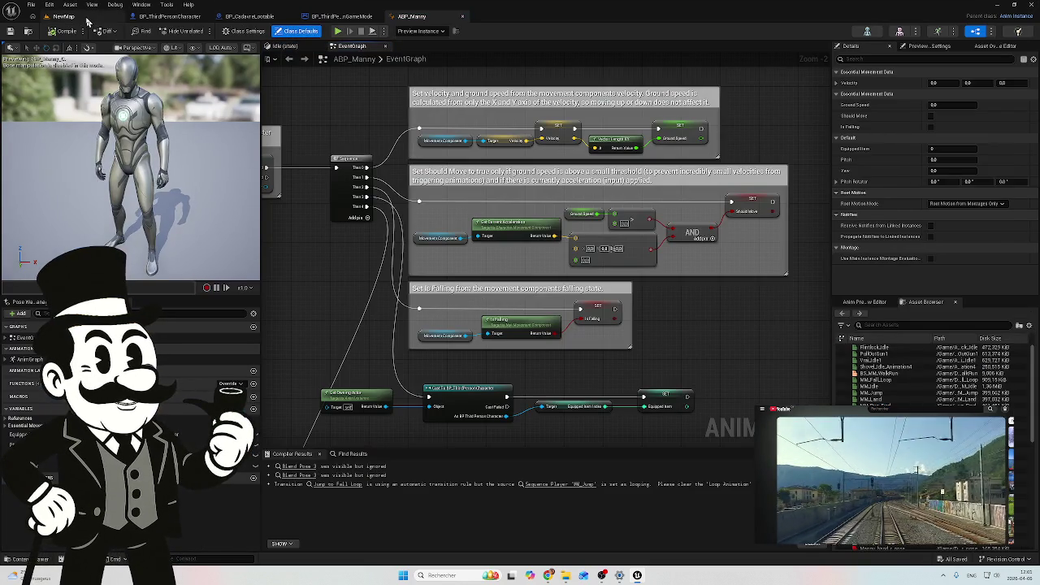
click(88, 18)
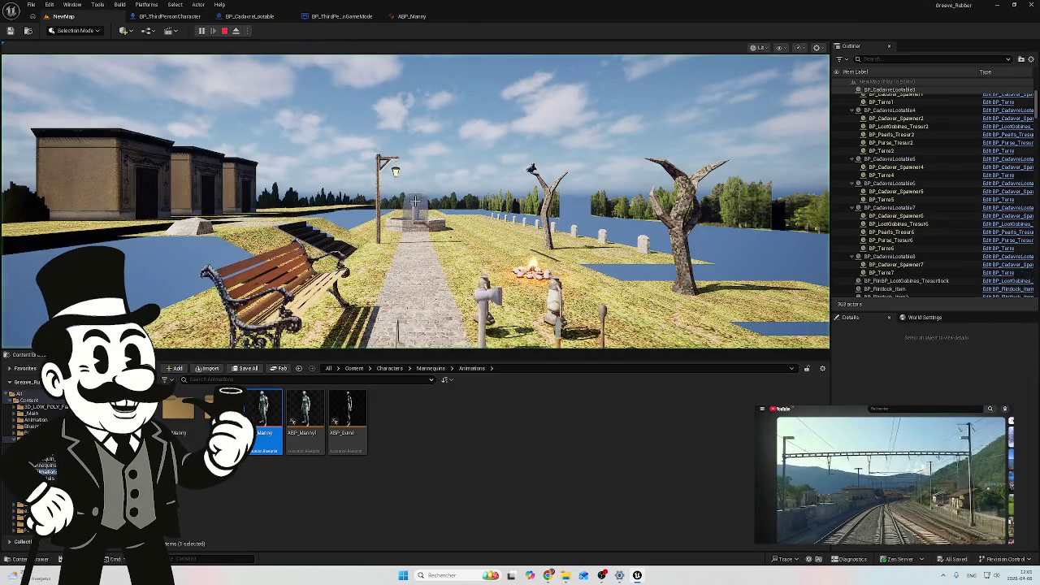
Walk the character along the path toward the field and lake, then stop play
key(w)
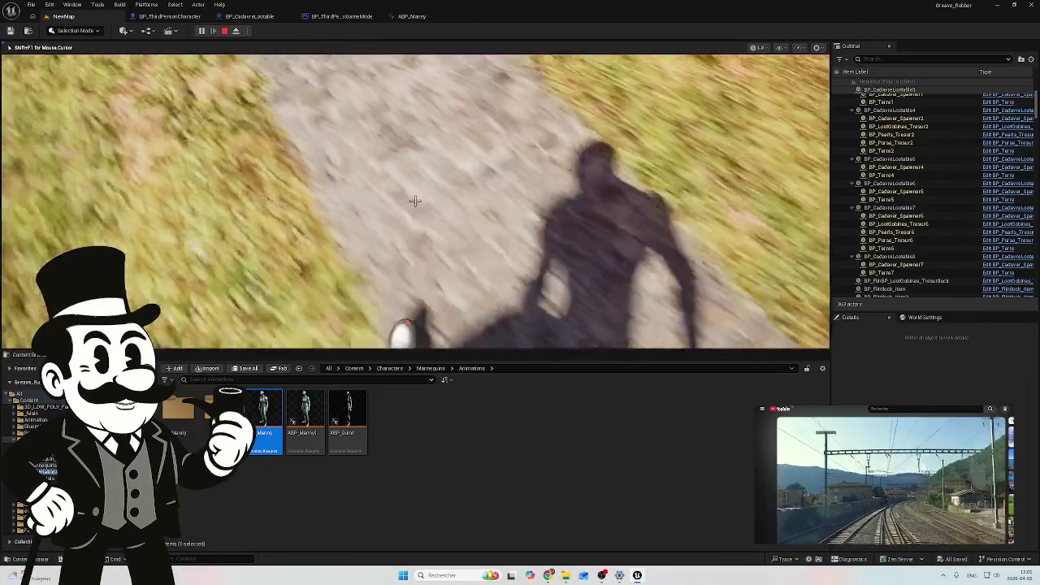
key(w)
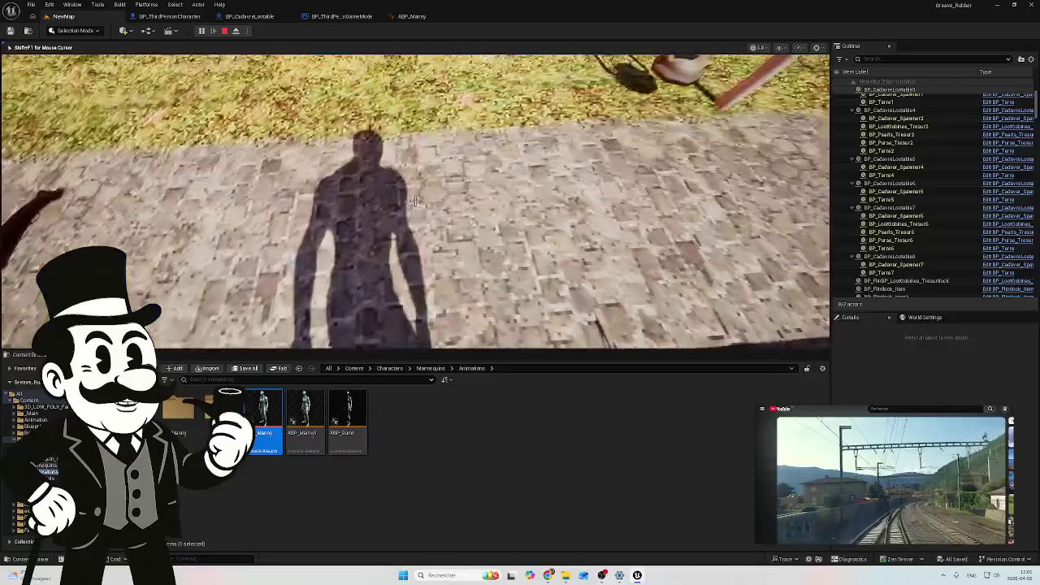
key(w)
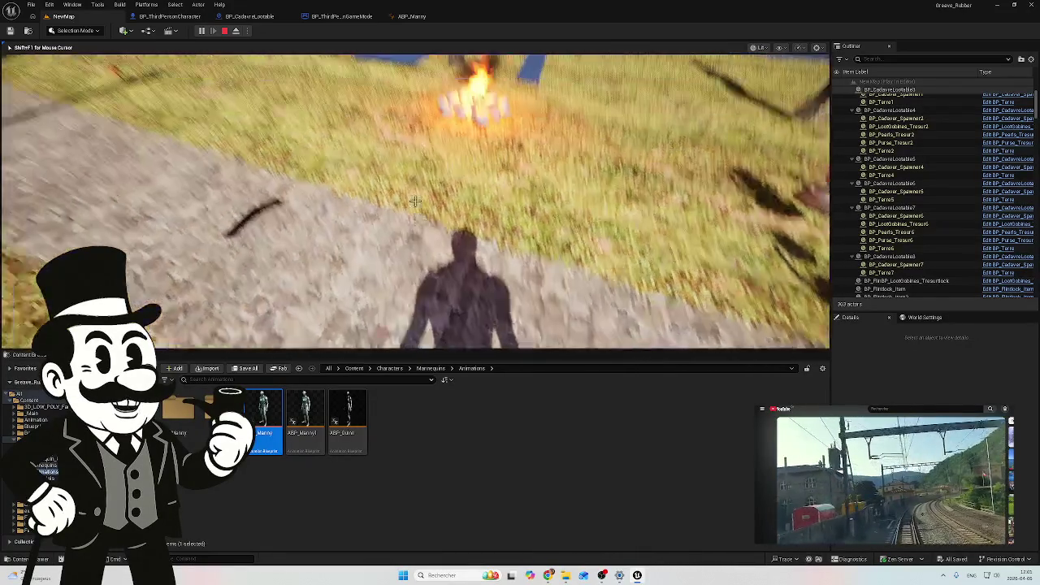
key(w)
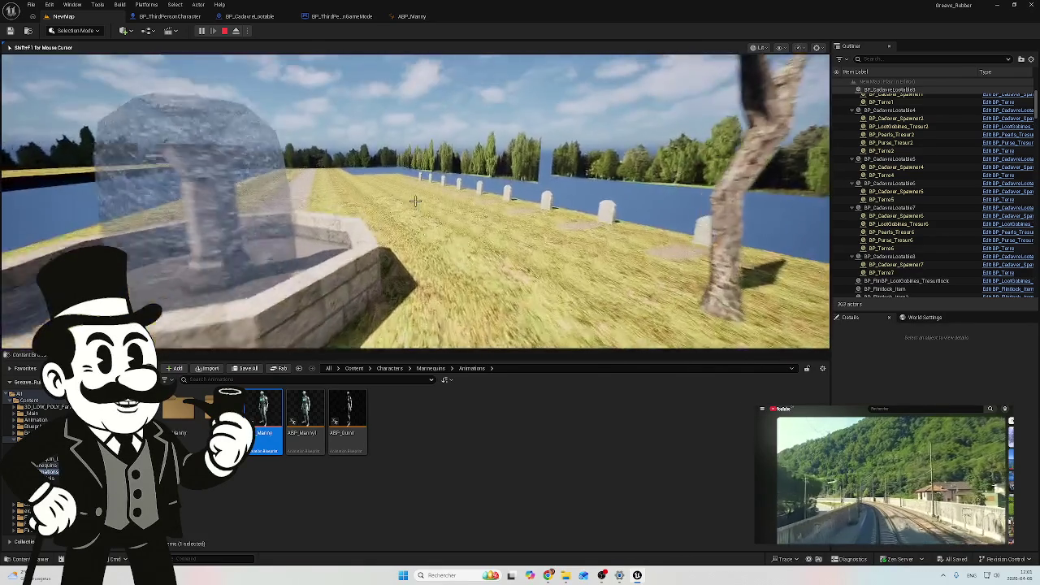
key(Escape)
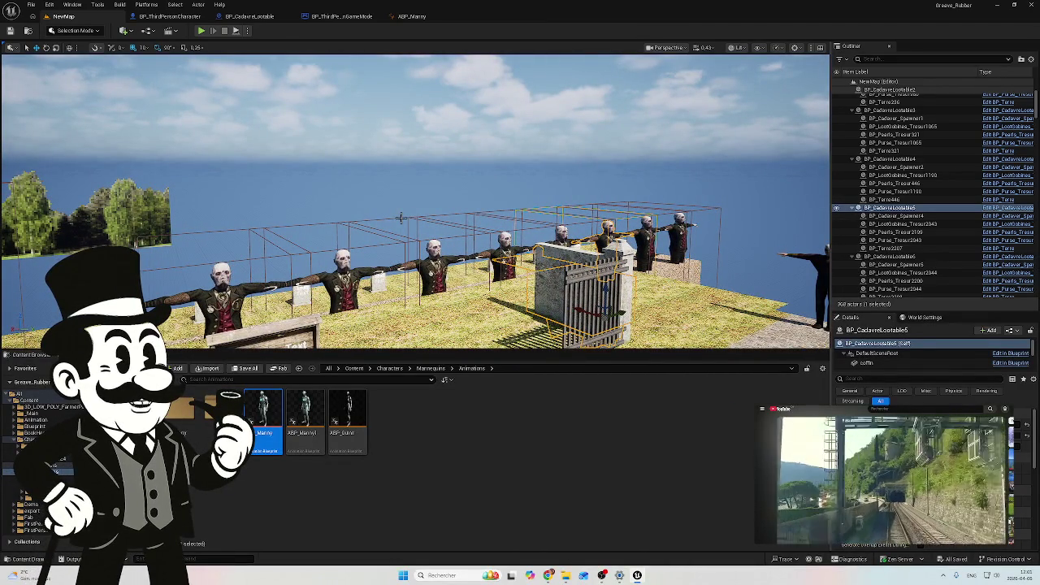
Fly the camera from a level overview down beside the fountain, then switch to ABP_Manny
drag(528, 175, 423, 171)
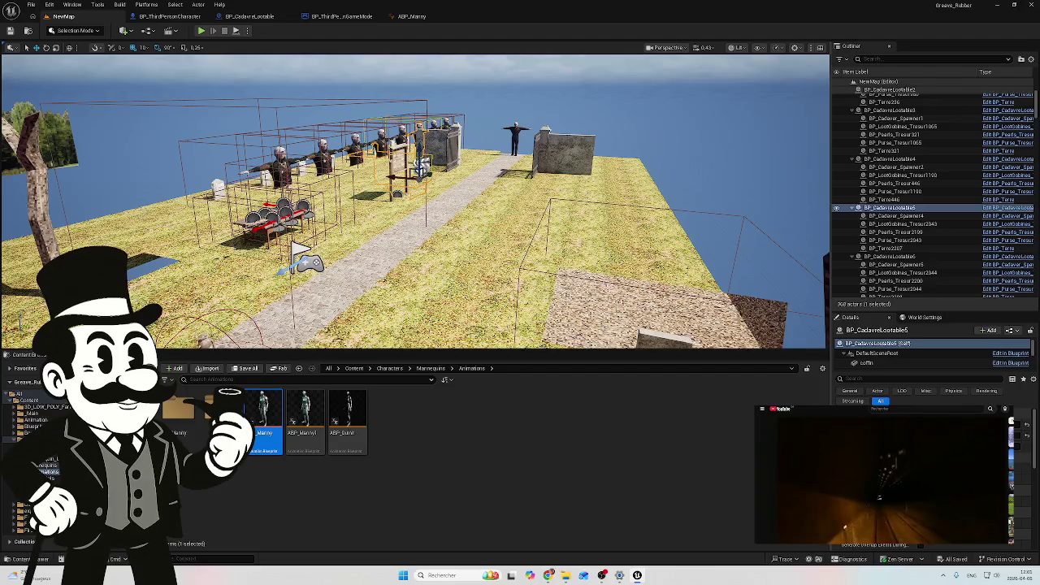
click(653, 155)
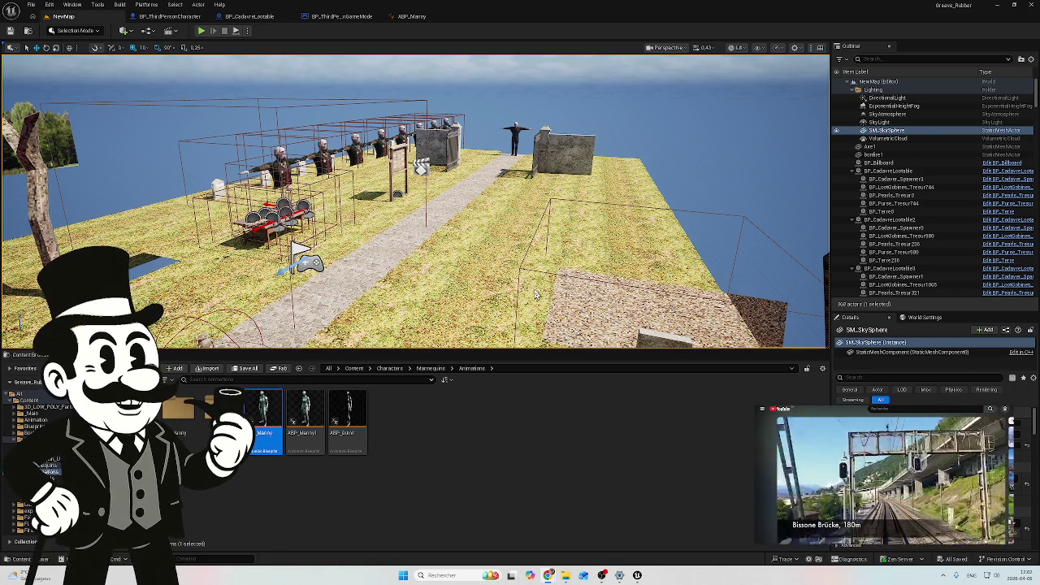
mouse_move(531, 302)
mouse_down()
mouse_move(488, 317)
mouse_move(439, 310)
mouse_move(439, 326)
mouse_move(455, 326)
mouse_up()
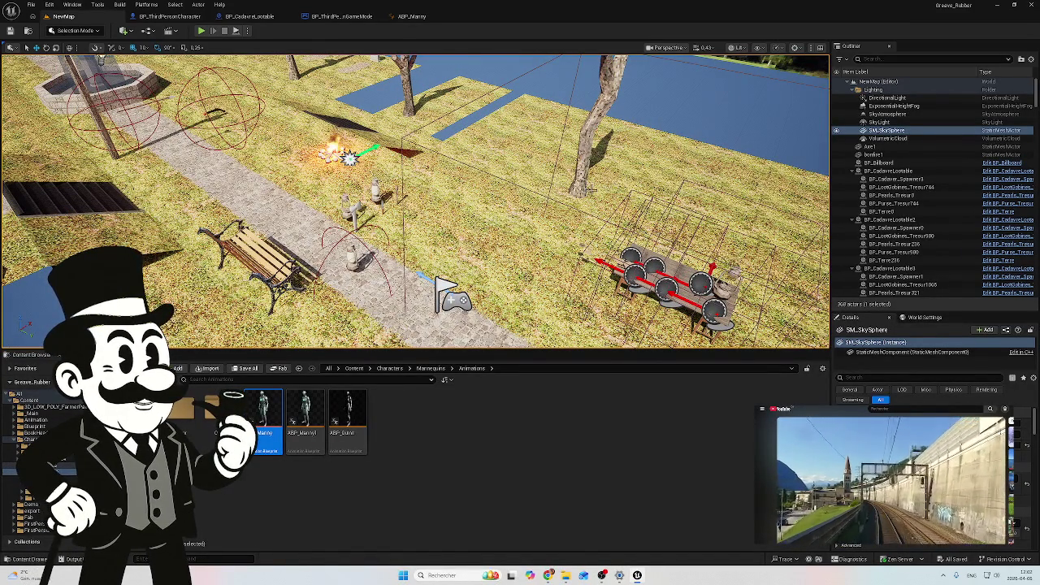
drag(435, 227, 436, 224)
click(412, 16)
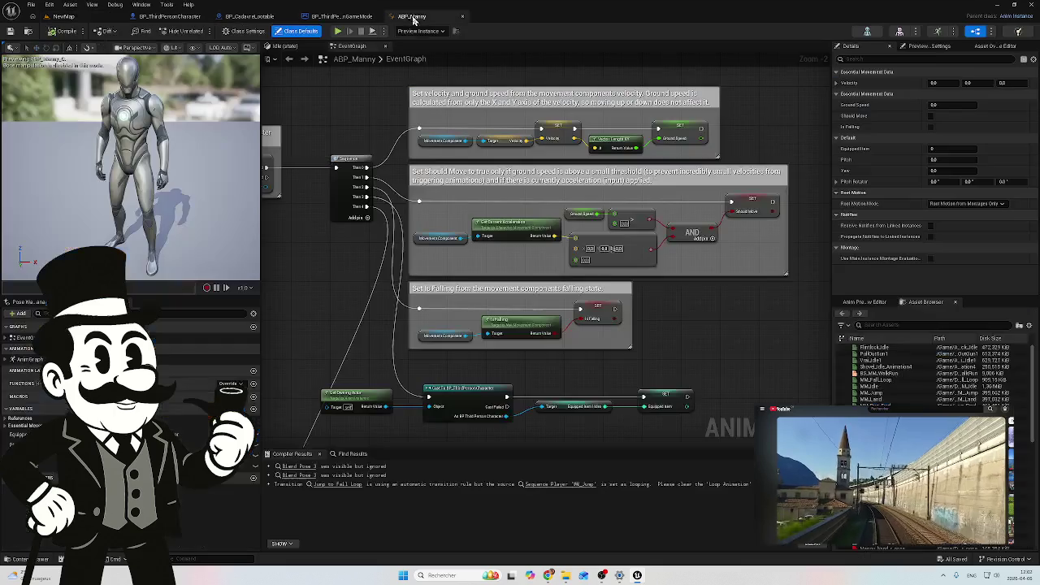
Open the Calculate Pitch function graph and review its Make Rotator and SET Pitch Rotator nodes
mouse_move(335, 289)
mouse_down()
mouse_move(409, 248)
mouse_move(448, 207)
mouse_up()
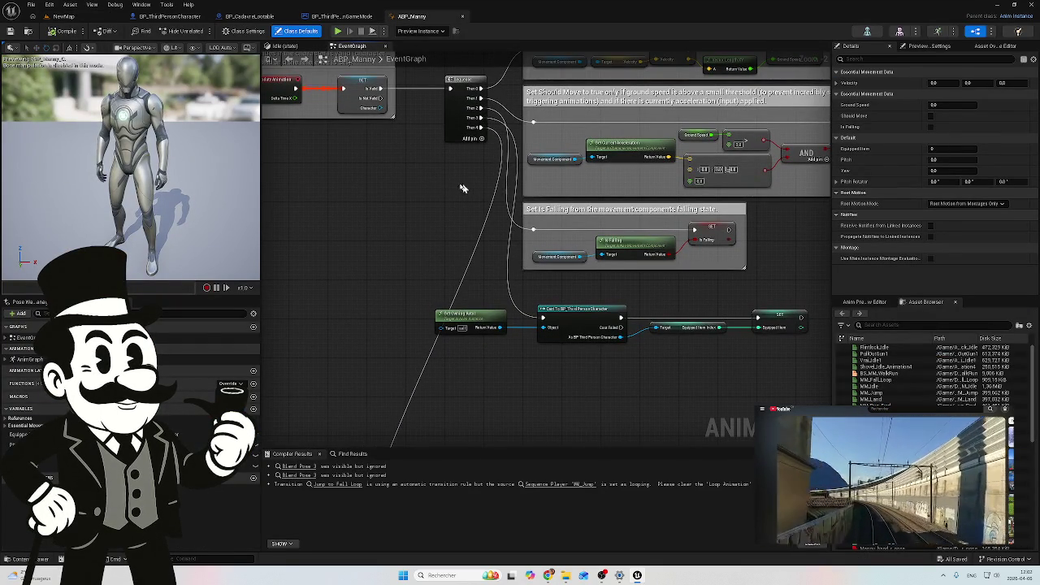
mouse_move(356, 239)
mouse_down()
mouse_move(350, 127)
mouse_move(347, 147)
mouse_move(376, 174)
mouse_move(417, 94)
mouse_up()
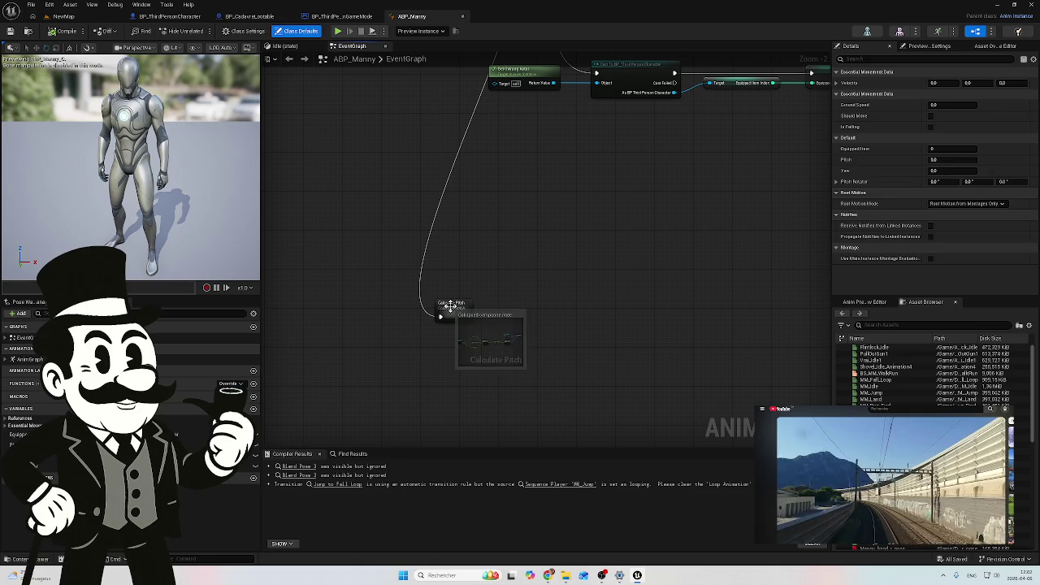
click(450, 305)
double_click(451, 306)
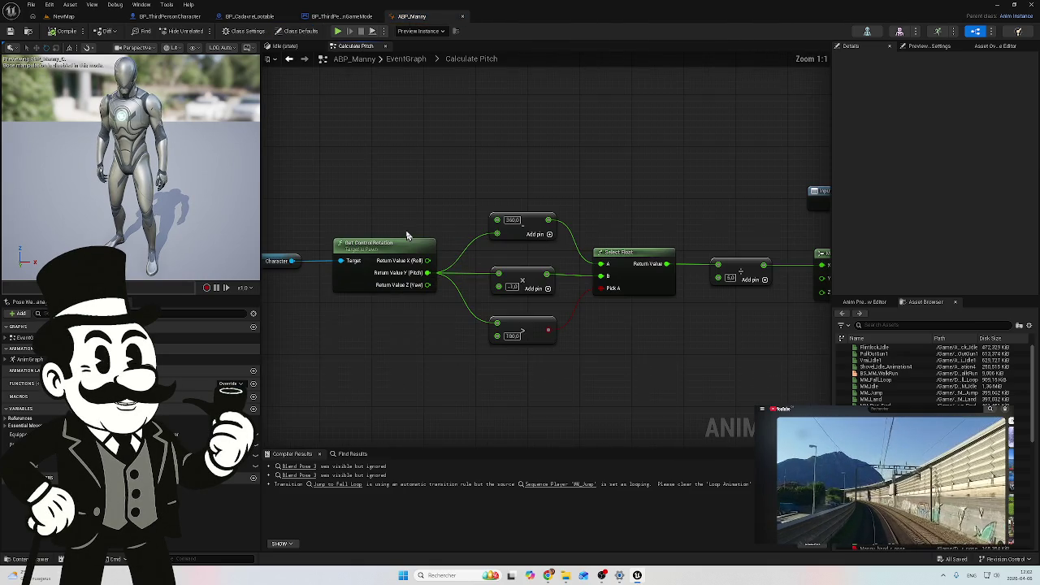
mouse_move(615, 175)
mouse_down()
mouse_move(688, 177)
mouse_move(491, 150)
mouse_move(552, 156)
mouse_move(534, 140)
mouse_up()
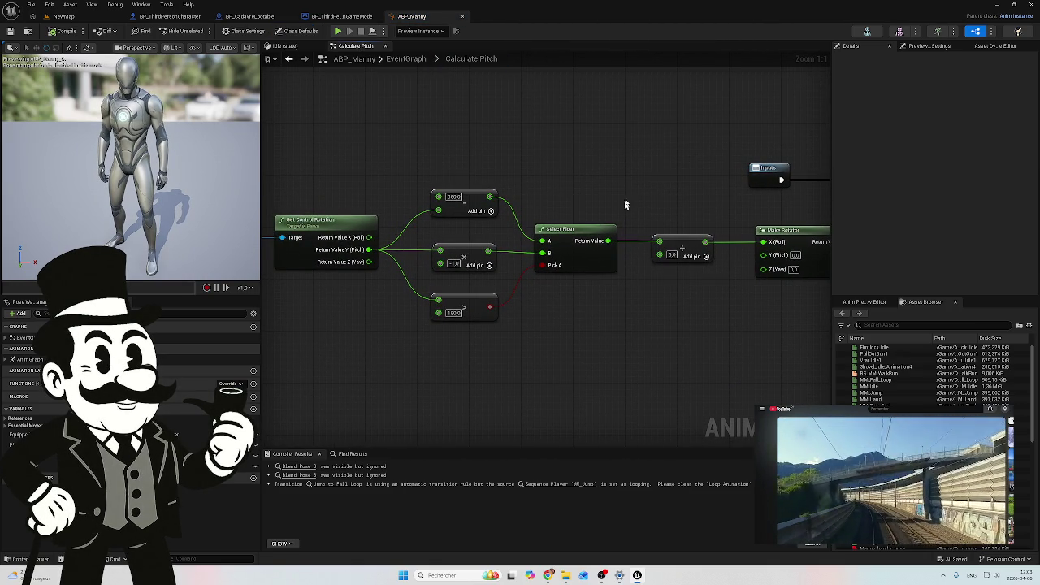
drag(664, 182, 573, 181)
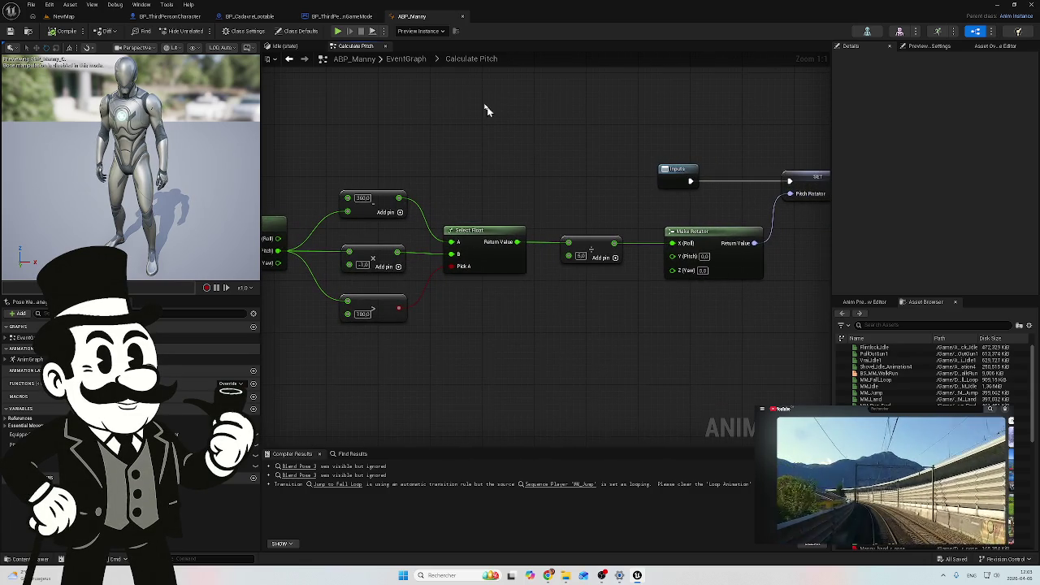
Reopen Calculate Pitch and inspect the Inputs node, the 360.0, -1.0, 180.0 values and Get Control Rotation
click(407, 58)
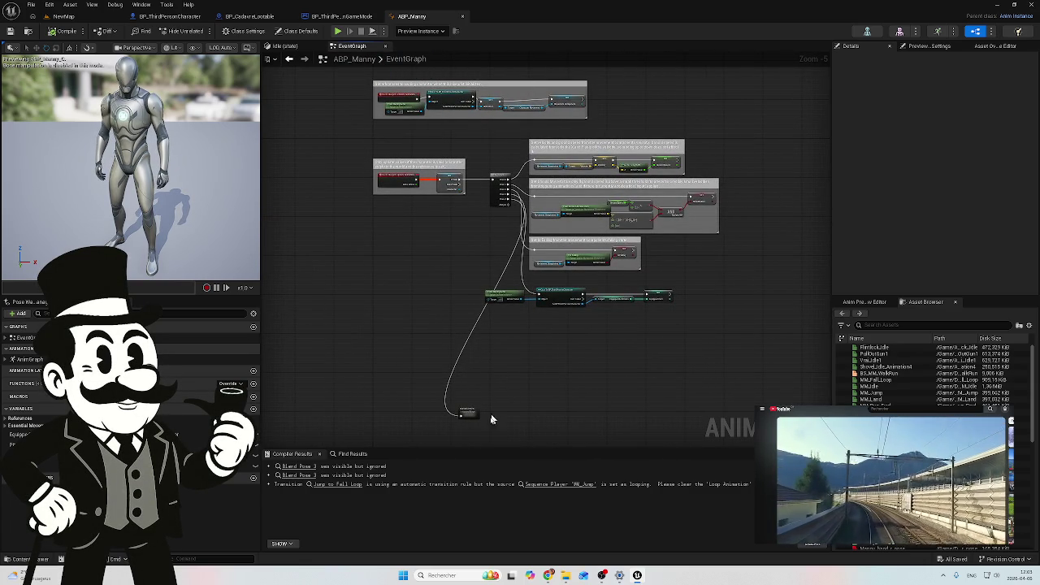
scroll(469, 410, up, 3)
double_click(445, 400)
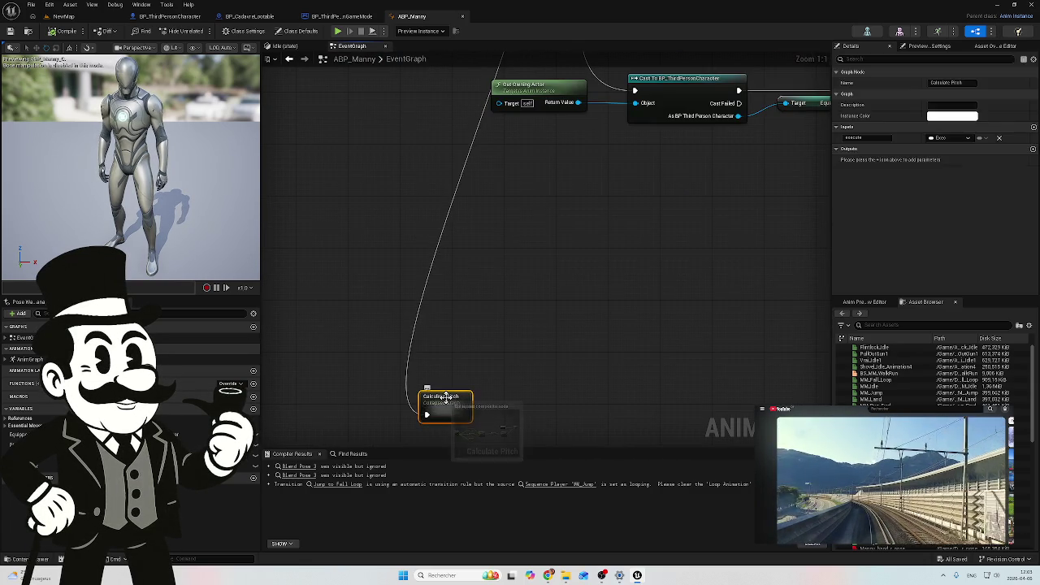
scroll(534, 297, up, 5)
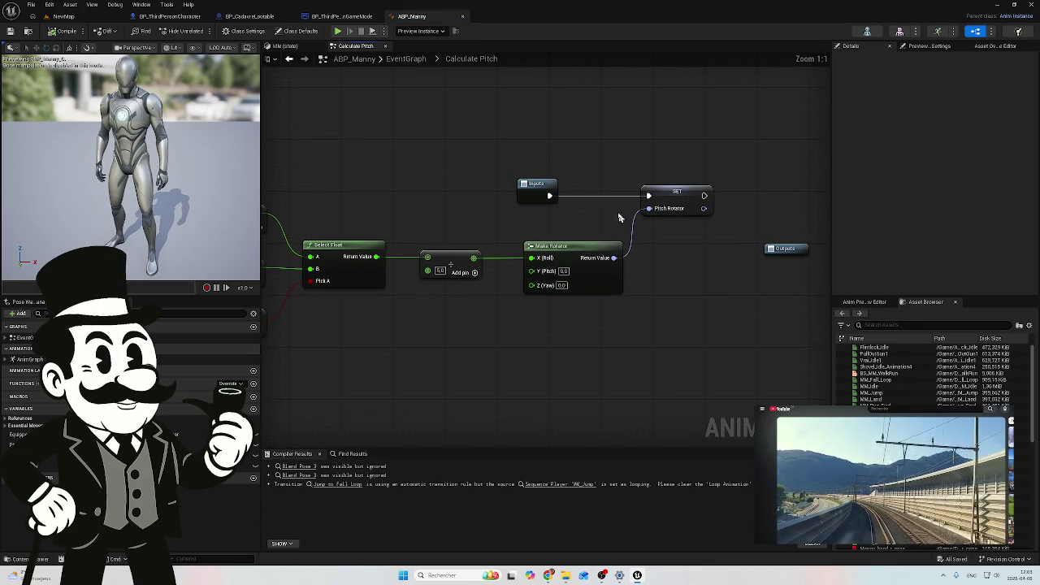
click(529, 183)
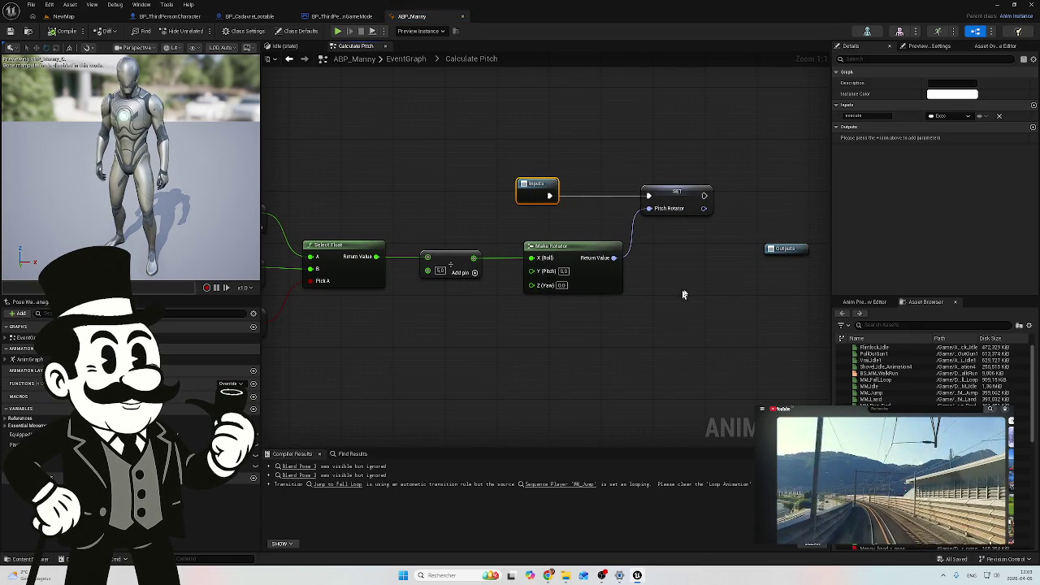
drag(440, 359, 530, 312)
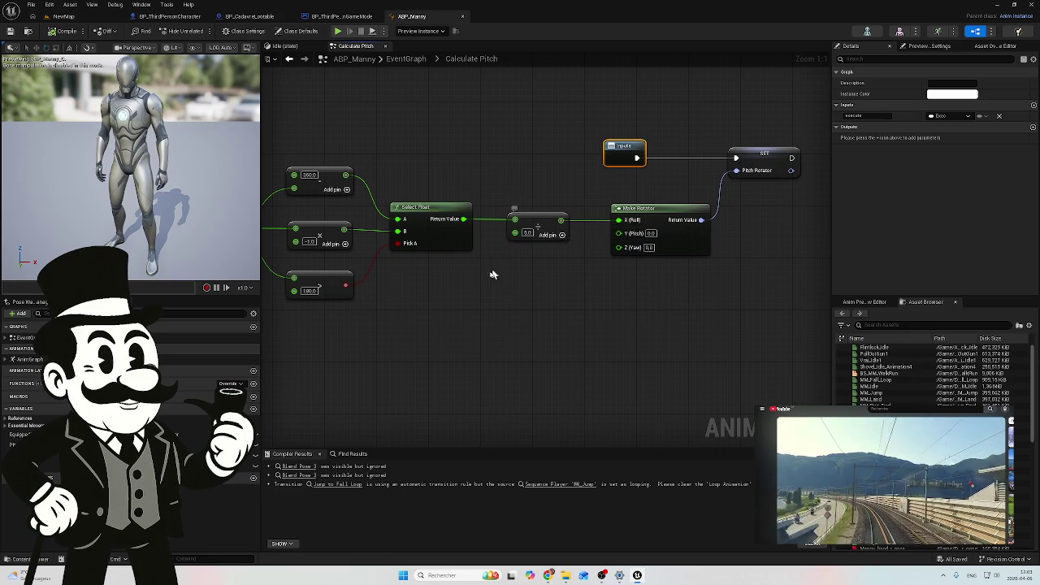
drag(478, 283, 627, 298)
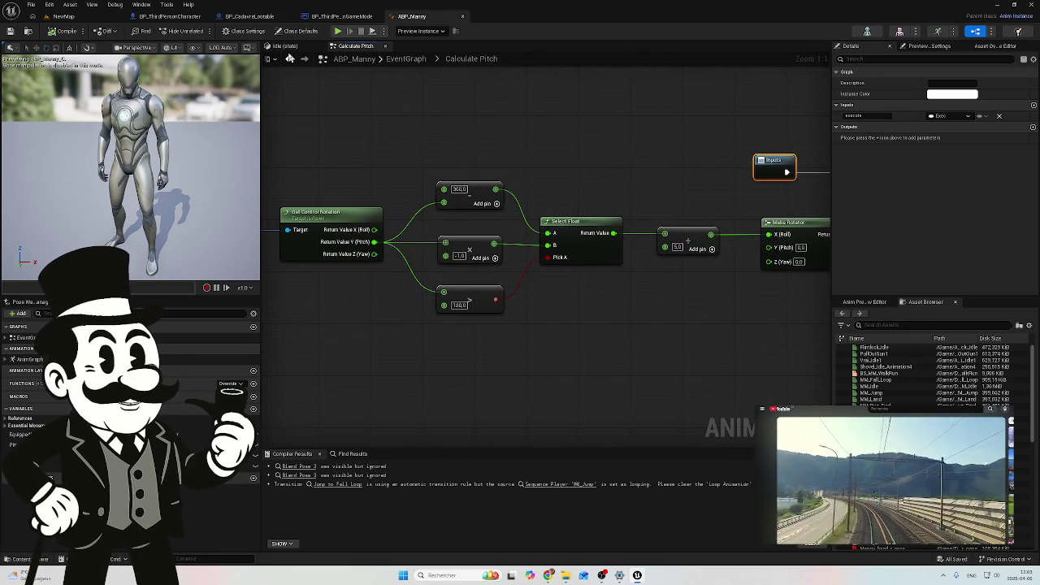
Browse the Content Drawer to Content > ThirdPerson > Blueprints
click(40, 559)
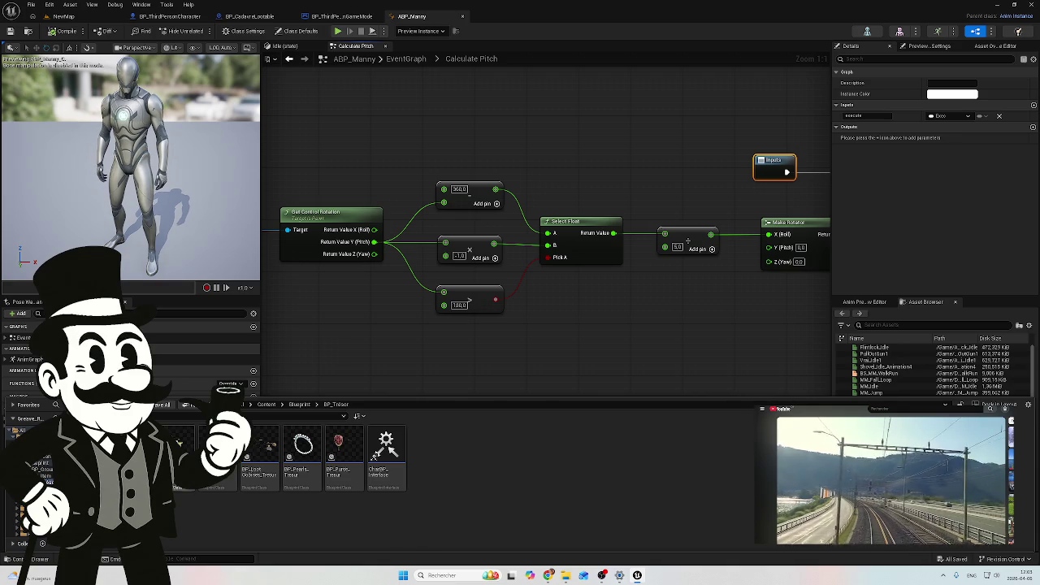
click(267, 404)
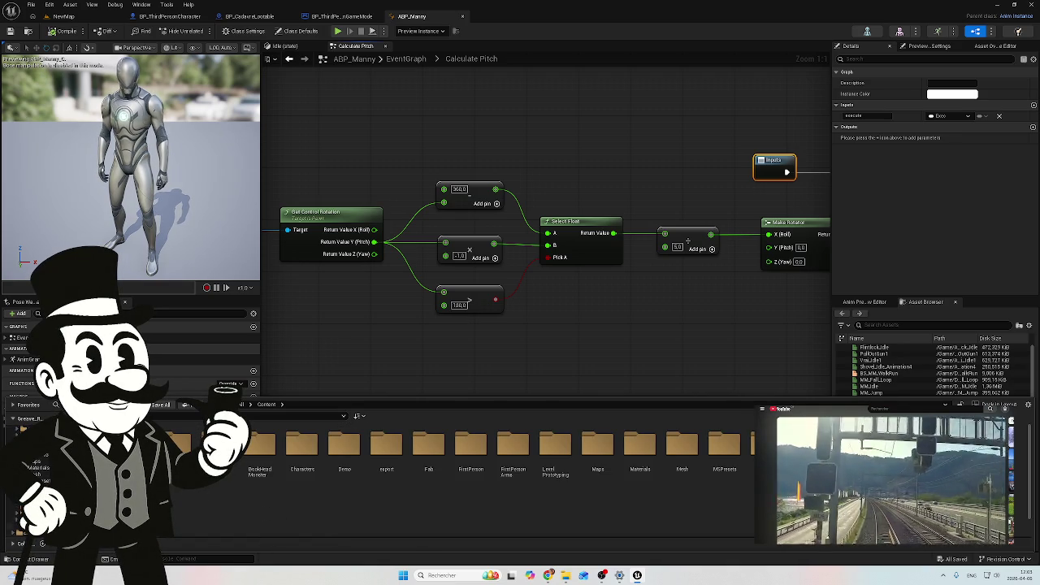
click(16, 519)
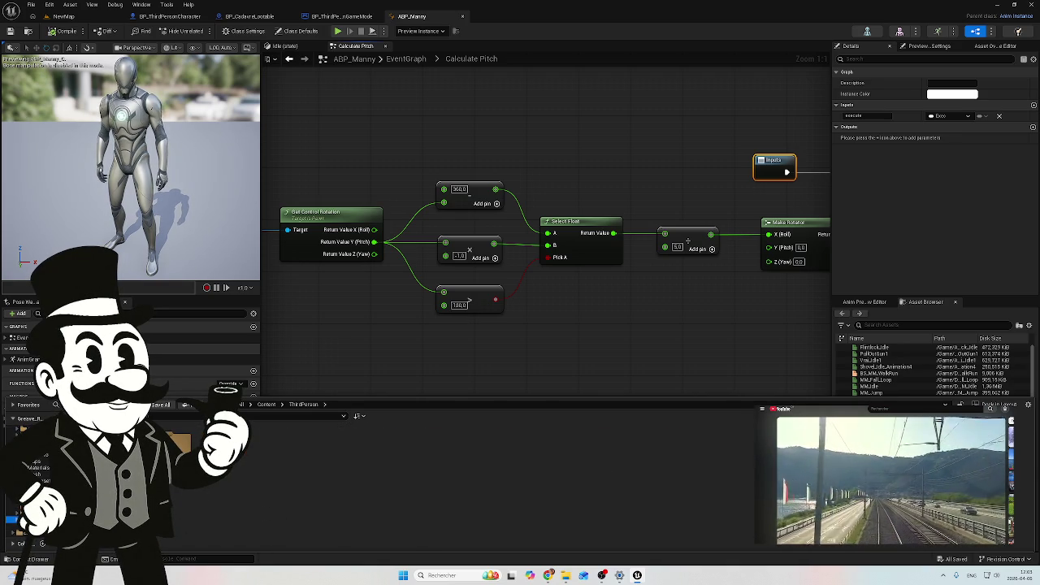
double_click(180, 443)
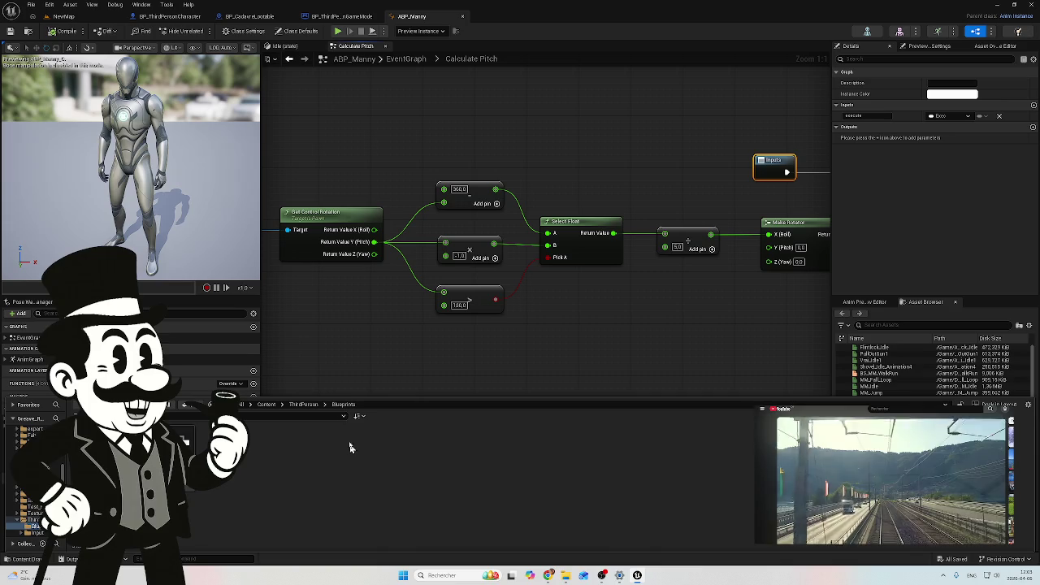
Open the Idle state graph and inspect the MM_Idle, Flintlock_Idle and shovel idle sequence players
click(286, 46)
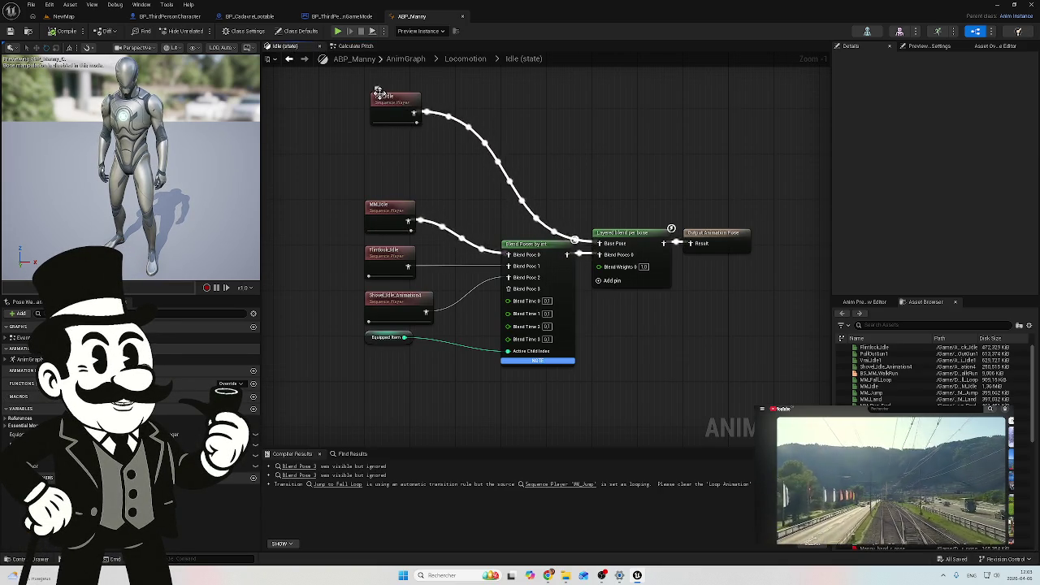
click(391, 209)
click(391, 258)
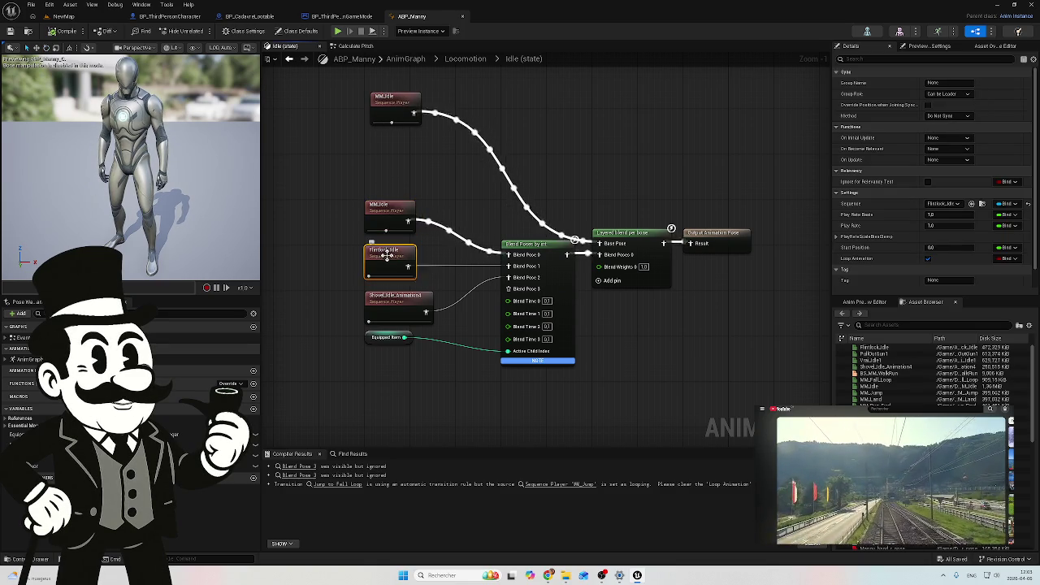
click(398, 309)
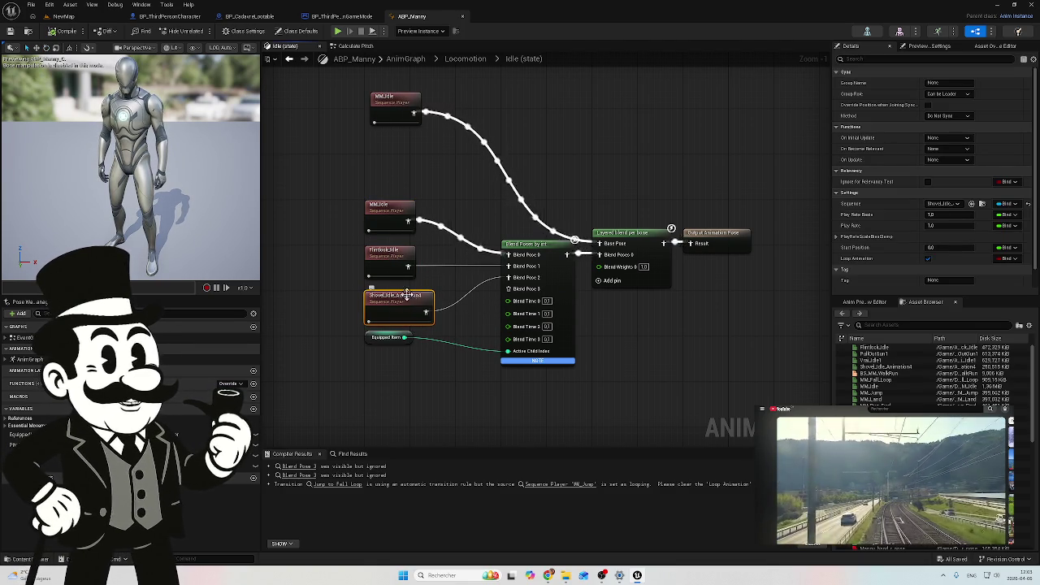
Move the Equipped Item node lower and view the Equipped Item variable's properties
click(396, 335)
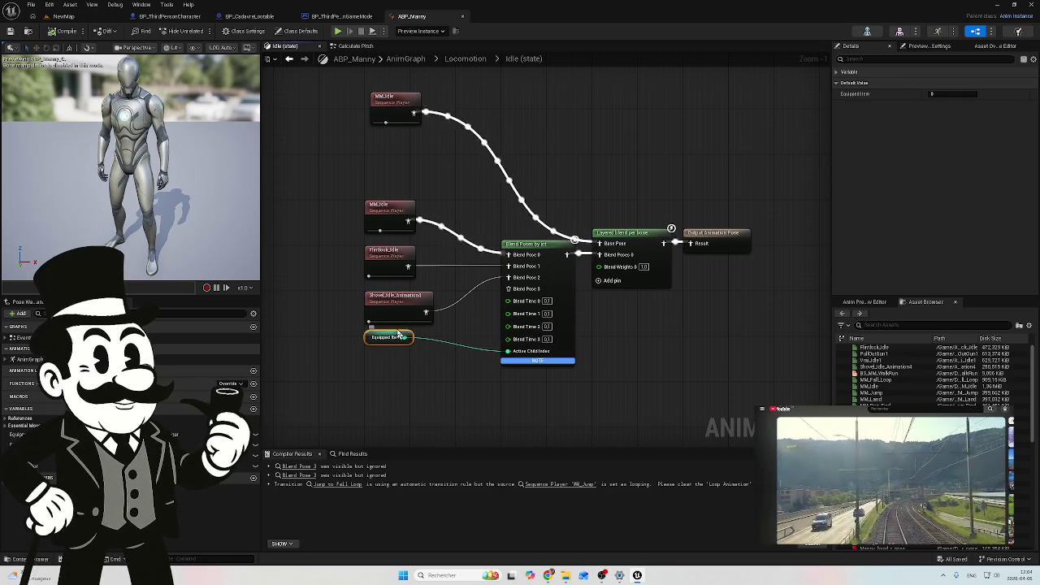
drag(398, 337, 403, 372)
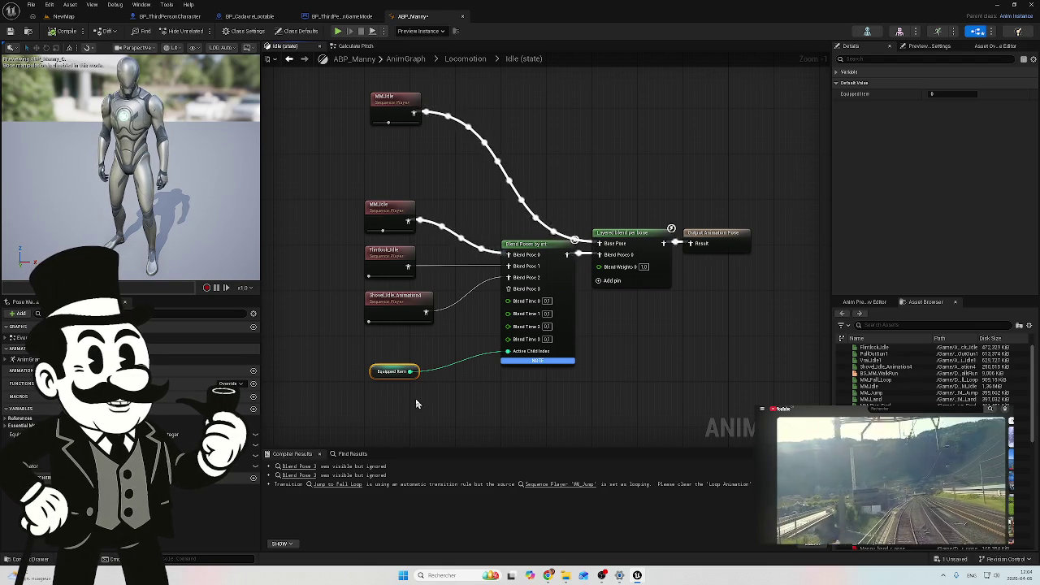
click(244, 434)
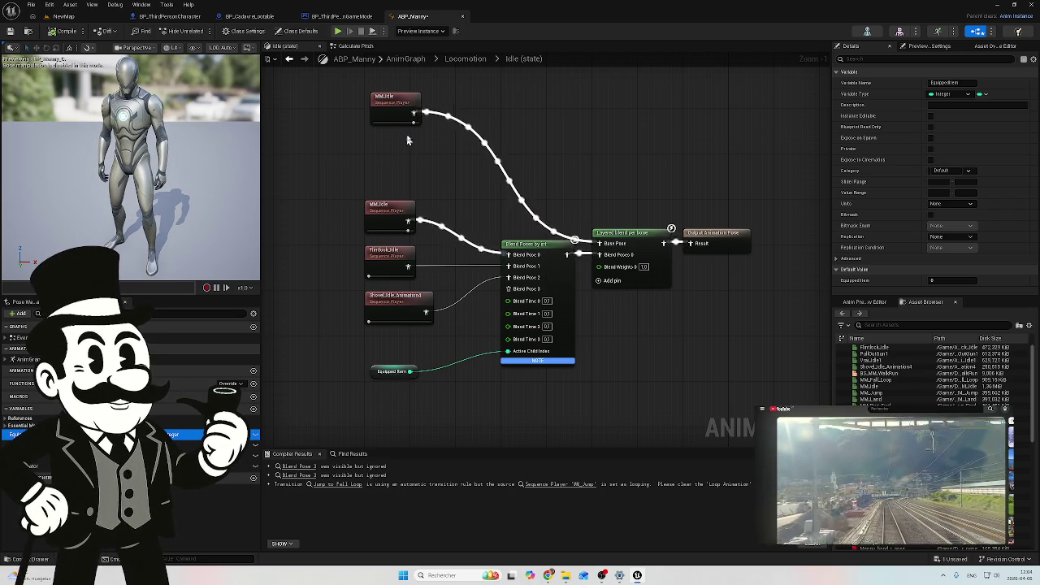
Return to the main AnimGraph and frame both rows of Transform (Modify) Bone nodes
click(465, 64)
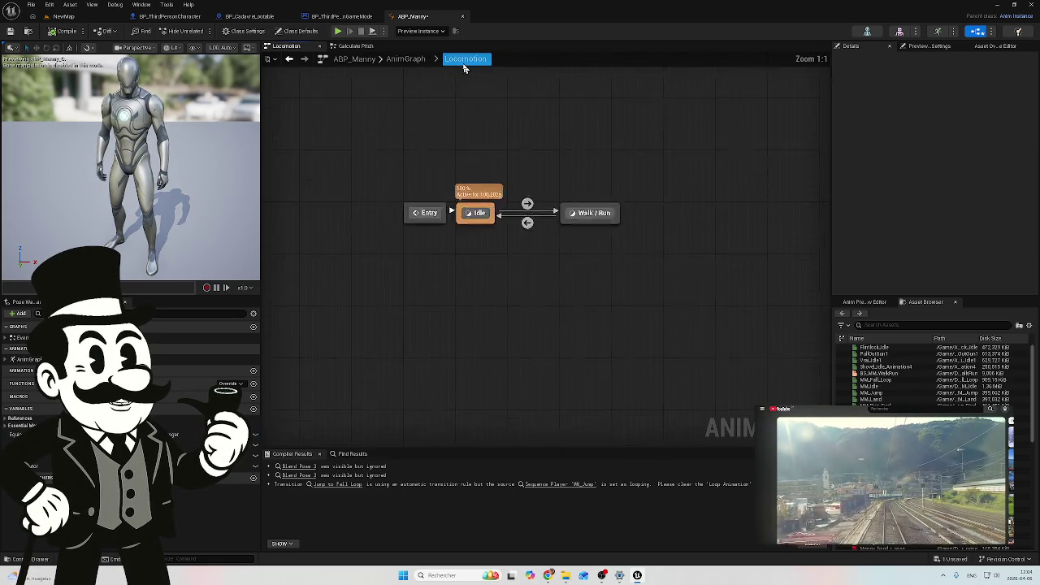
click(399, 61)
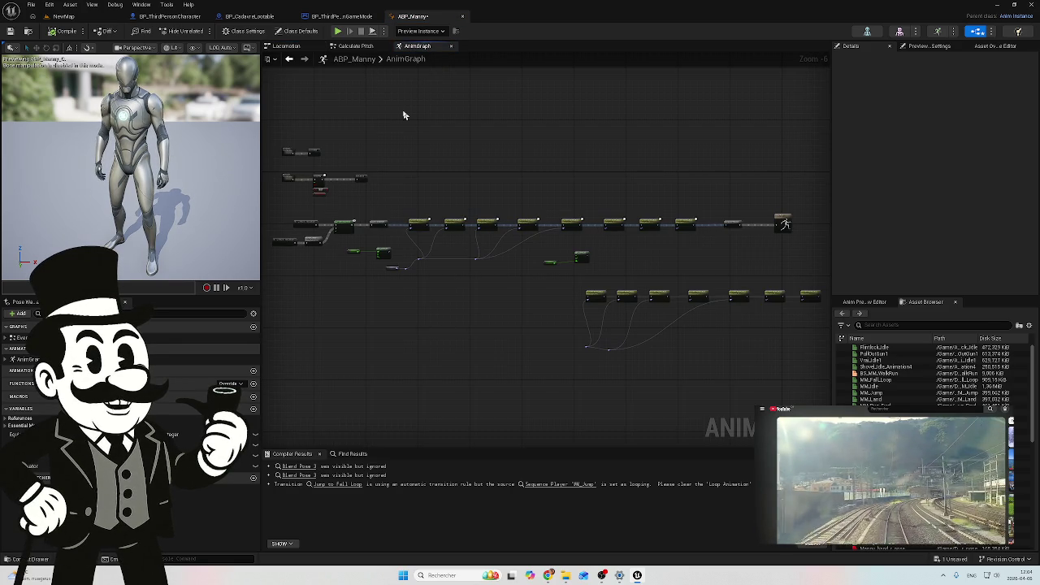
scroll(402, 229, up, 4)
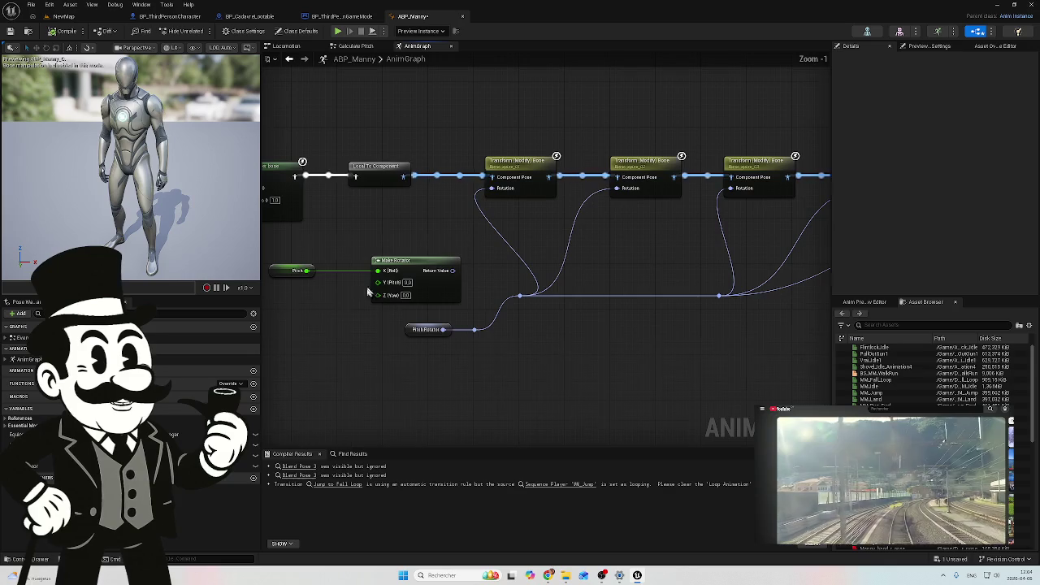
scroll(501, 365, up, 1)
drag(598, 373, 738, 391)
drag(638, 345, 379, 344)
drag(674, 360, 450, 344)
mouse_move(602, 354)
mouse_down()
mouse_move(574, 371)
mouse_move(444, 328)
mouse_up()
scroll(548, 362, down, 1)
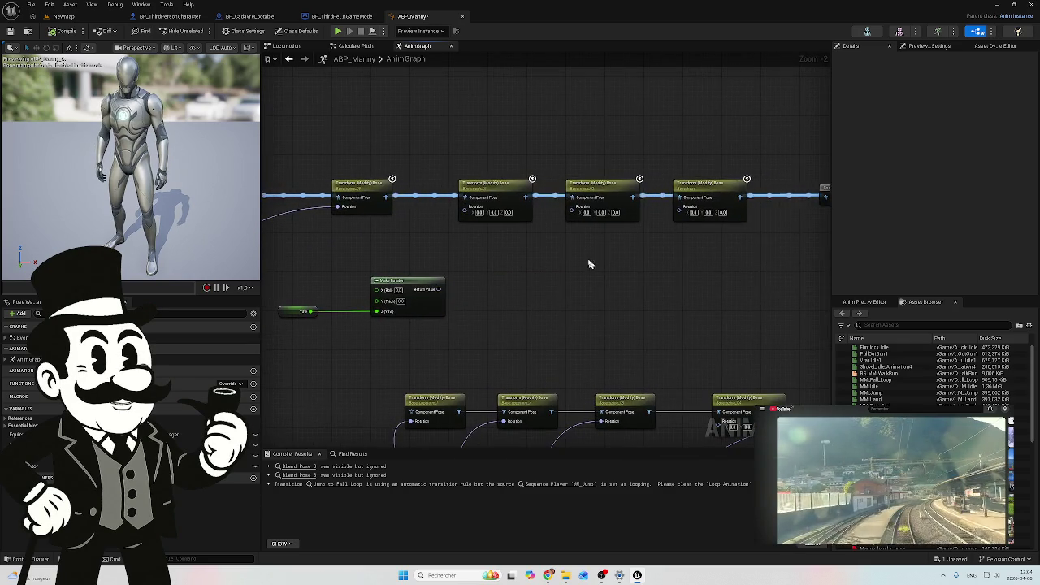
drag(590, 265, 495, 285)
Copy the first two Transform (Modify) Bone nodes and paste the duplicates above the chain
mouse_move(654, 281)
mouse_down()
mouse_move(386, 226)
mouse_move(391, 241)
mouse_up()
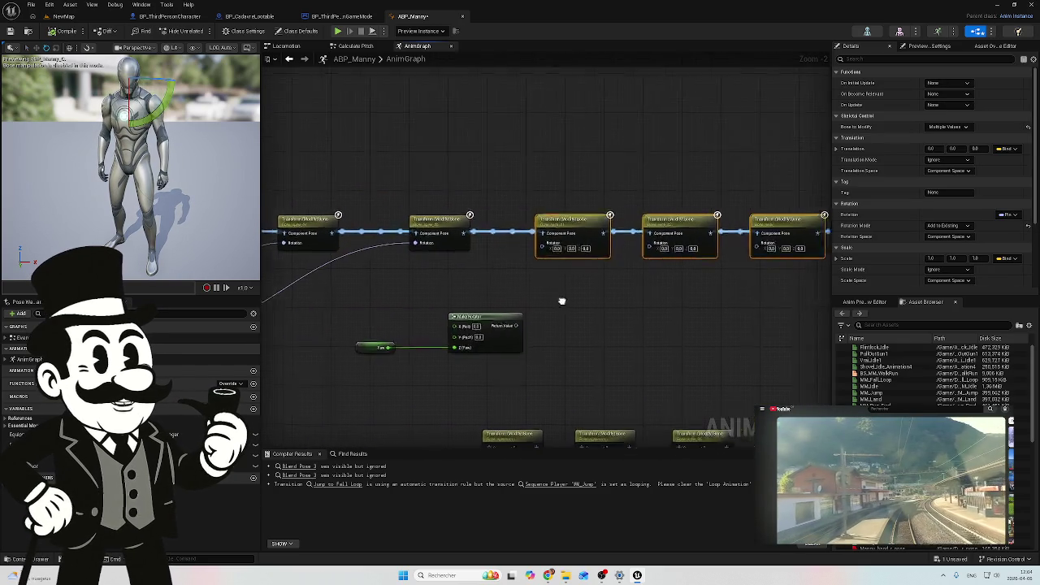
scroll(515, 344, up, 3)
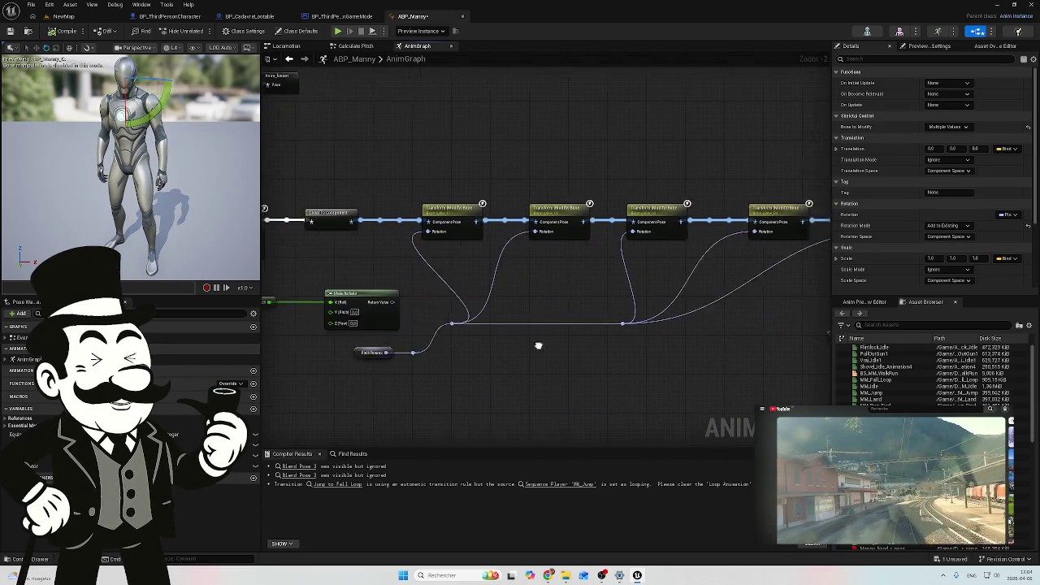
mouse_move(599, 314)
mouse_down()
mouse_move(558, 290)
mouse_move(487, 280)
mouse_move(564, 287)
mouse_move(551, 269)
mouse_up()
scroll(520, 282, down, 2)
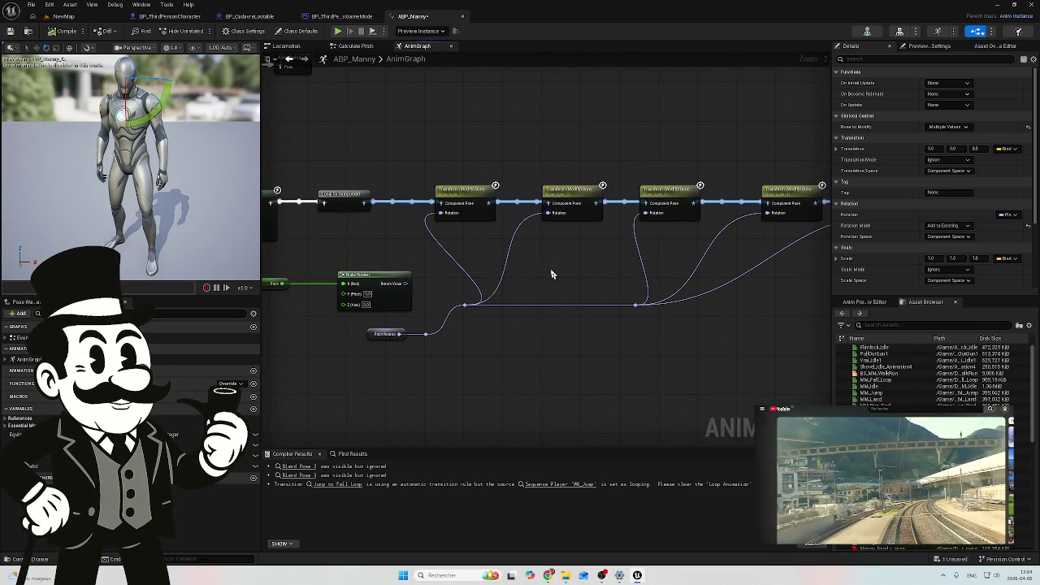
mouse_move(458, 159)
mouse_down()
mouse_move(525, 221)
mouse_move(564, 214)
mouse_up()
scroll(626, 261, down, 3)
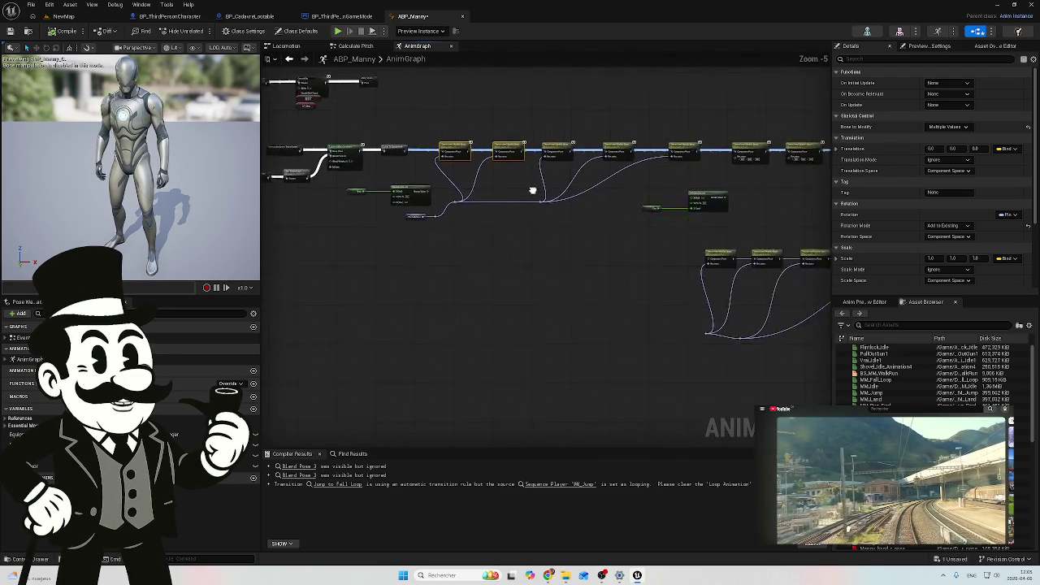
drag(469, 184, 594, 325)
scroll(517, 250, up, 4)
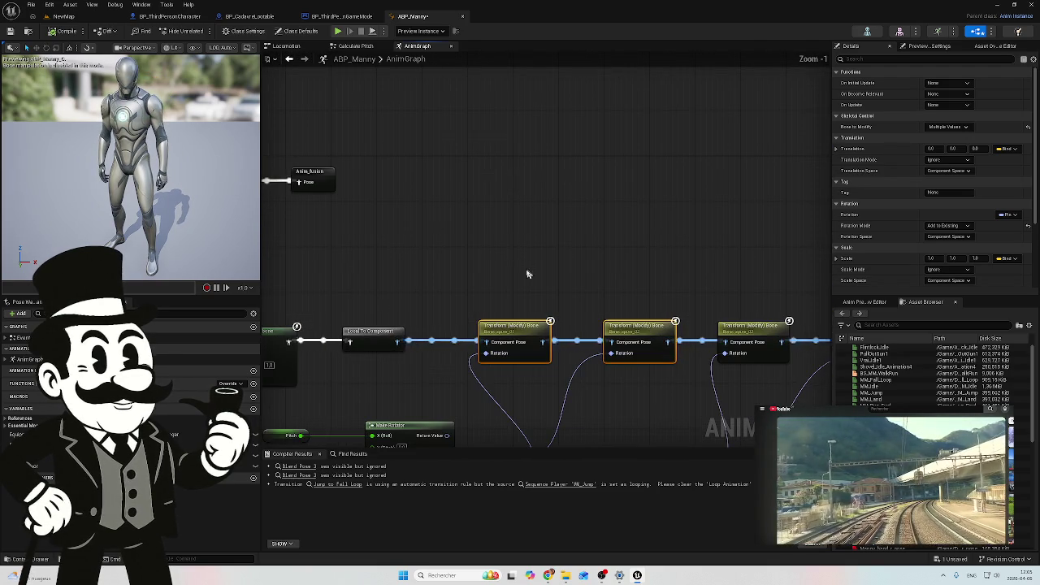
key(ctrl+c)
key(ctrl+v)
drag(495, 257, 507, 232)
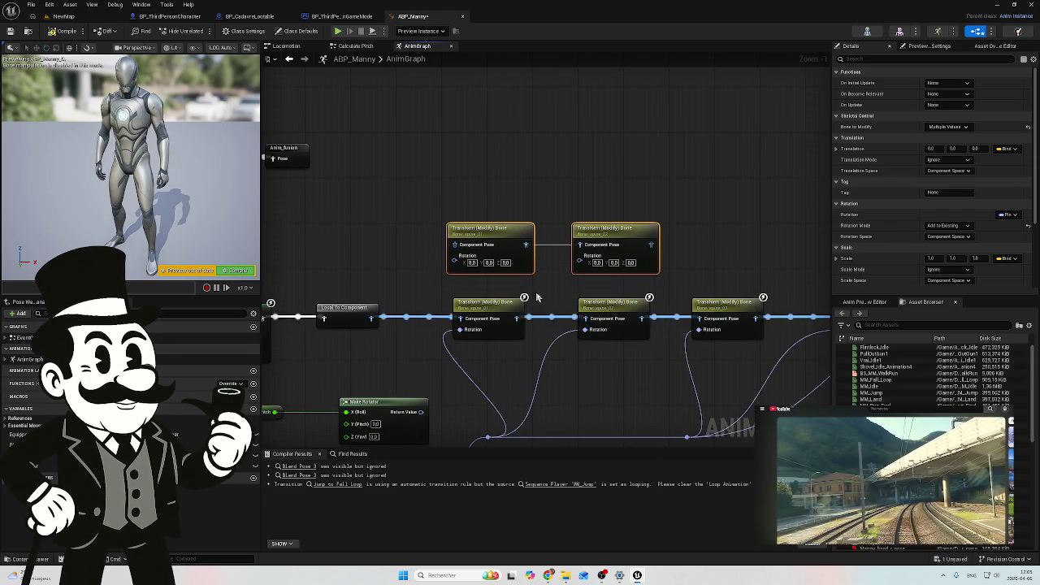
scroll(493, 325, up, 2)
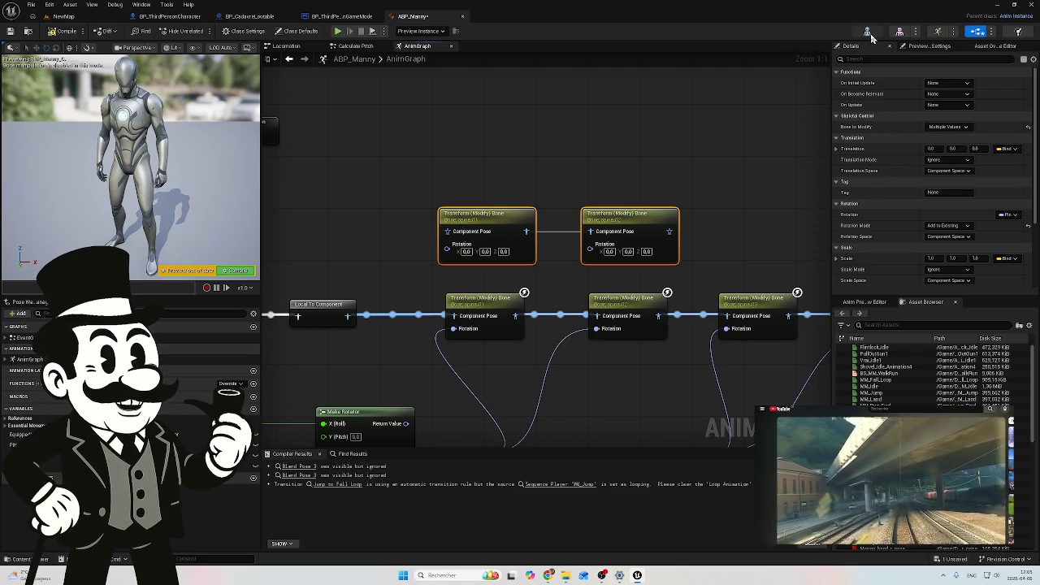
Open the SK_Mannequin skeletal mesh, then go back to ABP_Manny and select the spine_01 node
click(868, 32)
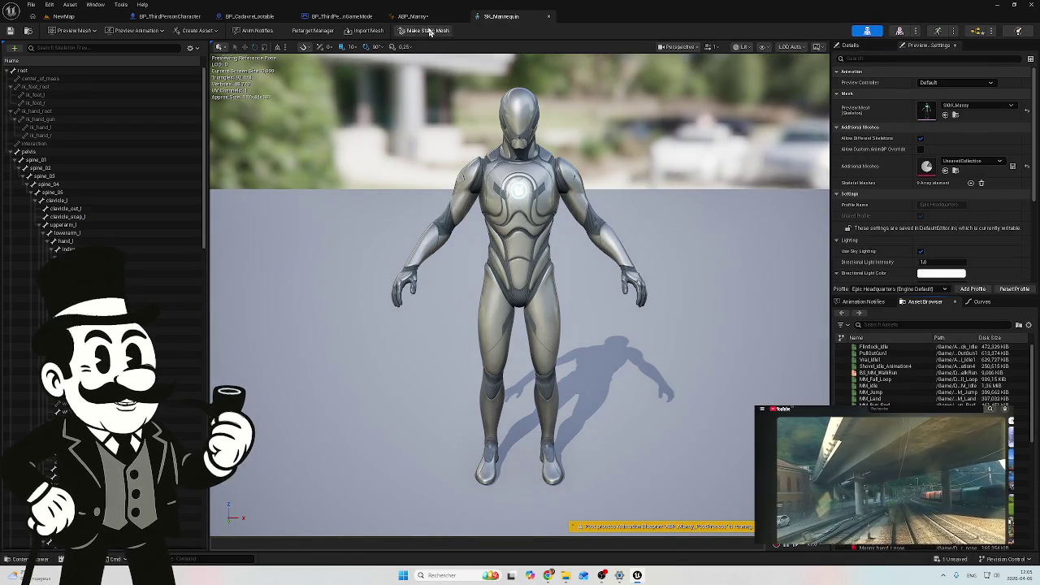
click(425, 17)
click(485, 310)
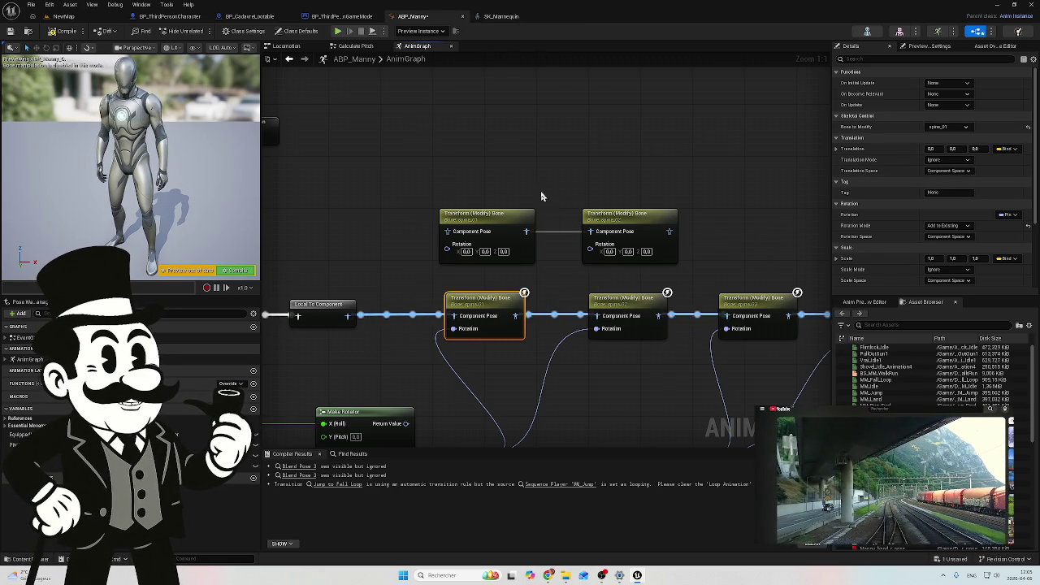
Survey the AnimGraph's top node row, lower node row and output pose
mouse_move(648, 168)
mouse_down()
mouse_move(592, 168)
mouse_move(567, 190)
mouse_up()
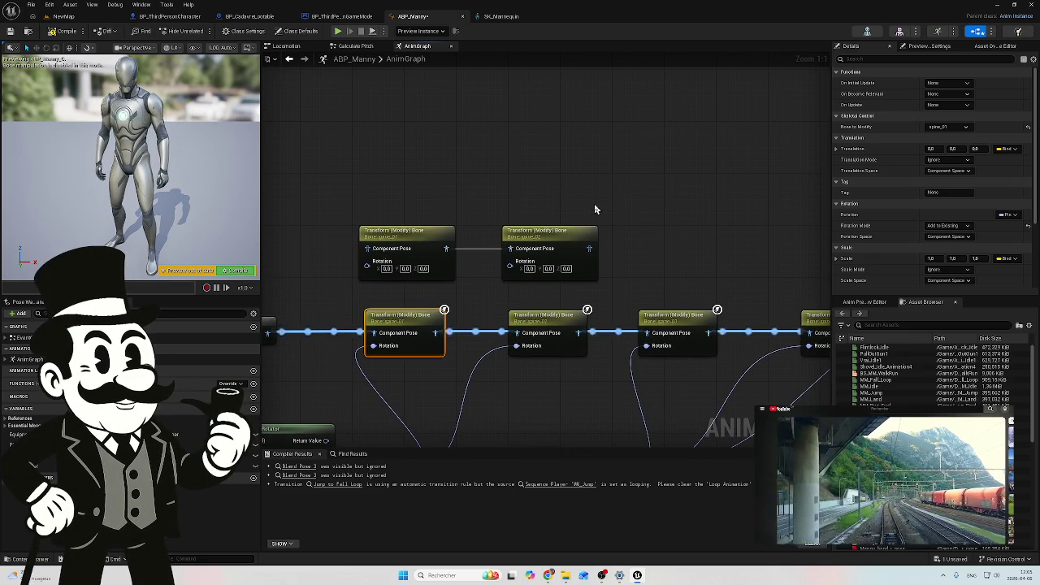
mouse_move(634, 210)
mouse_down()
mouse_move(434, 195)
mouse_move(388, 170)
mouse_up()
scroll(427, 189, down, 4)
drag(529, 346, 425, 206)
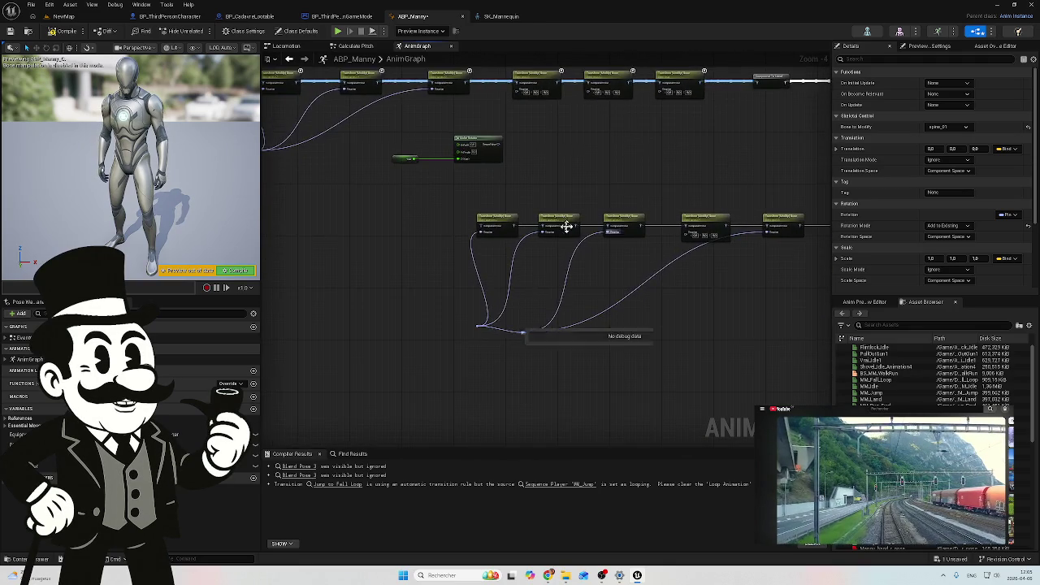
scroll(554, 215, up, 4)
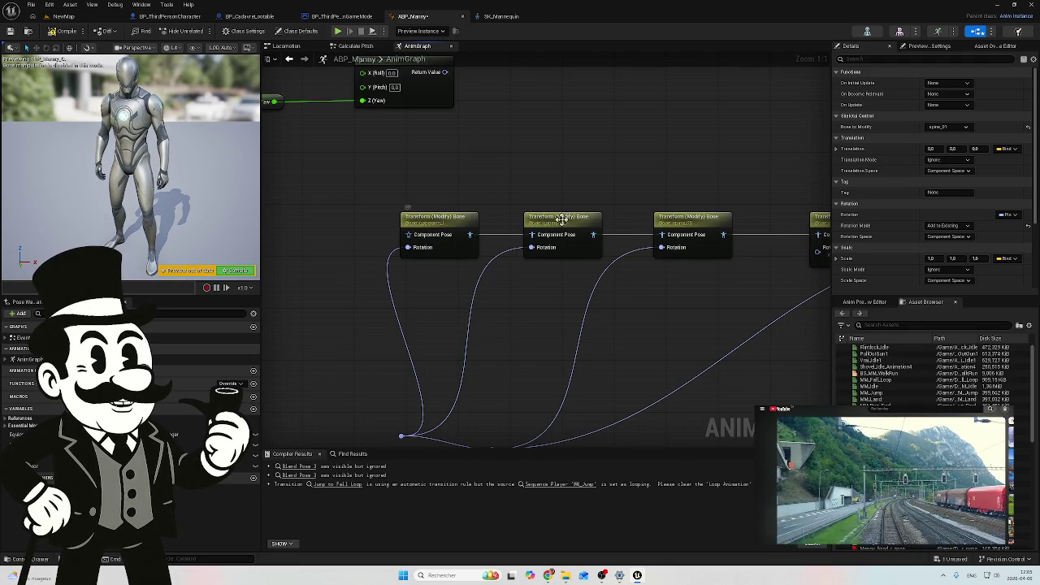
scroll(531, 176, down, 4)
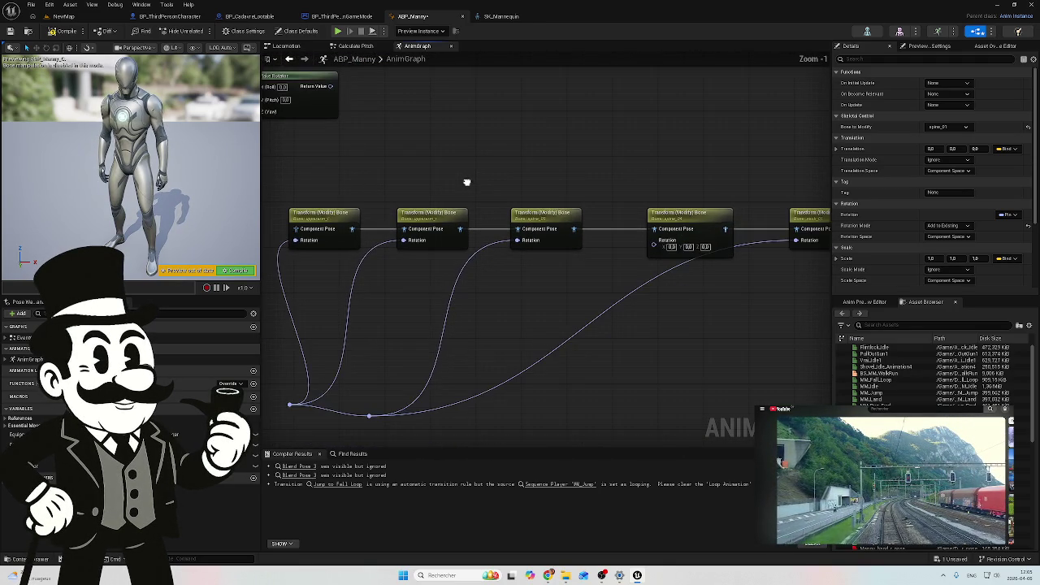
scroll(466, 182, down, 1)
drag(466, 182, 737, 242)
scroll(690, 232, down, 1)
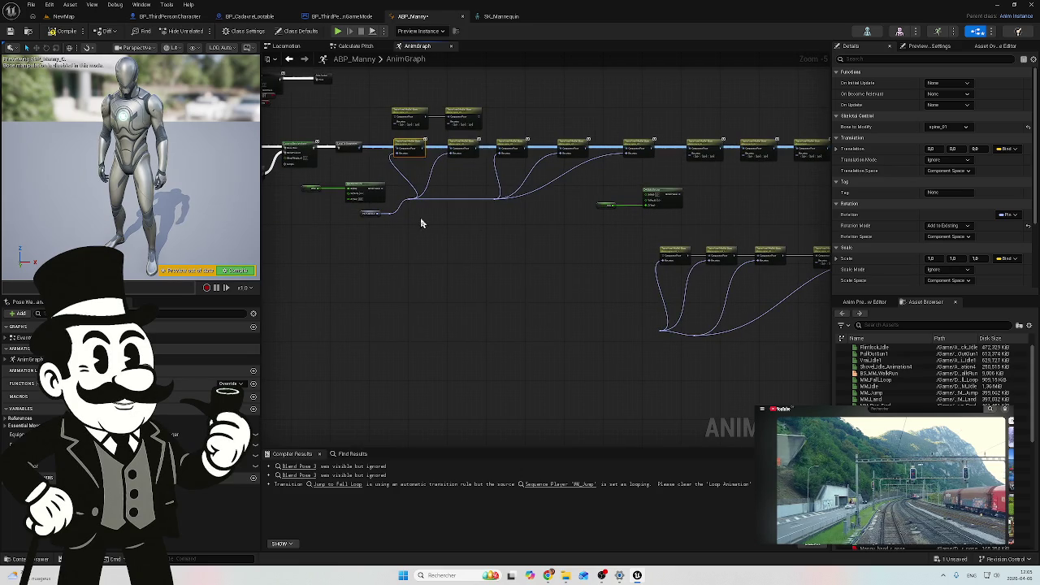
drag(487, 220, 385, 240)
scroll(681, 297, up, 3)
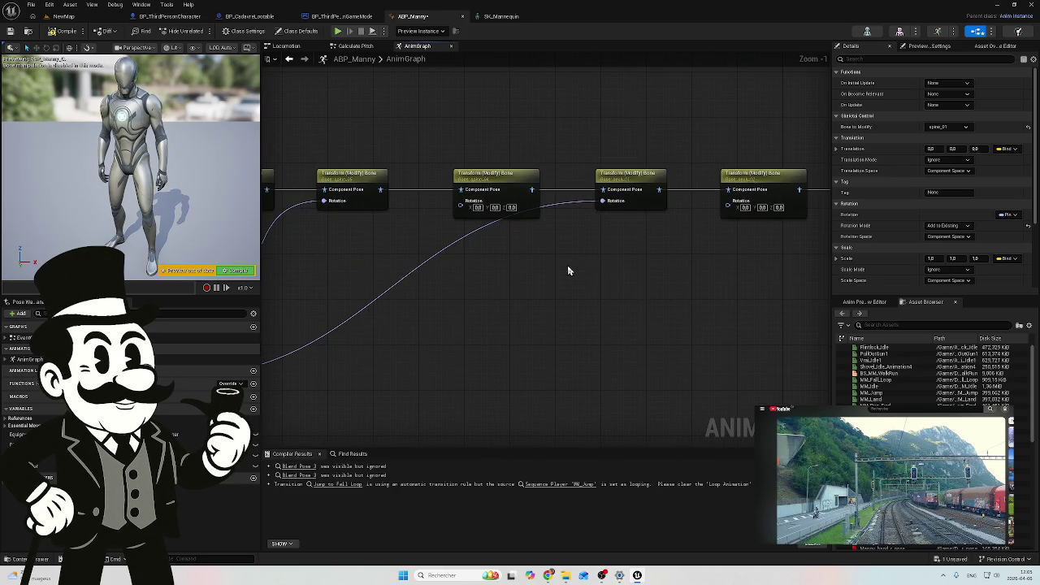
scroll(572, 271, down, 2)
mouse_move(557, 267)
mouse_down()
mouse_move(667, 311)
mouse_move(623, 304)
mouse_up()
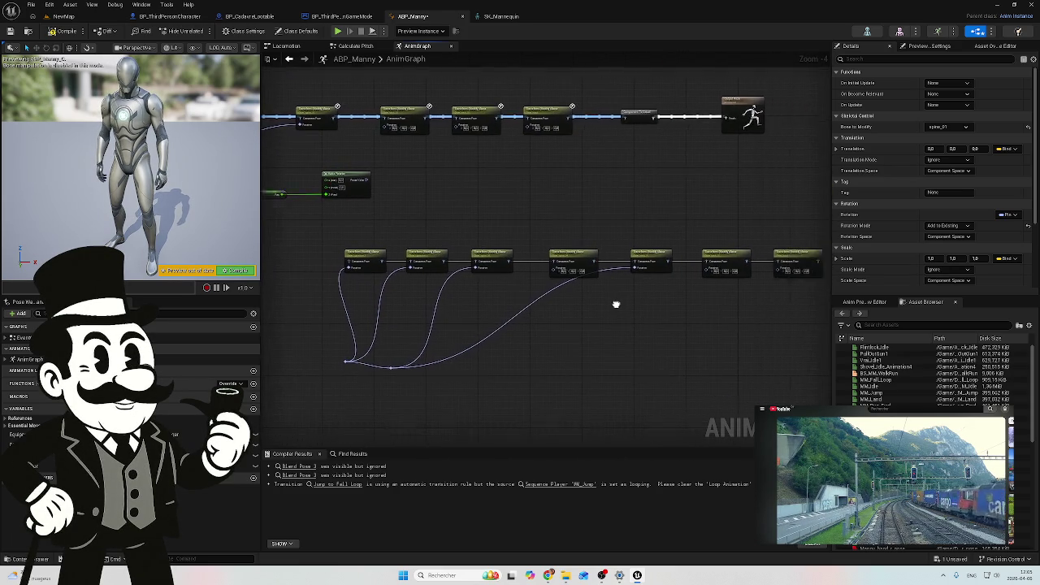
scroll(569, 294, up, 2)
scroll(698, 278, up, 2)
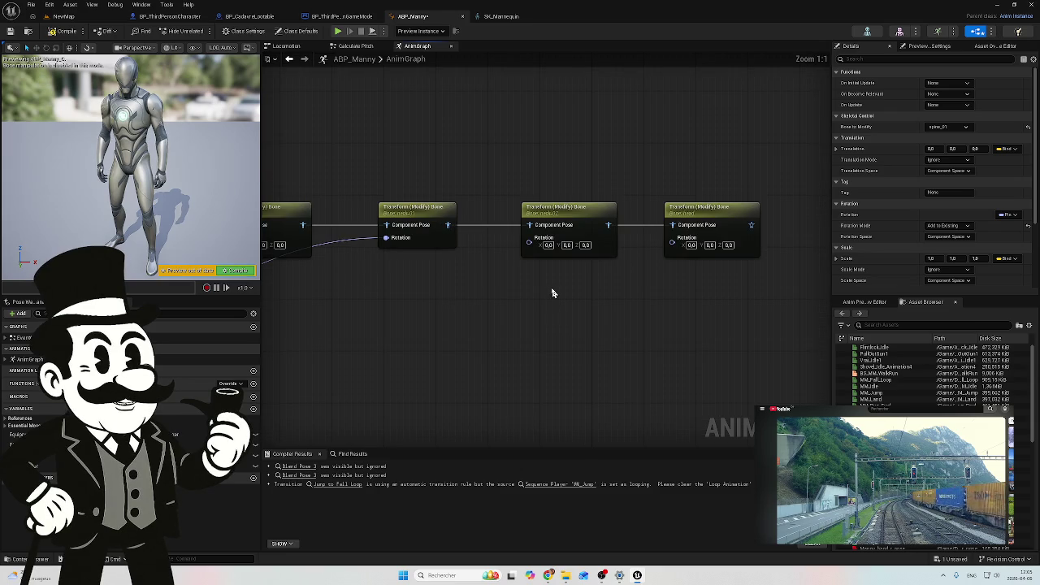
scroll(634, 284, down, 5)
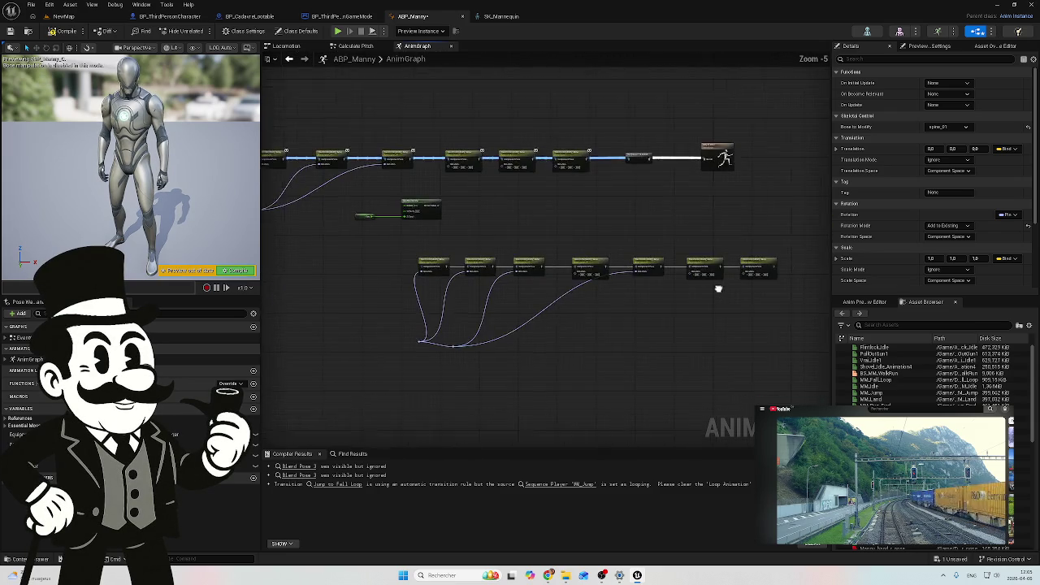
Marquee-select the lower row of bone nodes and move it up above the main chain
drag(767, 227, 399, 339)
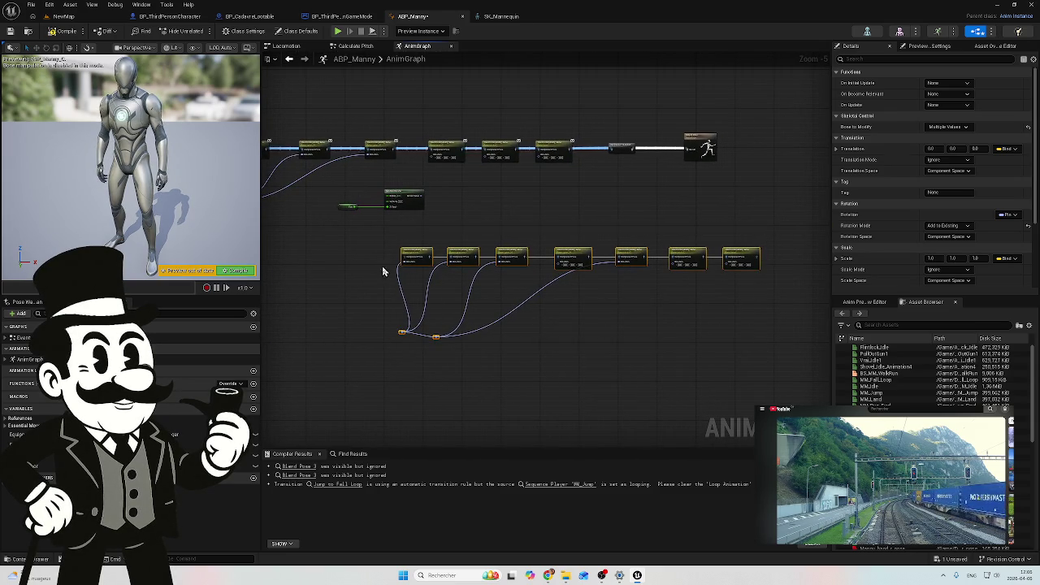
scroll(382, 266, down, 3)
mouse_move(590, 332)
mouse_down()
mouse_move(571, 223)
mouse_move(472, 195)
mouse_up()
click(502, 247)
click(460, 257)
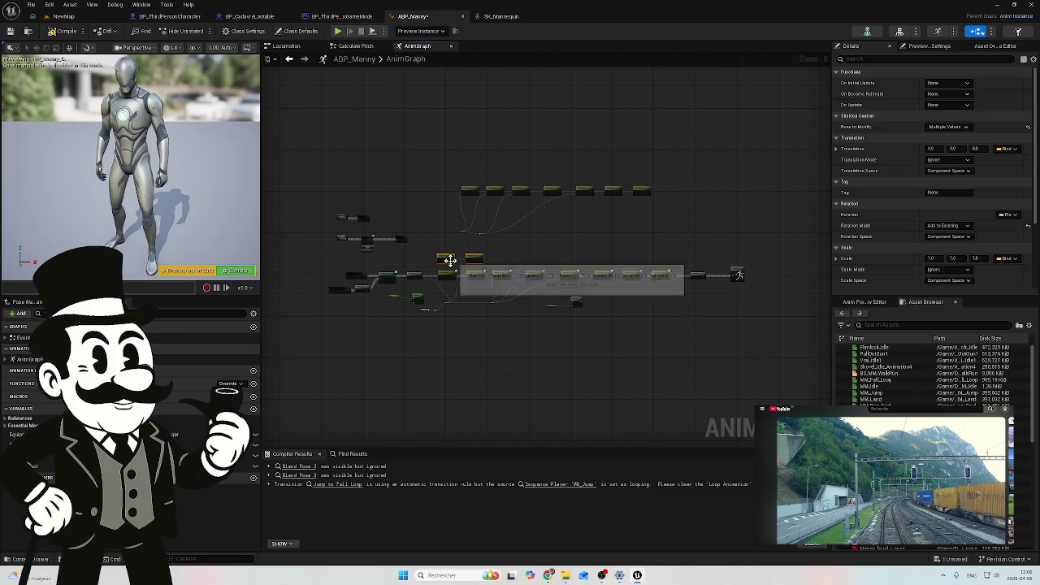
click(464, 262)
Wire the Get node into the reroute and run the pose through the copied chain to the result node
scroll(464, 263, up, 5)
mouse_move(441, 277)
mouse_down()
mouse_move(474, 244)
mouse_move(474, 202)
mouse_up()
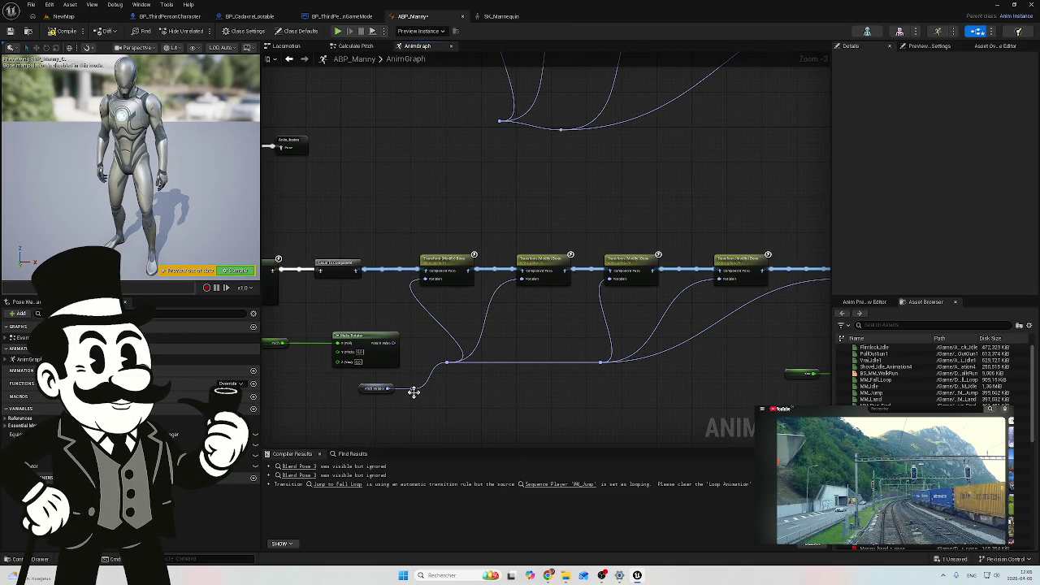
mouse_move(412, 388)
mouse_down()
mouse_move(421, 392)
mouse_move(476, 143)
mouse_move(503, 136)
mouse_move(502, 125)
mouse_up()
mouse_move(515, 174)
mouse_down()
mouse_move(529, 192)
mouse_move(539, 279)
mouse_move(425, 263)
mouse_move(408, 273)
mouse_up()
scroll(540, 256, down, 1)
scroll(541, 257, down, 1)
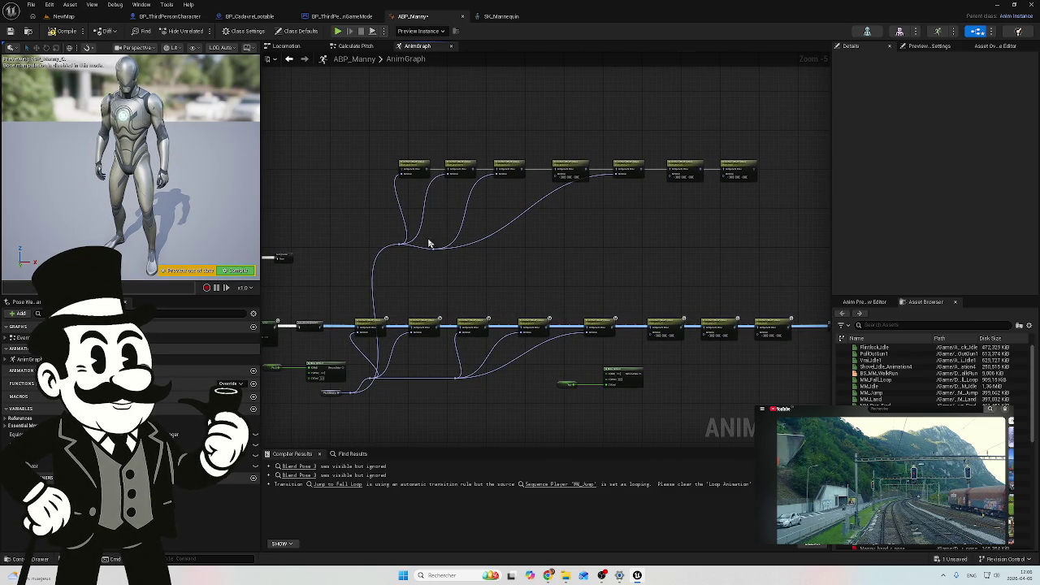
mouse_move(598, 289)
mouse_down()
mouse_move(551, 281)
mouse_move(596, 277)
mouse_up()
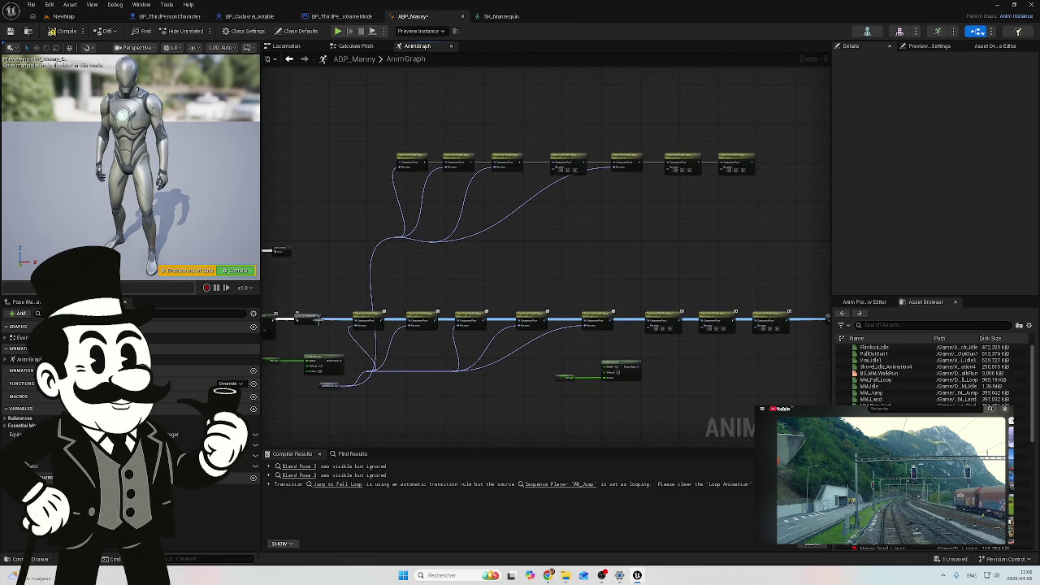
drag(321, 322, 402, 168)
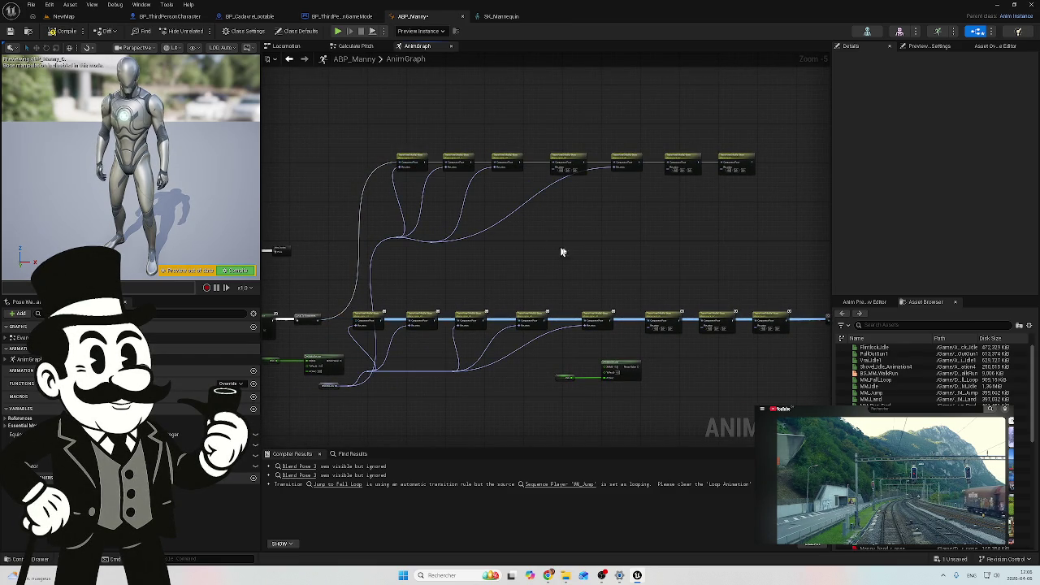
drag(576, 251, 377, 253)
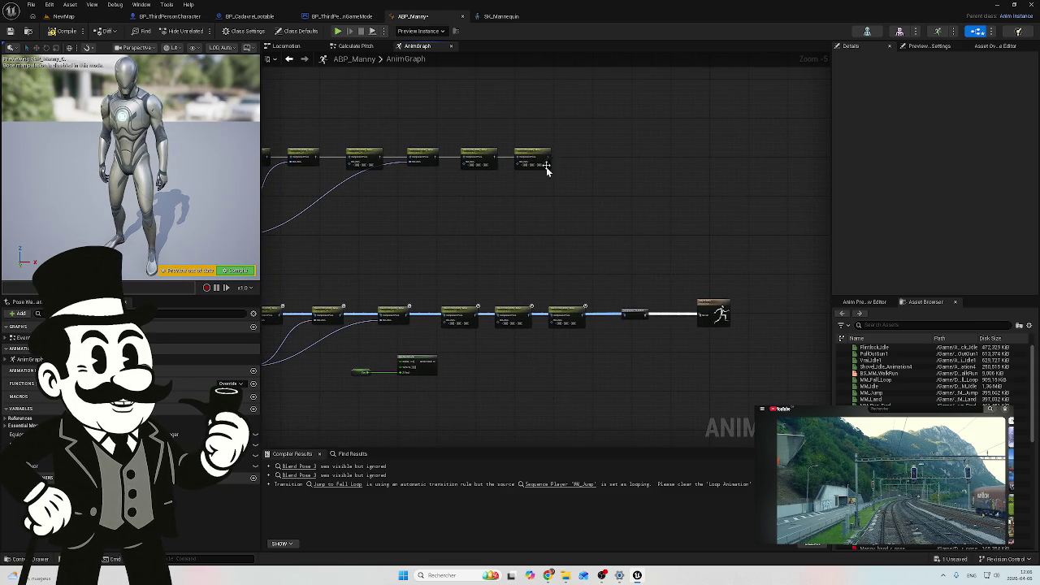
drag(549, 162, 583, 182)
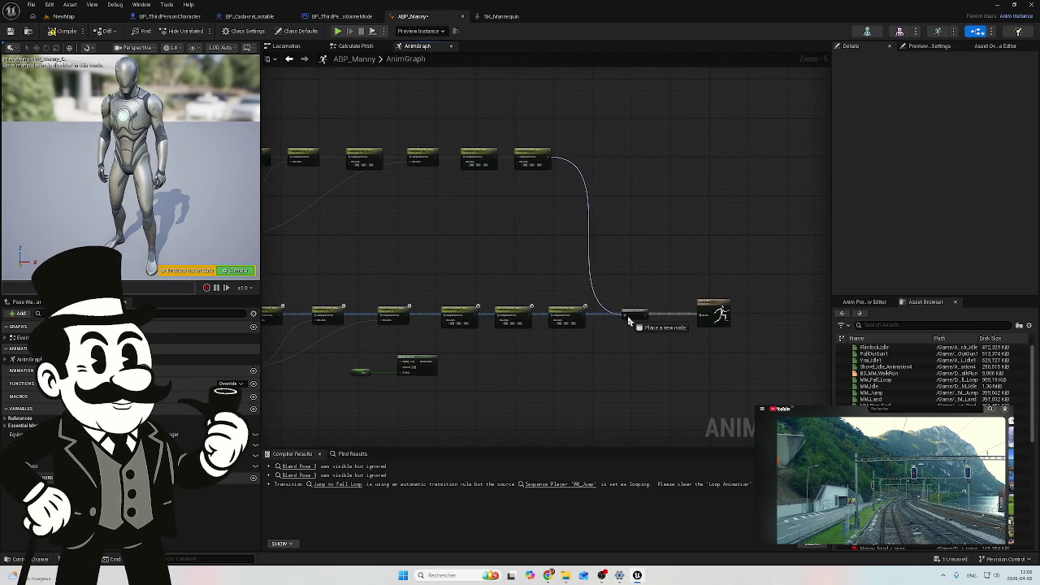
drag(627, 319, 634, 322)
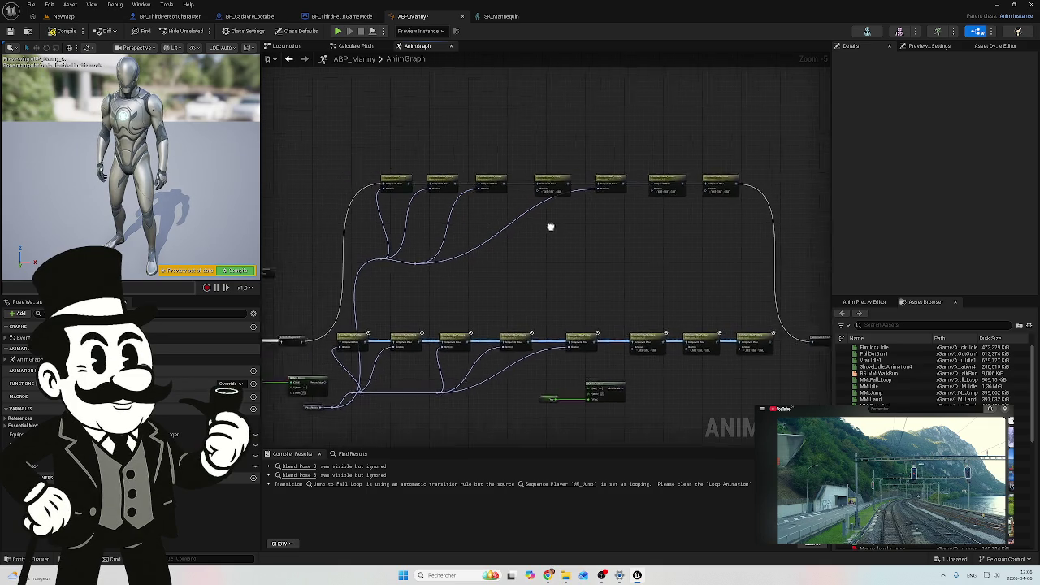
Straighten the two reroute points with Q, then switch to the BP_CadavreLootable event graph
scroll(561, 272, up, 3)
drag(550, 281, 530, 290)
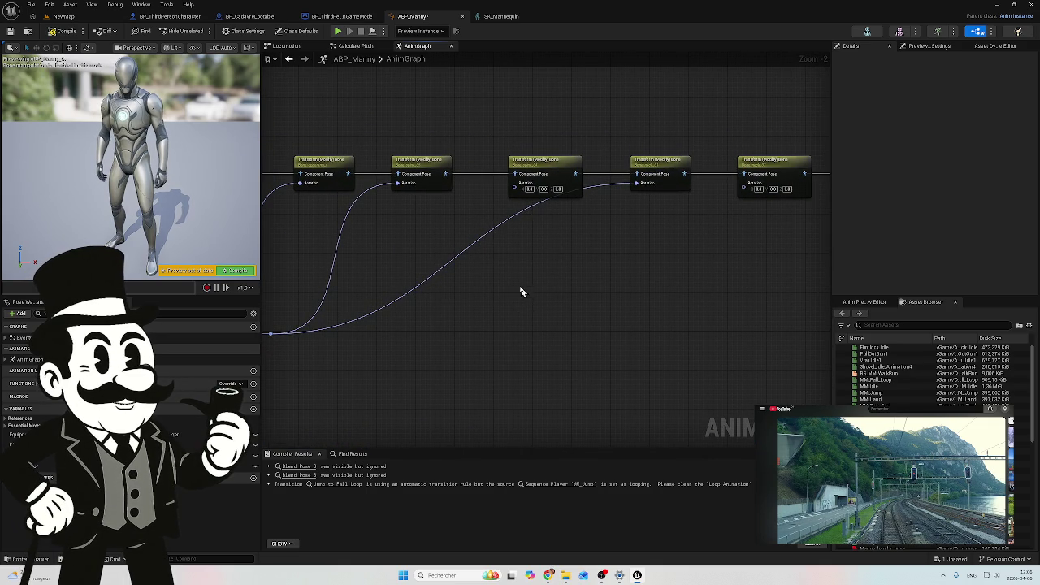
drag(571, 229, 639, 246)
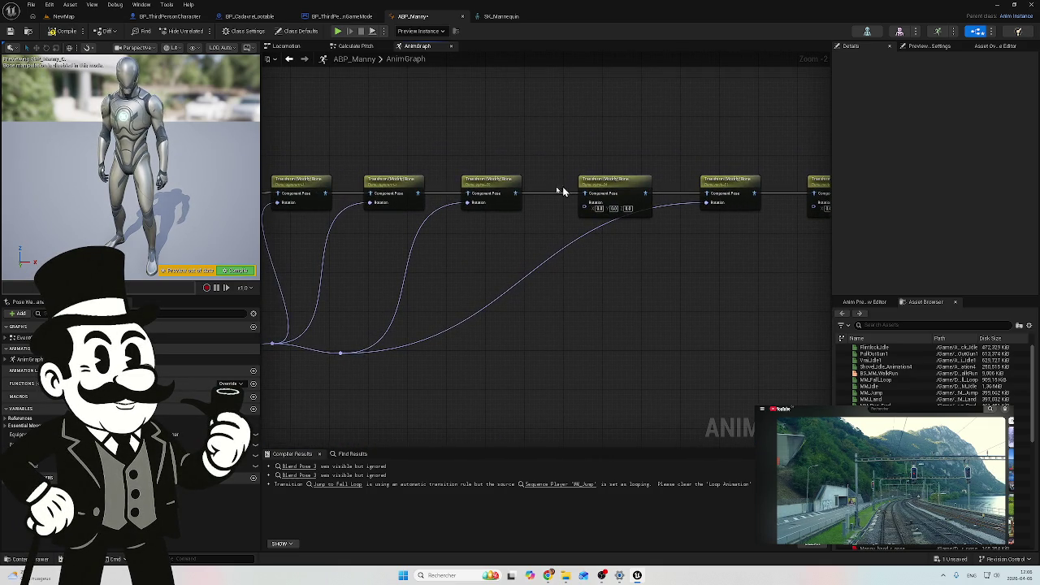
scroll(501, 233, up, 1)
scroll(405, 233, up, 1)
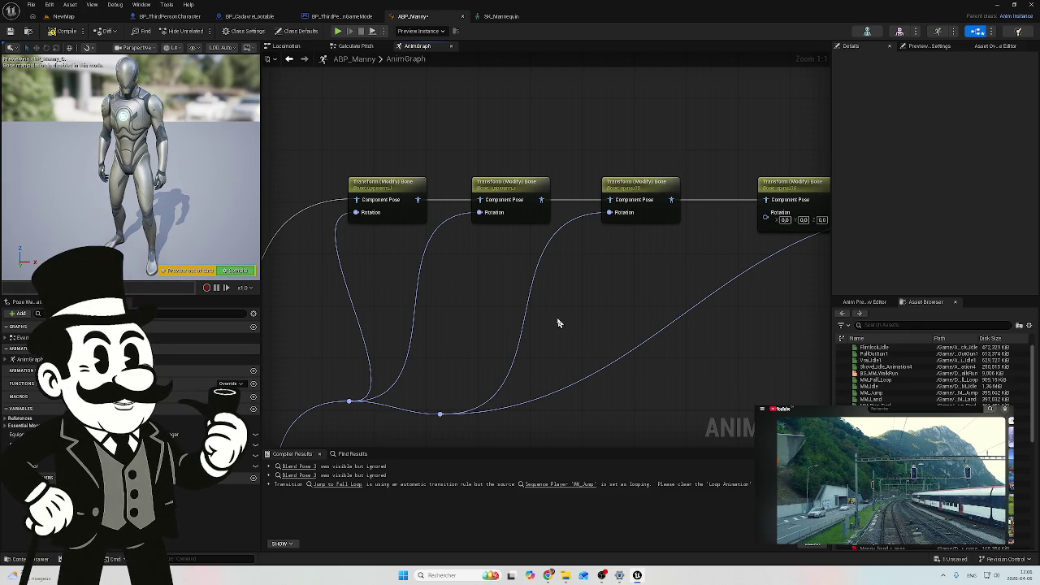
mouse_move(615, 309)
mouse_down()
mouse_move(611, 262)
mouse_move(654, 197)
mouse_move(387, 337)
mouse_up()
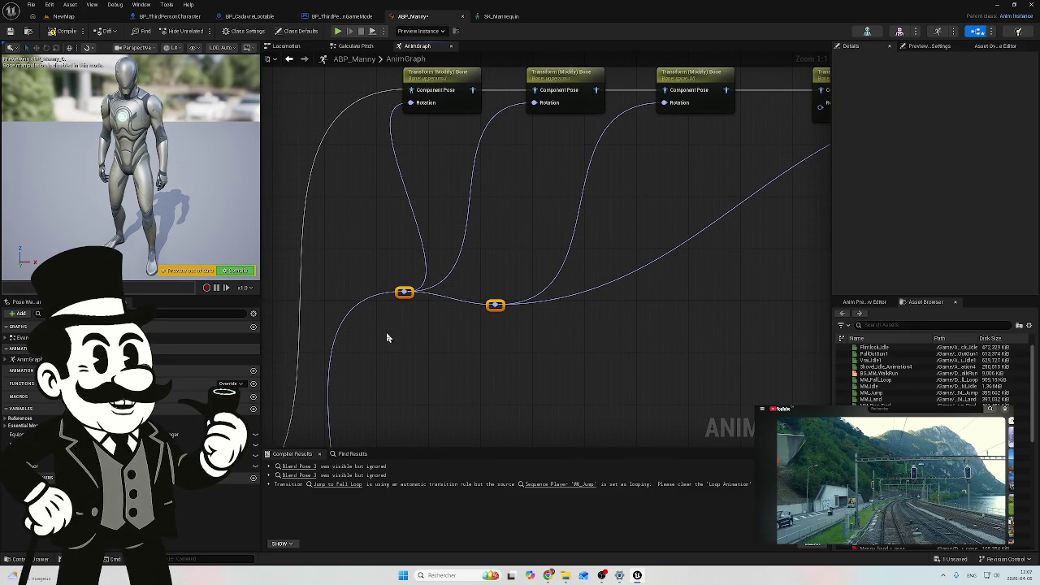
key(q)
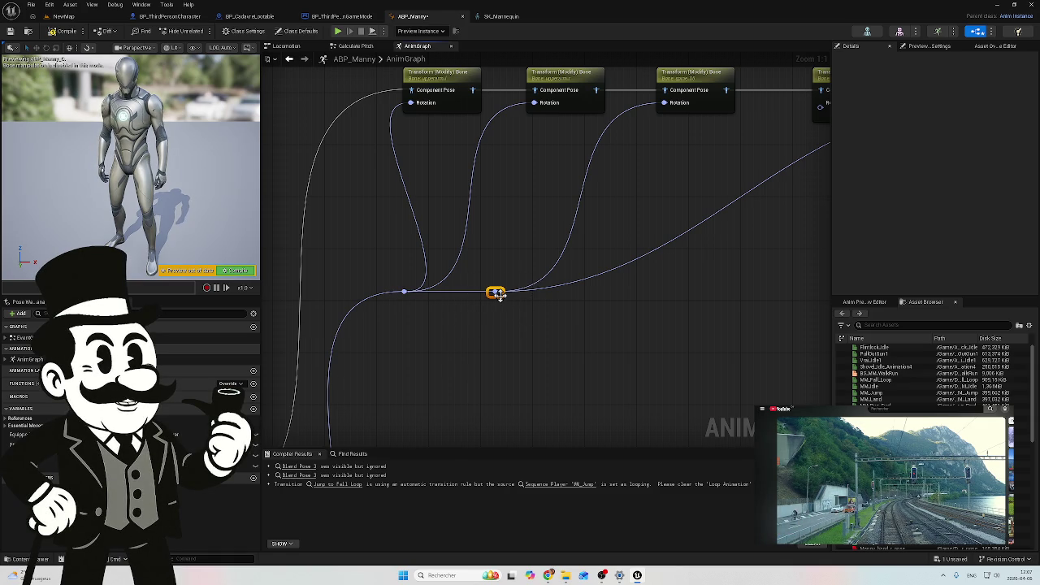
drag(673, 282, 481, 307)
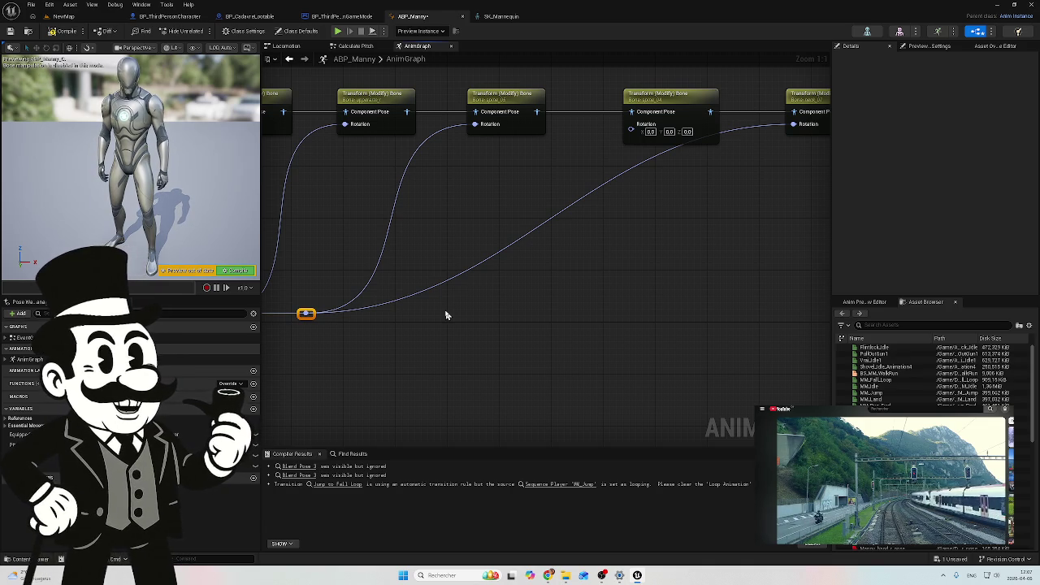
click(249, 16)
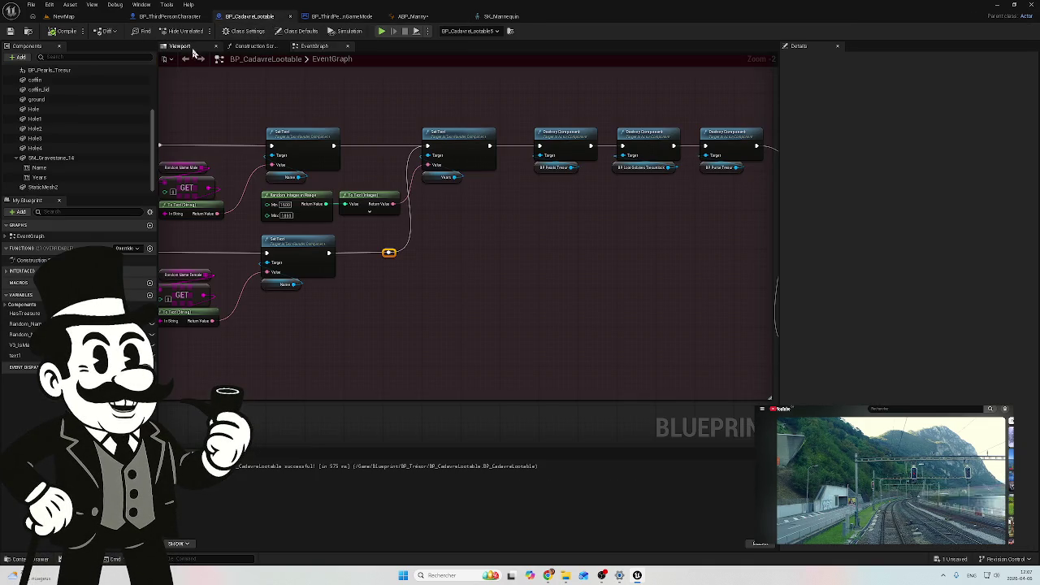
Preview BP_CadavreLootable in the Viewport, framing the character and tombstone
click(182, 46)
mouse_move(341, 199)
mouse_down()
mouse_move(340, 264)
mouse_move(357, 280)
mouse_move(405, 256)
mouse_up()
key(f)
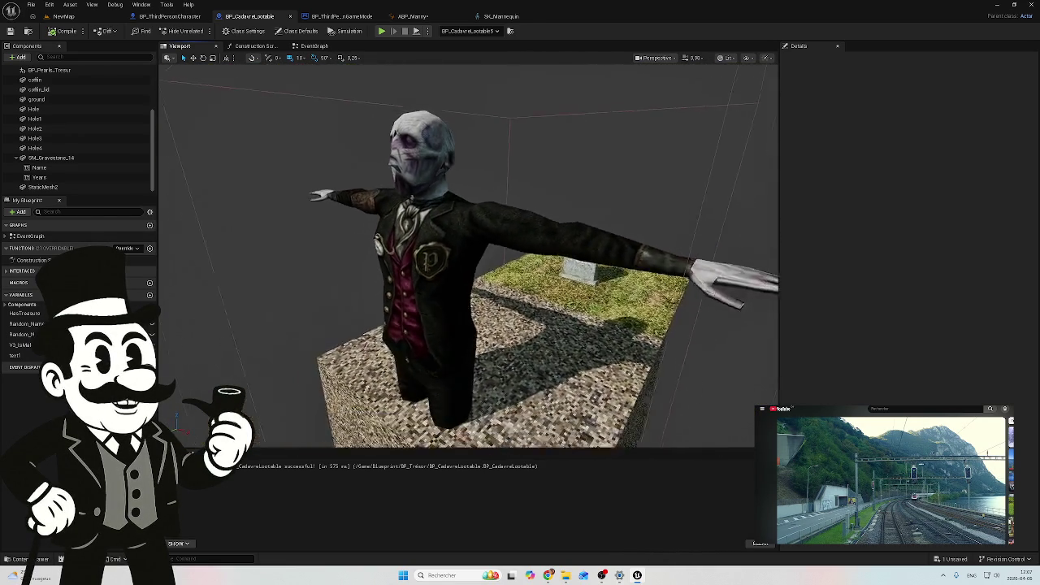
Return to ABP_Manny's AnimGraph and pan to frame the Transform (Modify) Bone chain
click(413, 16)
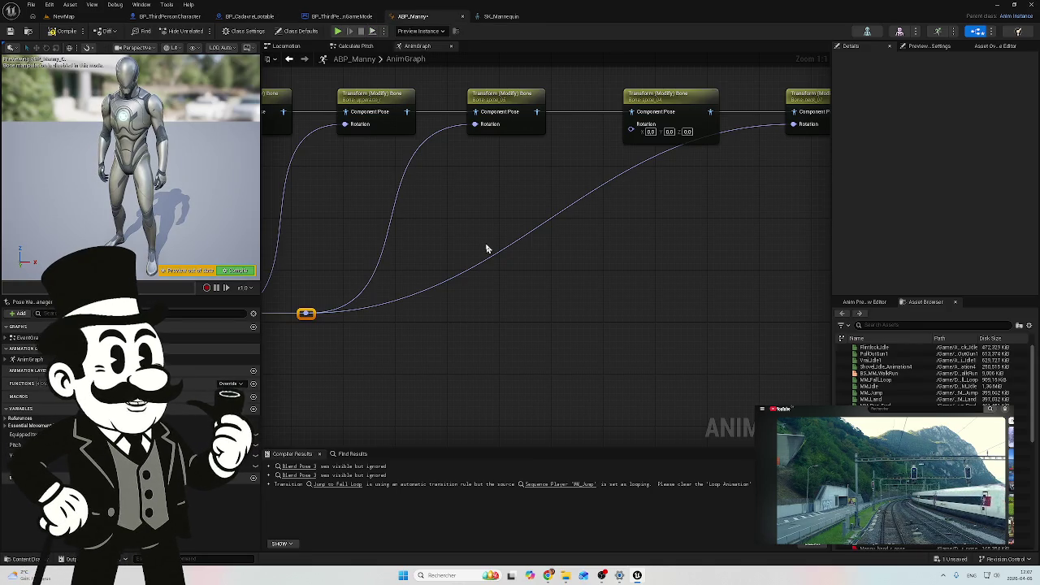
mouse_move(486, 248)
mouse_down()
mouse_move(532, 233)
mouse_move(733, 260)
mouse_up()
mouse_move(500, 264)
mouse_down()
mouse_move(651, 230)
mouse_move(462, 272)
mouse_up()
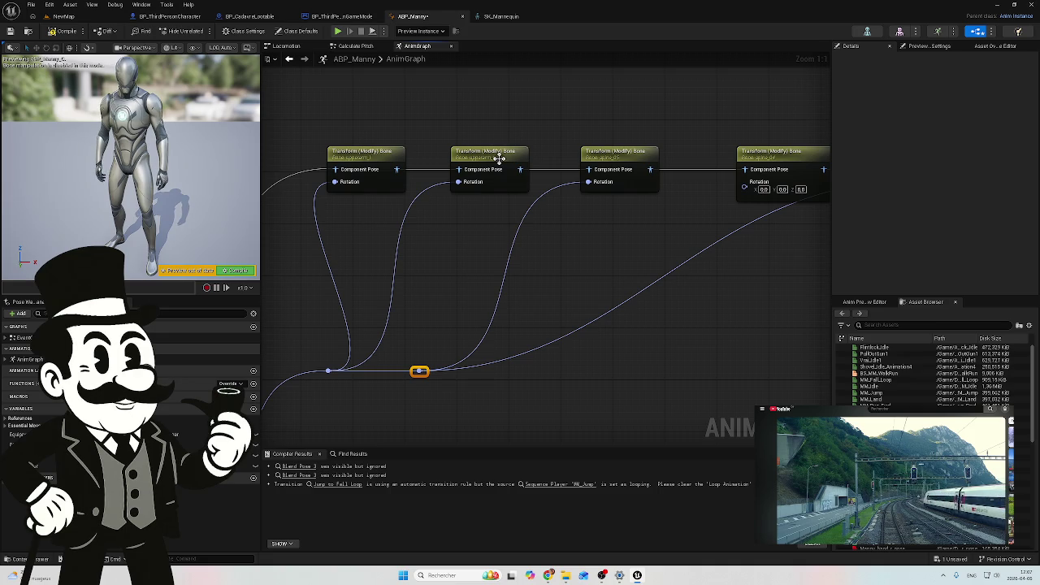
right_click(476, 241)
click(479, 117)
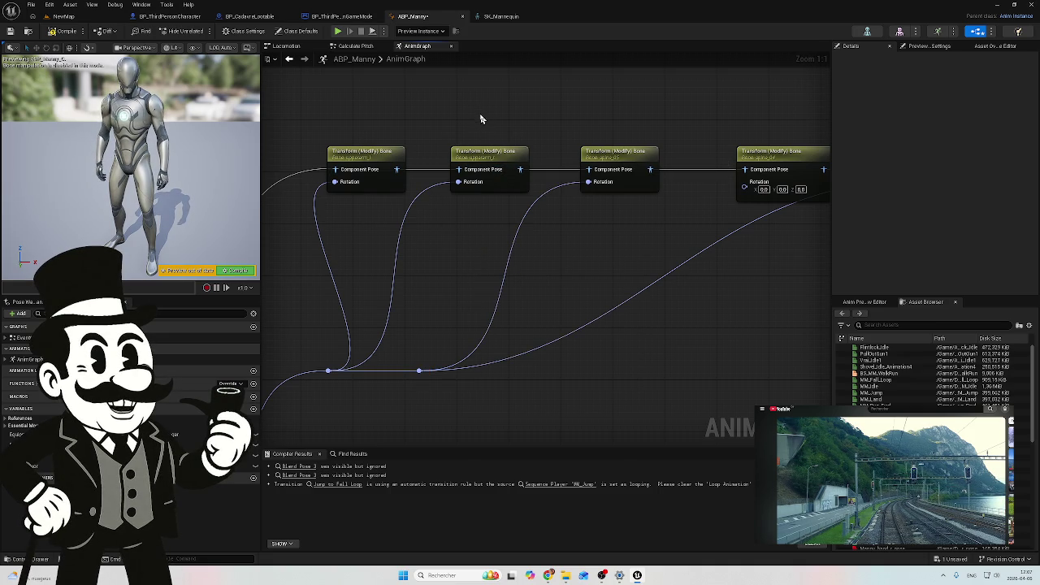
drag(522, 122, 501, 117)
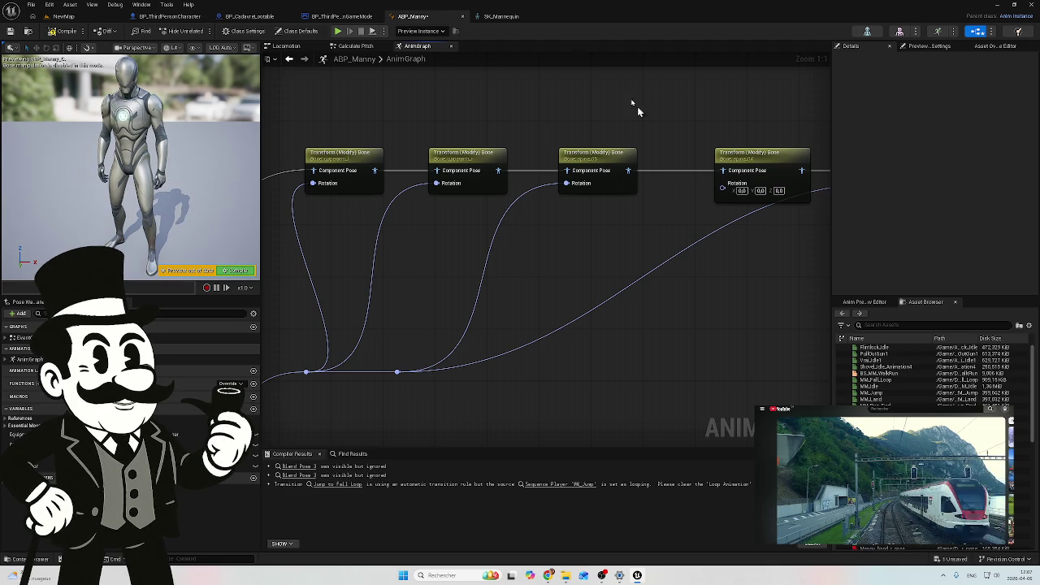
Scroll SK_Mannequin's Skeleton Tree through the left-hand finger bones, then return to NewMap
click(503, 17)
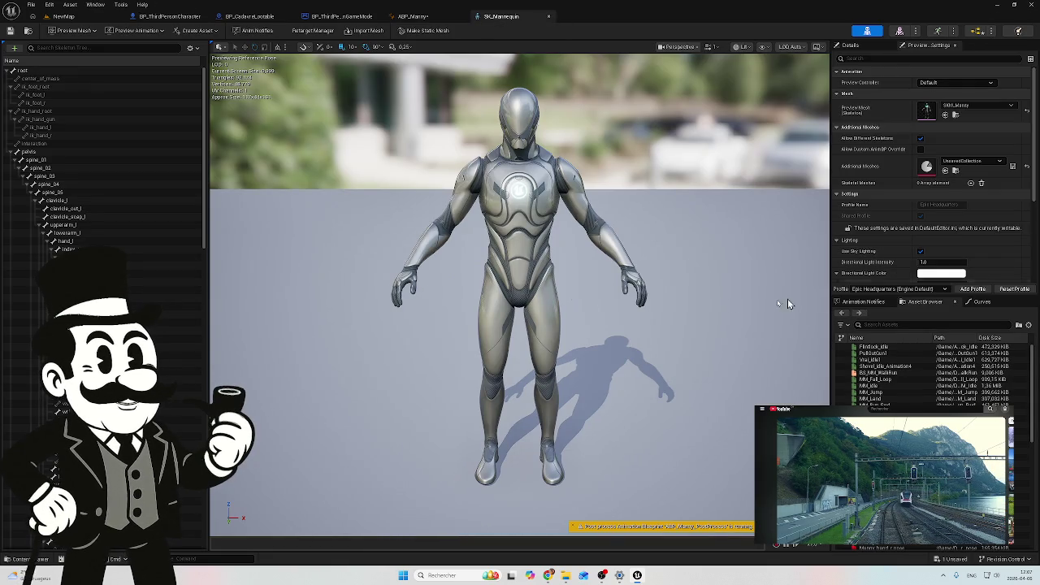
scroll(155, 218, down, 1)
scroll(150, 220, down, 6)
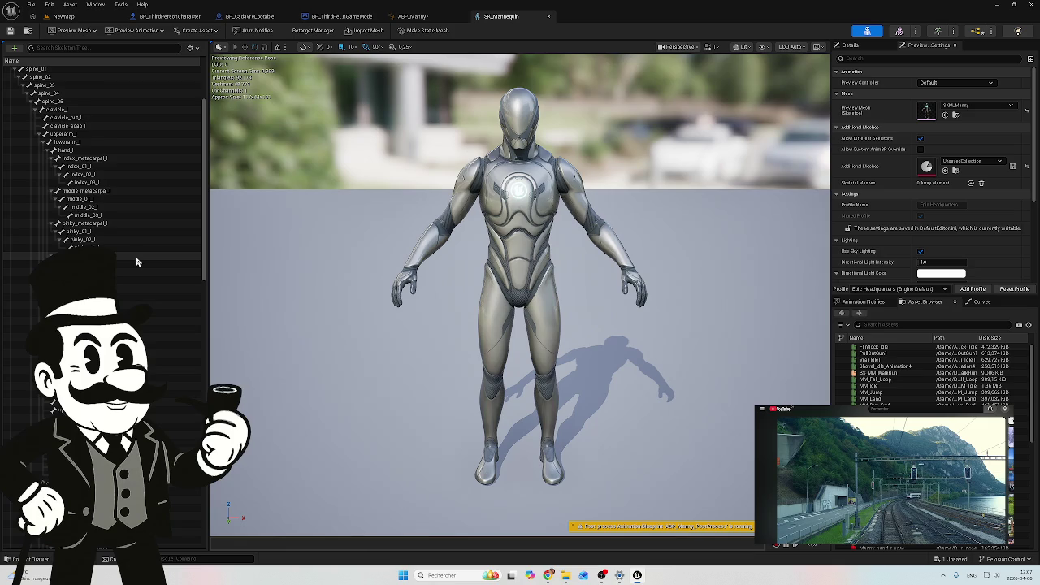
scroll(137, 262, down, 1)
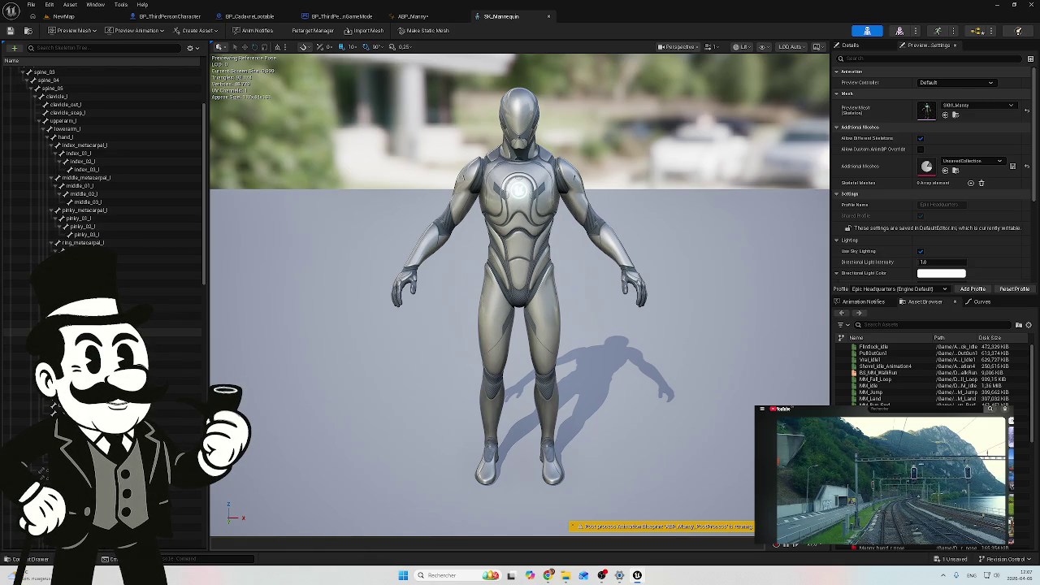
scroll(146, 333, down, 1)
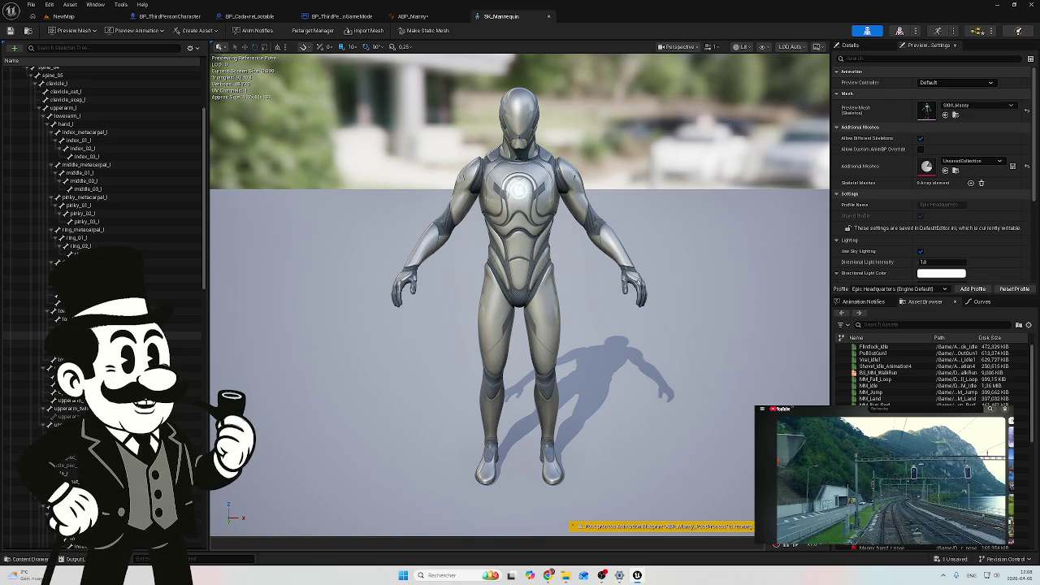
scroll(147, 331, down, 1)
scroll(146, 331, down, 1)
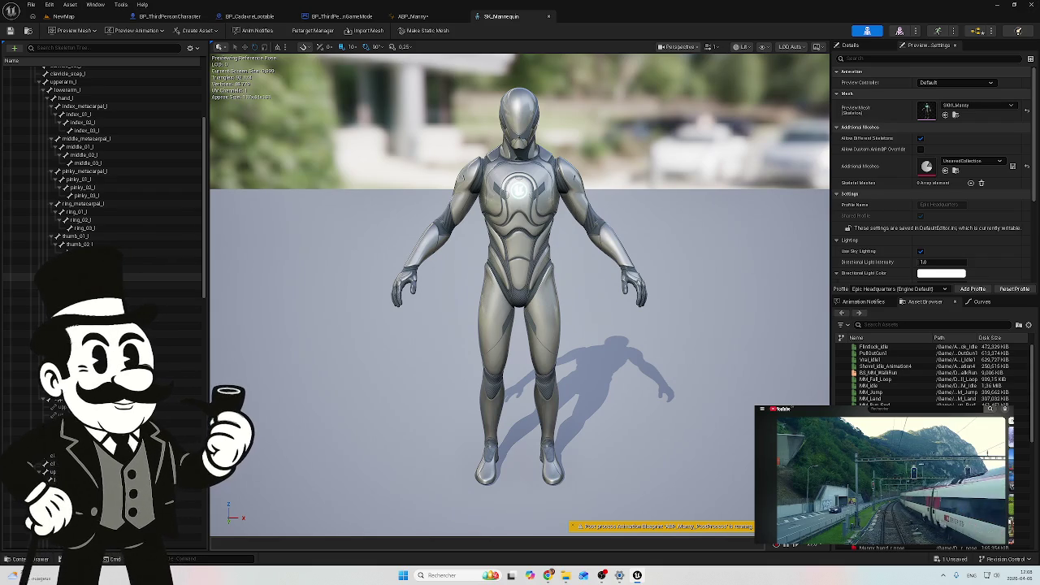
scroll(146, 331, down, 1)
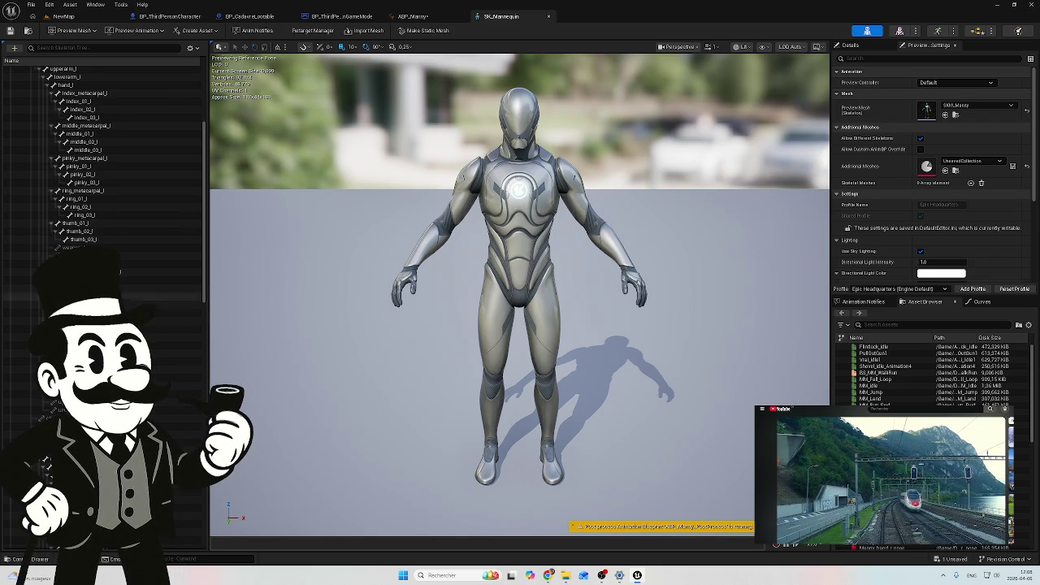
scroll(120, 272, up, 3)
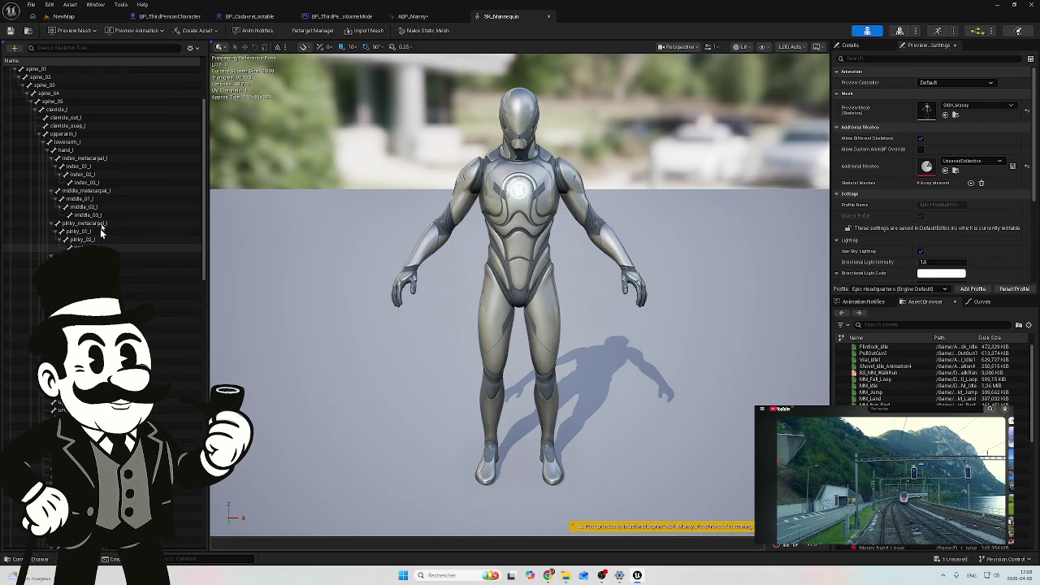
click(83, 23)
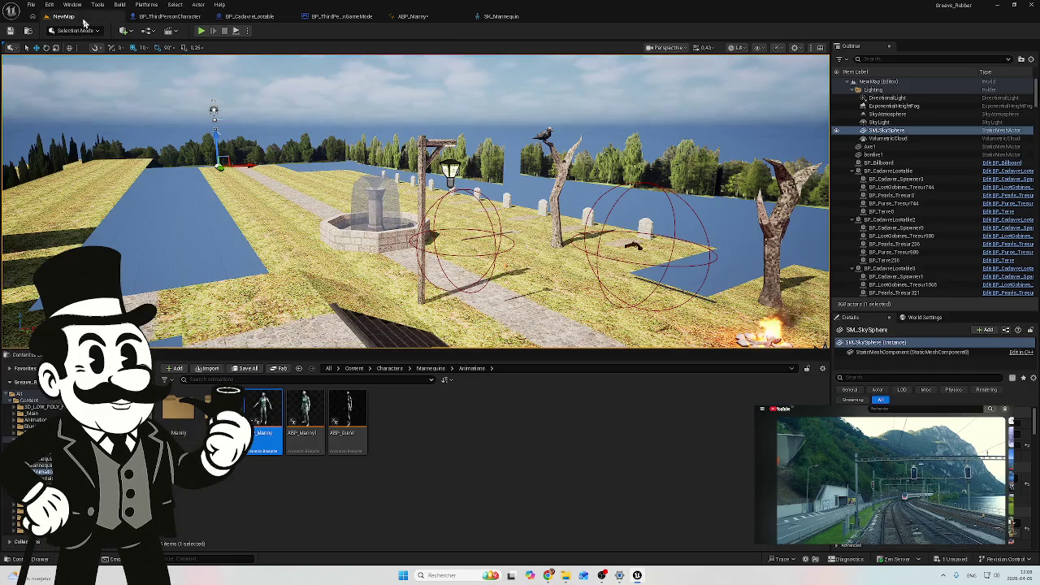
In ABP_Manny's Calculate Pitch graph, change the divide node's value from 5.0 to 1.0
click(413, 16)
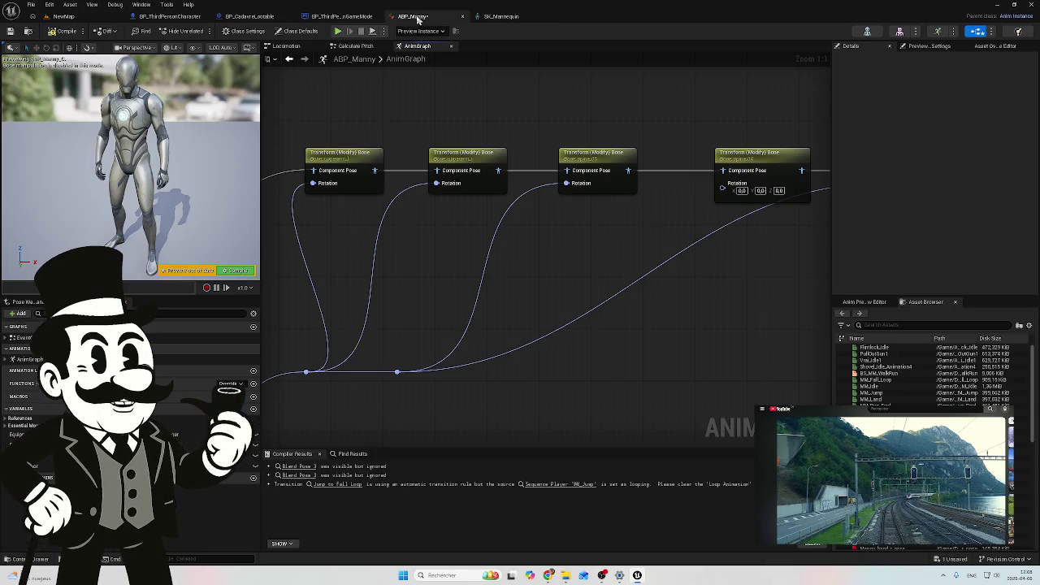
click(355, 46)
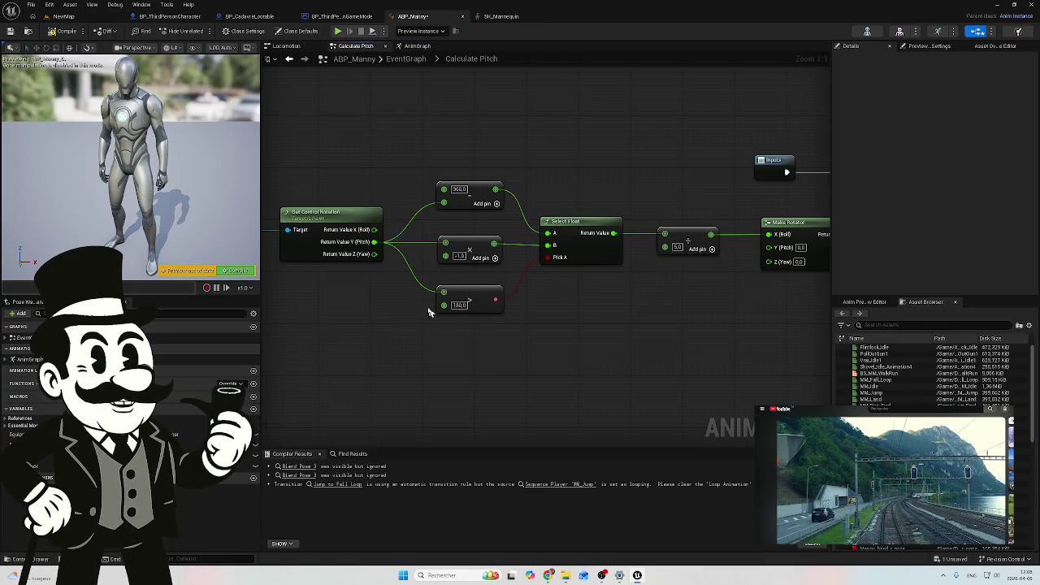
mouse_move(380, 304)
mouse_down()
mouse_move(376, 294)
mouse_move(261, 284)
mouse_up()
click(553, 228)
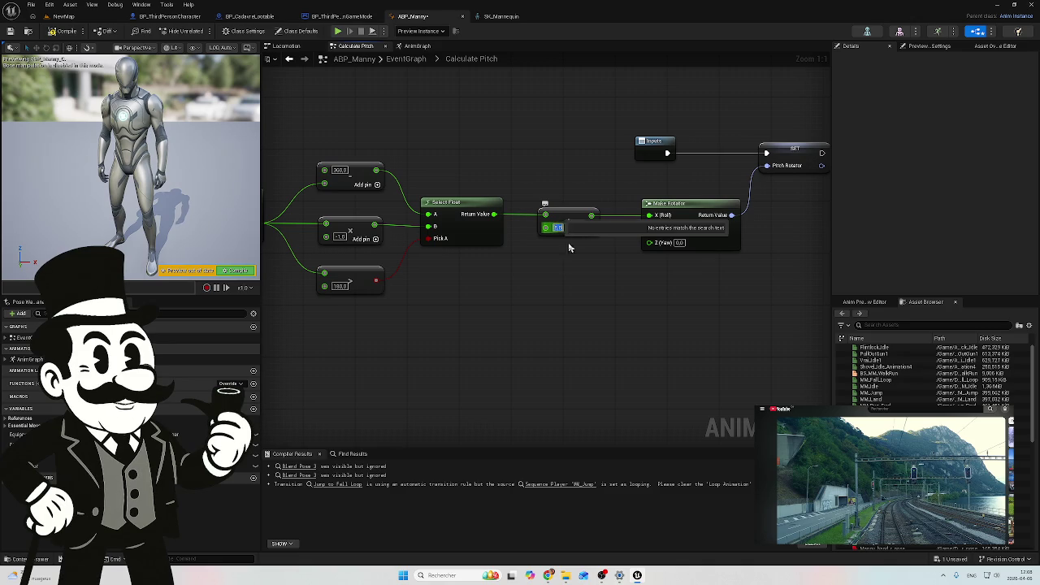
key(Return)
text(1)
key(Return)
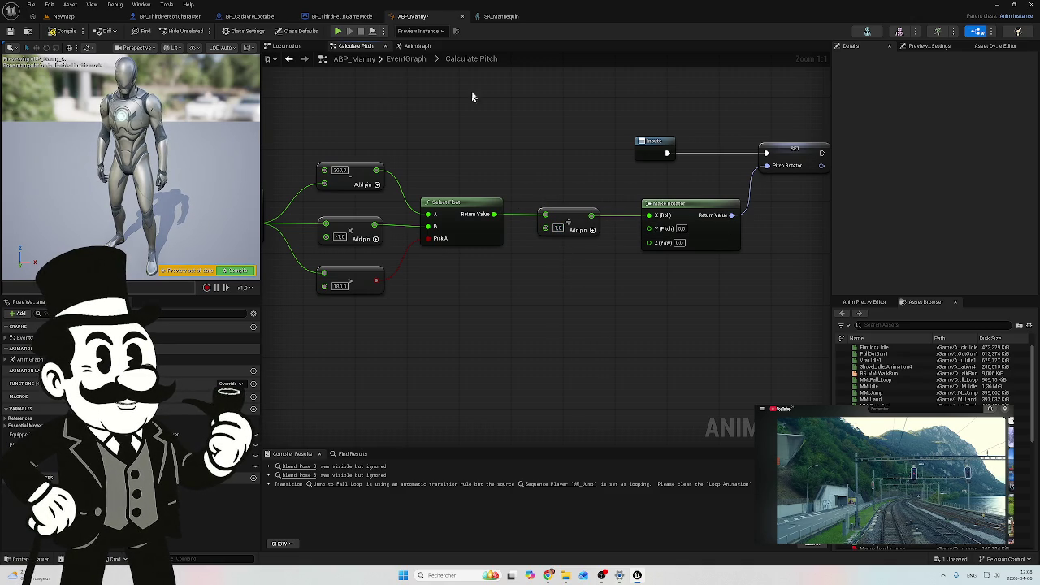
Check the Get Control Rotation node, then go back to the AnimGraph and pan across its nodes
click(341, 17)
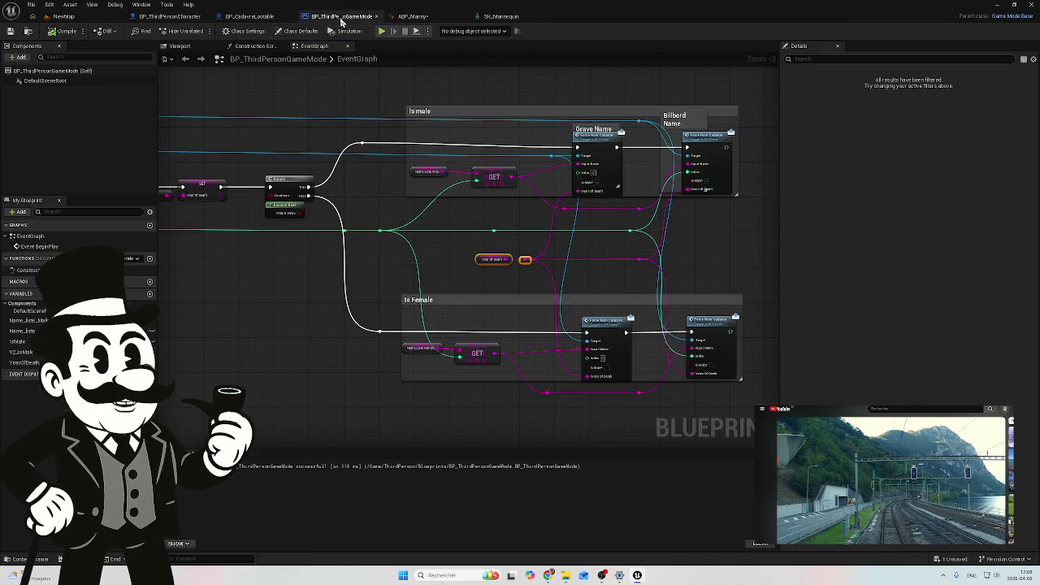
click(413, 16)
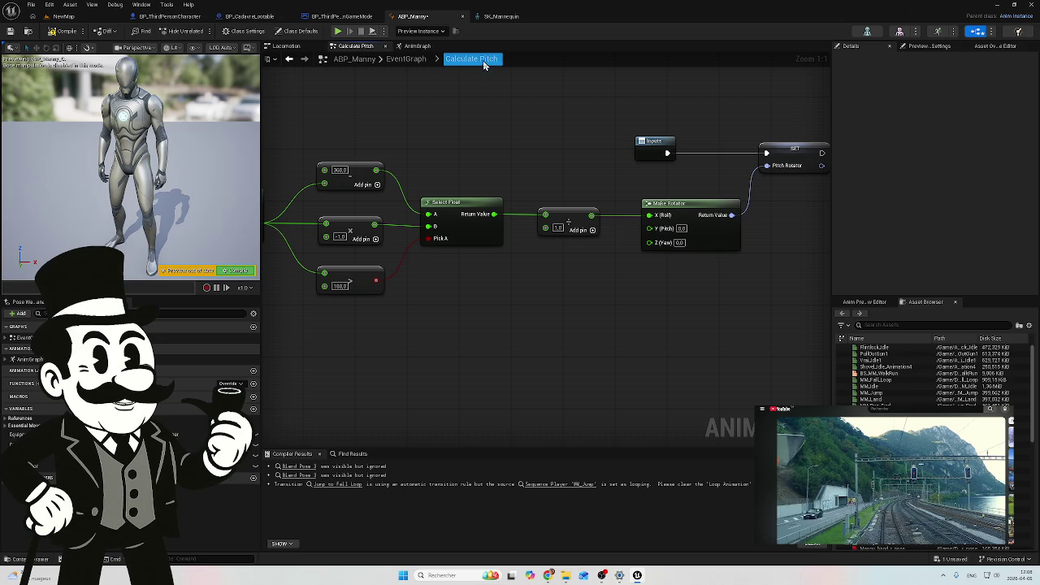
drag(408, 118, 537, 195)
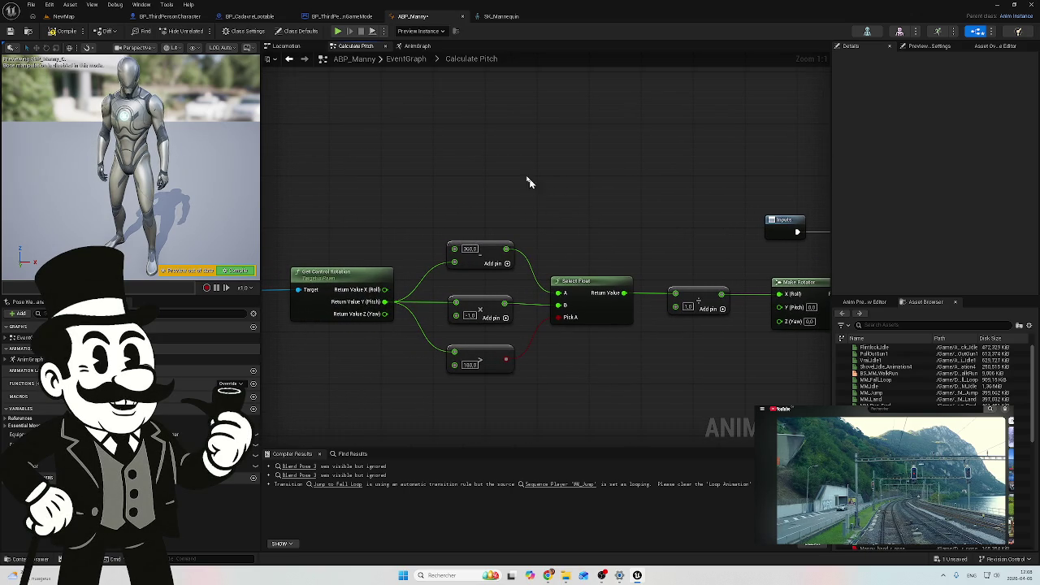
click(417, 46)
mouse_move(465, 152)
mouse_down()
mouse_move(605, 146)
mouse_move(560, 147)
mouse_up()
drag(581, 186, 550, 197)
scroll(550, 198, down, 3)
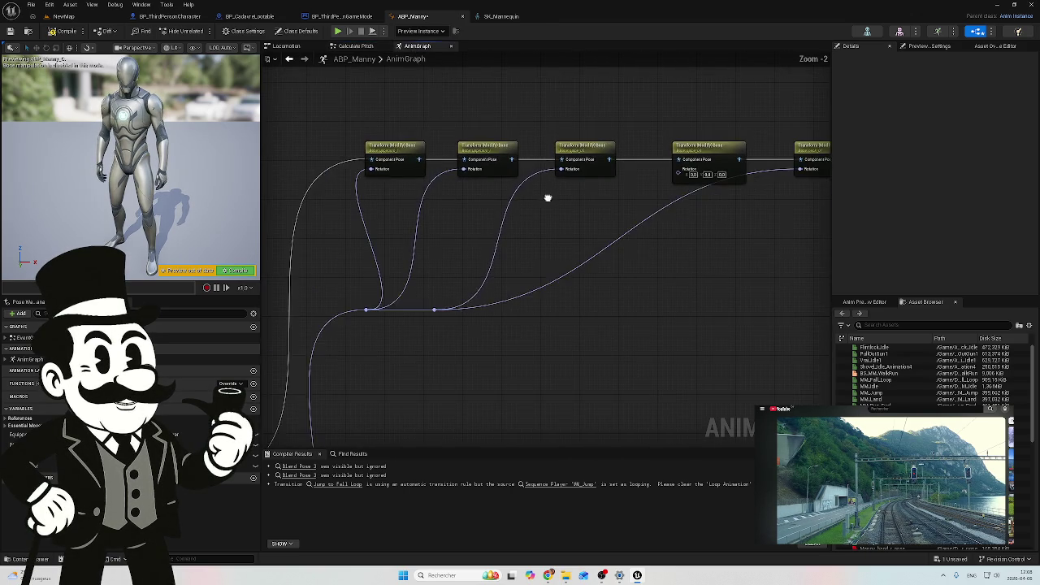
Copy two Transform (Modify) Bone nodes and place the pasted pair between the two chains
scroll(636, 182, down, 1)
mouse_move(636, 181)
mouse_down()
mouse_move(588, 144)
mouse_move(534, 132)
mouse_move(465, 193)
mouse_up()
scroll(643, 195, up, 2)
mouse_move(643, 195)
mouse_down()
mouse_move(724, 171)
mouse_move(627, 173)
mouse_up()
scroll(724, 172, down, 4)
scroll(740, 163, up, 1)
drag(667, 128, 494, 249)
scroll(485, 230, up, 1)
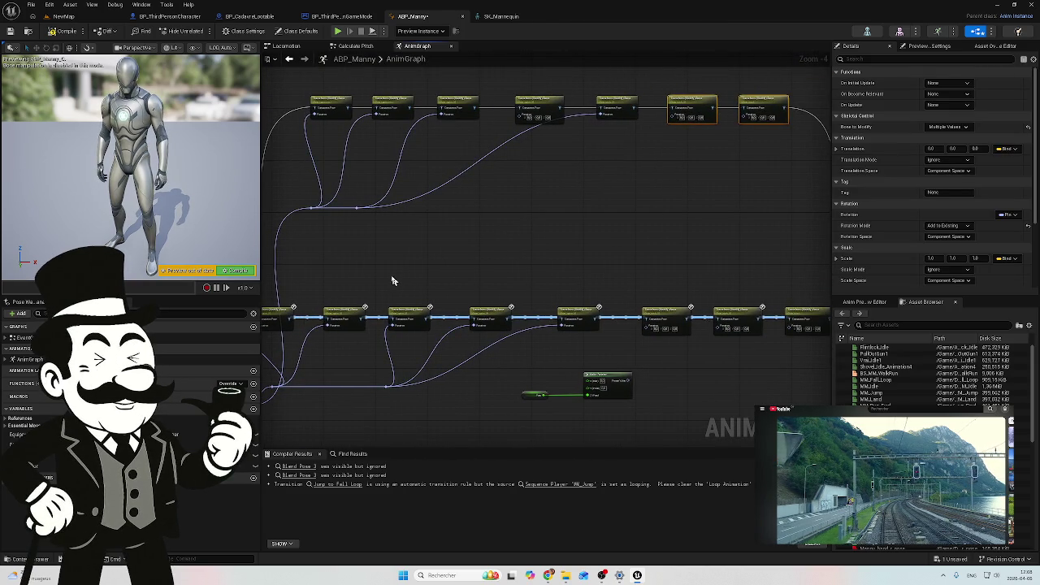
key(ctrl+v)
scroll(480, 214, up, 1)
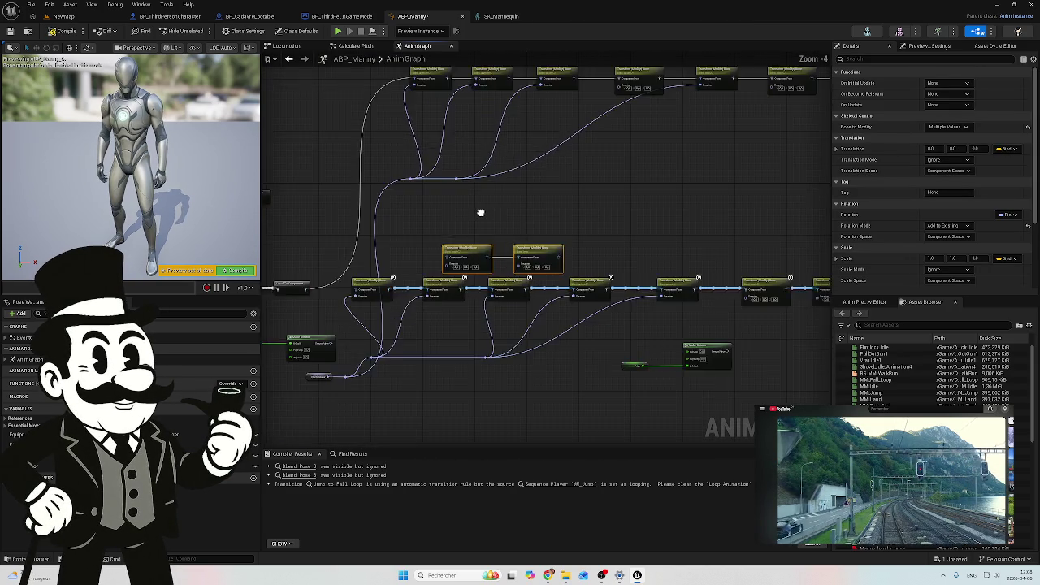
drag(445, 278, 501, 212)
Wire the pitch rotator reroute into the second copy's Rotation pin and check its bone
scroll(501, 212, up, 3)
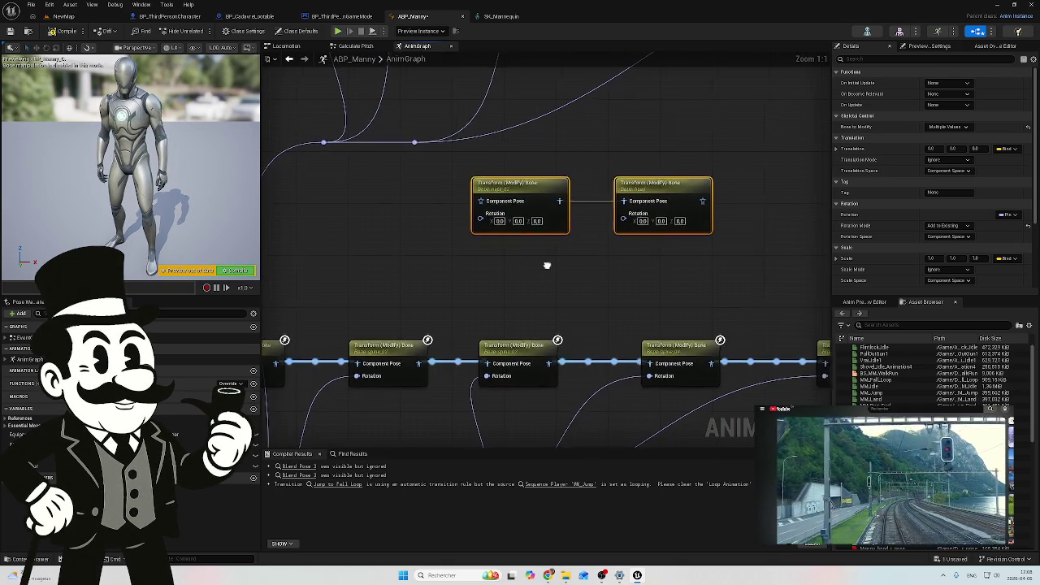
drag(548, 265, 504, 295)
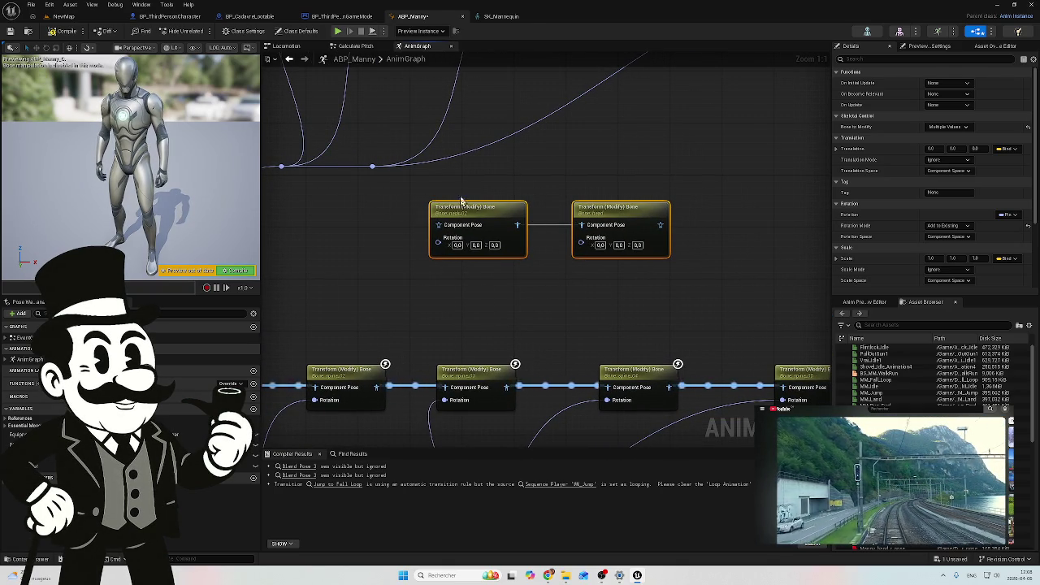
drag(373, 166, 582, 237)
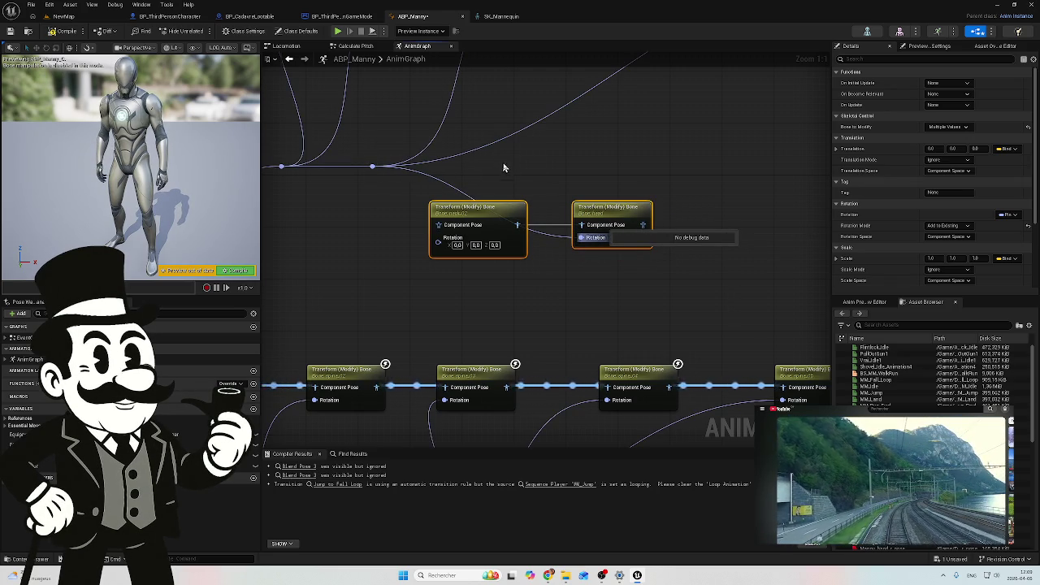
scroll(501, 166, down, 2)
scroll(544, 265, up, 1)
scroll(480, 151, up, 1)
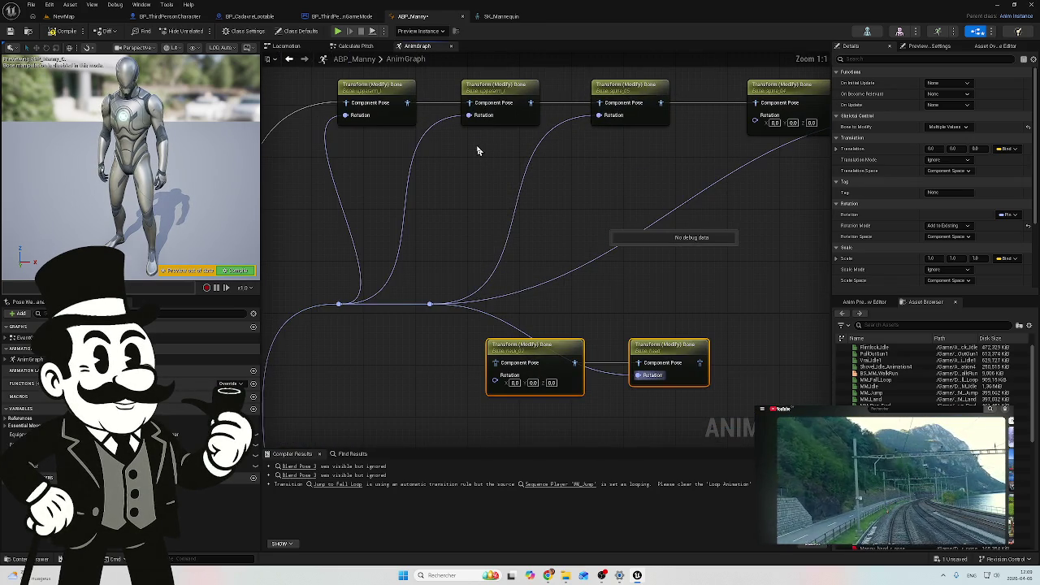
click(499, 95)
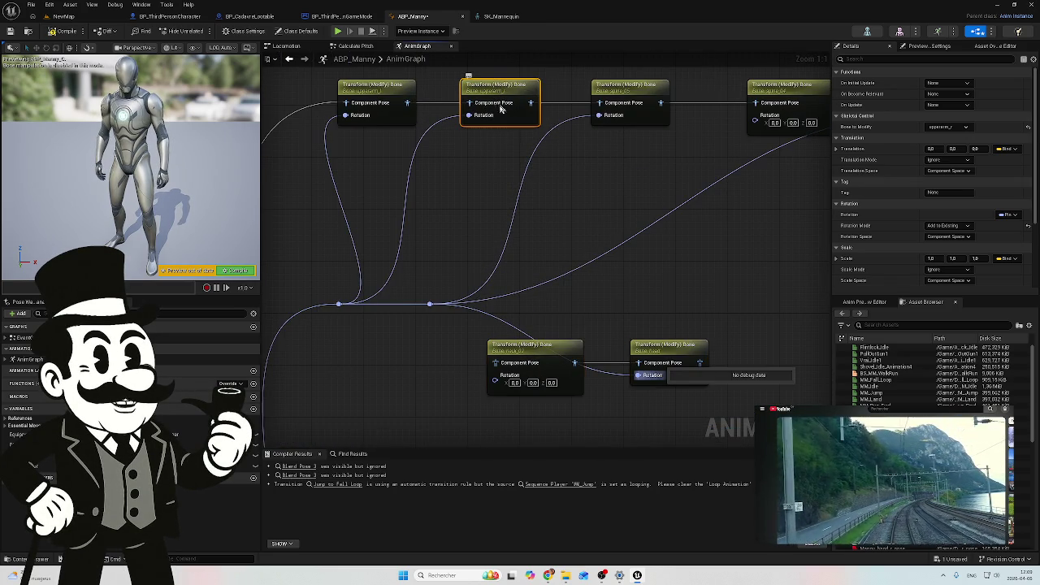